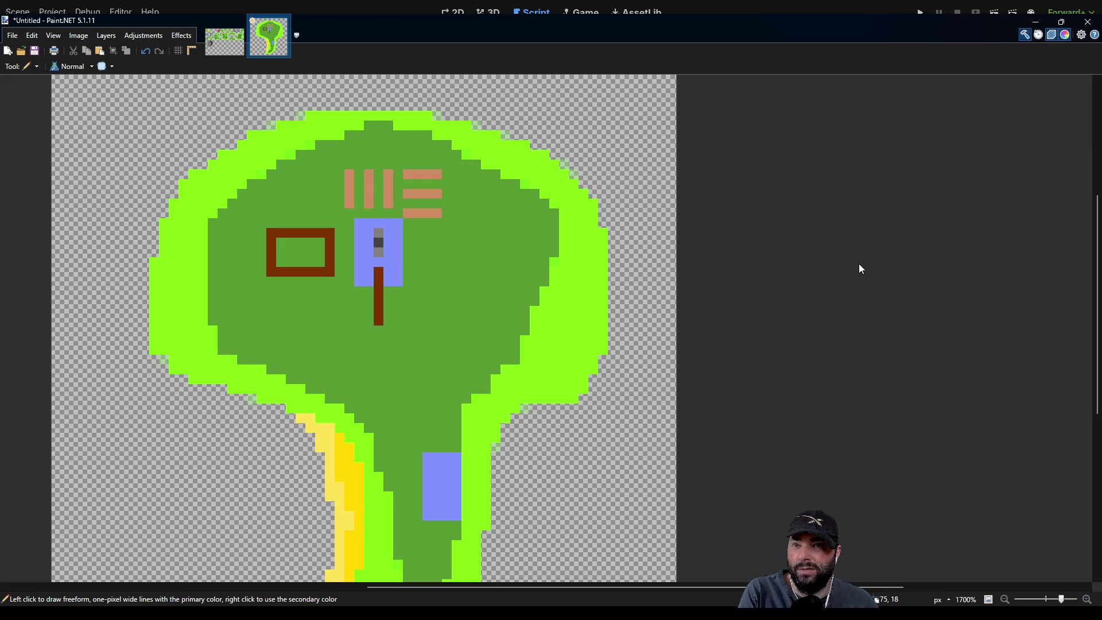
# Draw a cyan window stroke and a dark red door stroke inside the brown house rectangle.
pyautogui.moveTo(283, 244); pyautogui.dragTo(316, 240)
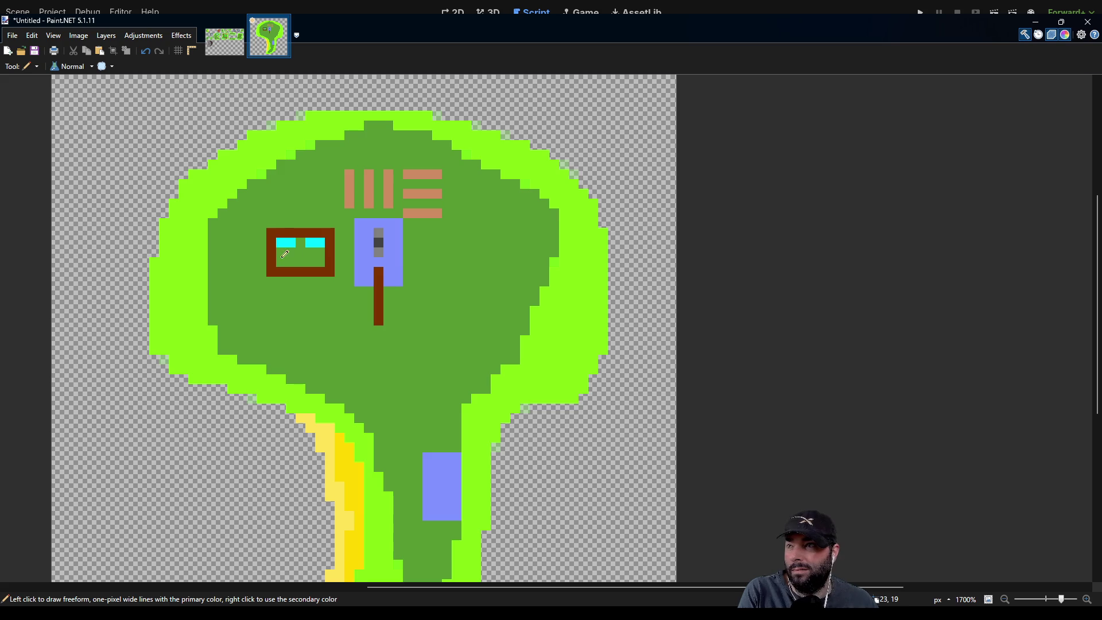
pyautogui.moveTo(304, 265); pyautogui.dragTo(305, 259)
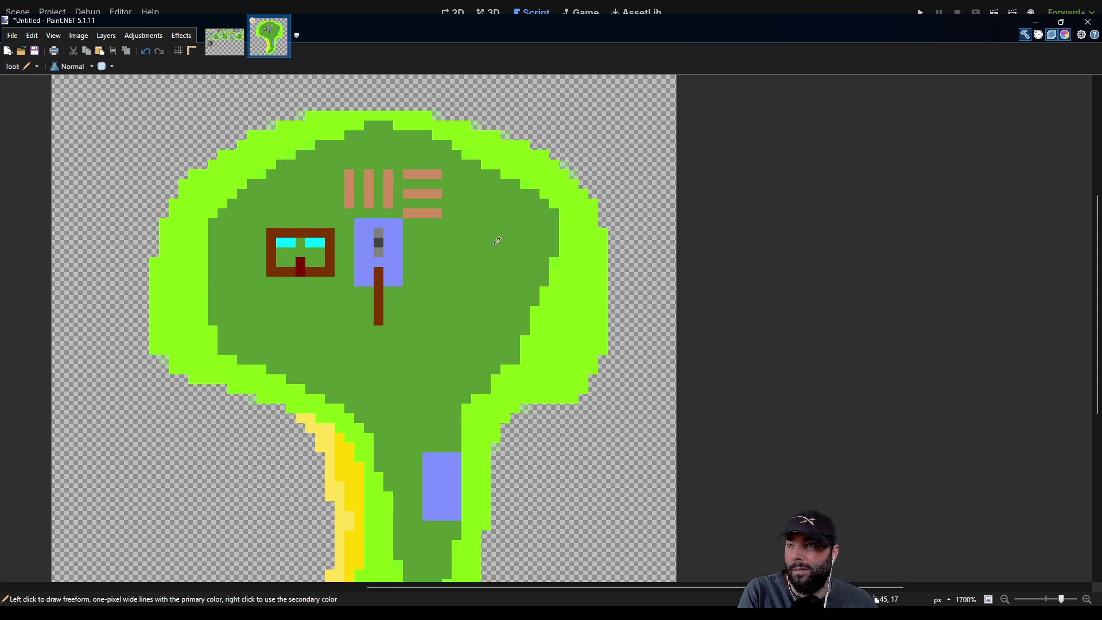
# Scatter yellow-olive pixels around the blue box.
pyautogui.click(417, 242)
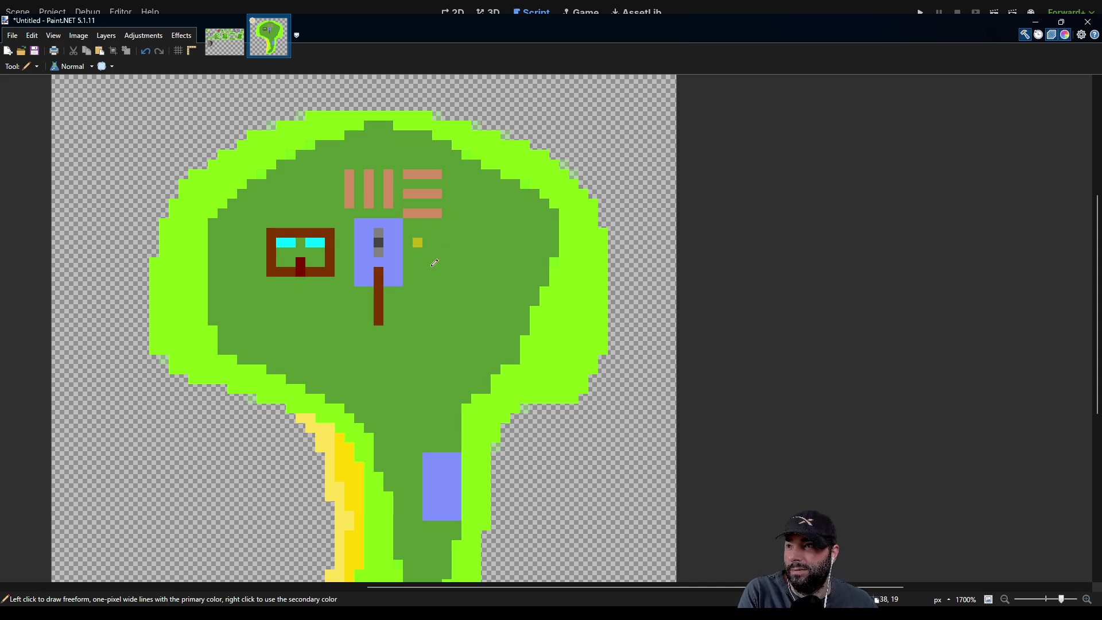
pyautogui.click(339, 222)
pyautogui.click(349, 252)
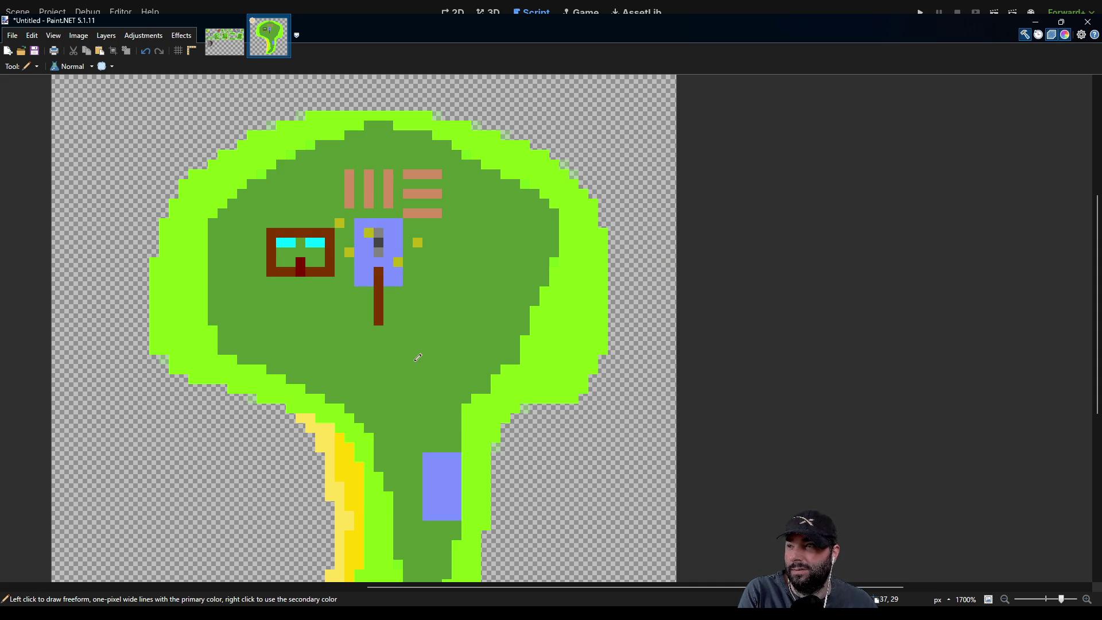
# Draw a short olive stroke below the house with an olive pixel above it.
pyautogui.moveTo(507, 298)
pyautogui.mouseDown()
pyautogui.moveTo(574, 216)
pyautogui.moveTo(597, 298)
pyautogui.moveTo(607, 270)
pyautogui.mouseUp()
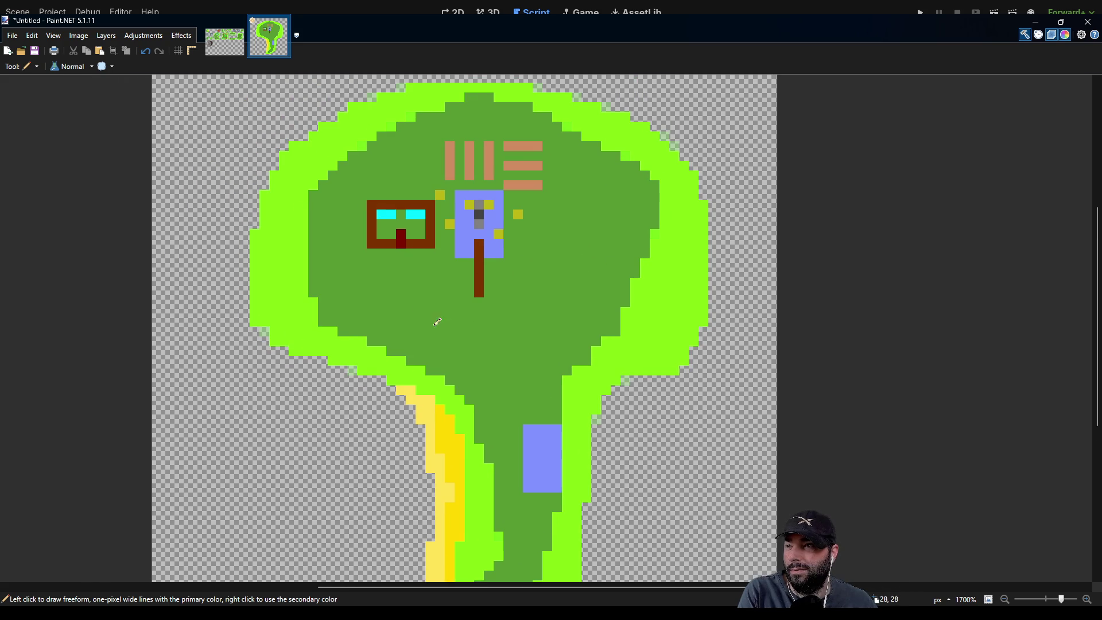
pyautogui.moveTo(431, 262); pyautogui.dragTo(447, 262)
pyautogui.click(441, 253)
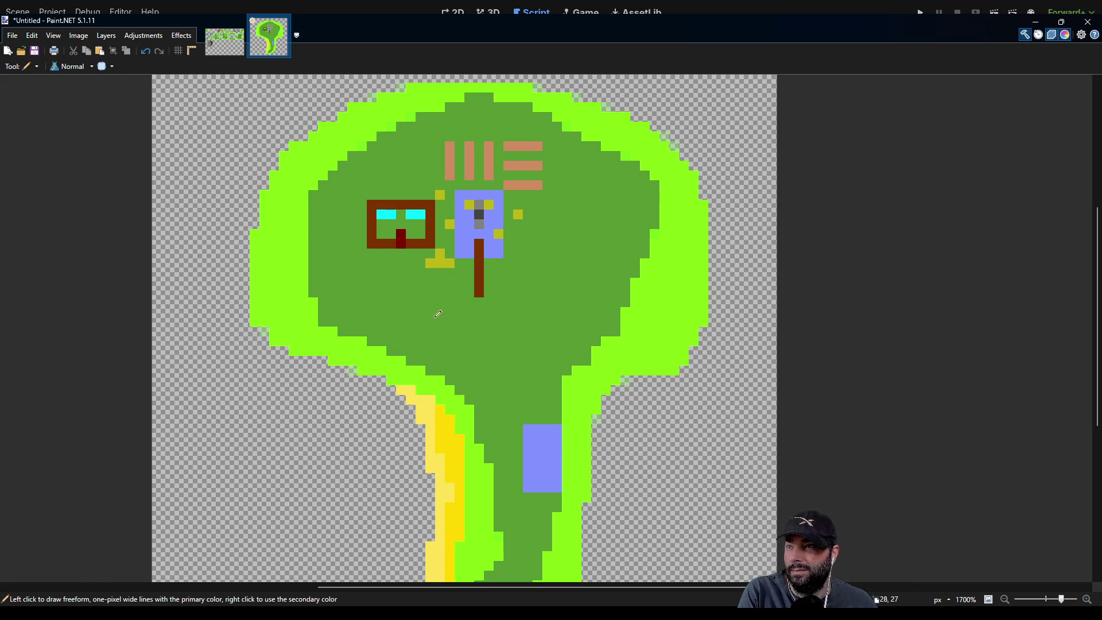
pyautogui.moveTo(605, 266)
pyautogui.mouseDown()
pyautogui.moveTo(585, 357)
pyautogui.moveTo(605, 292)
pyautogui.mouseUp()
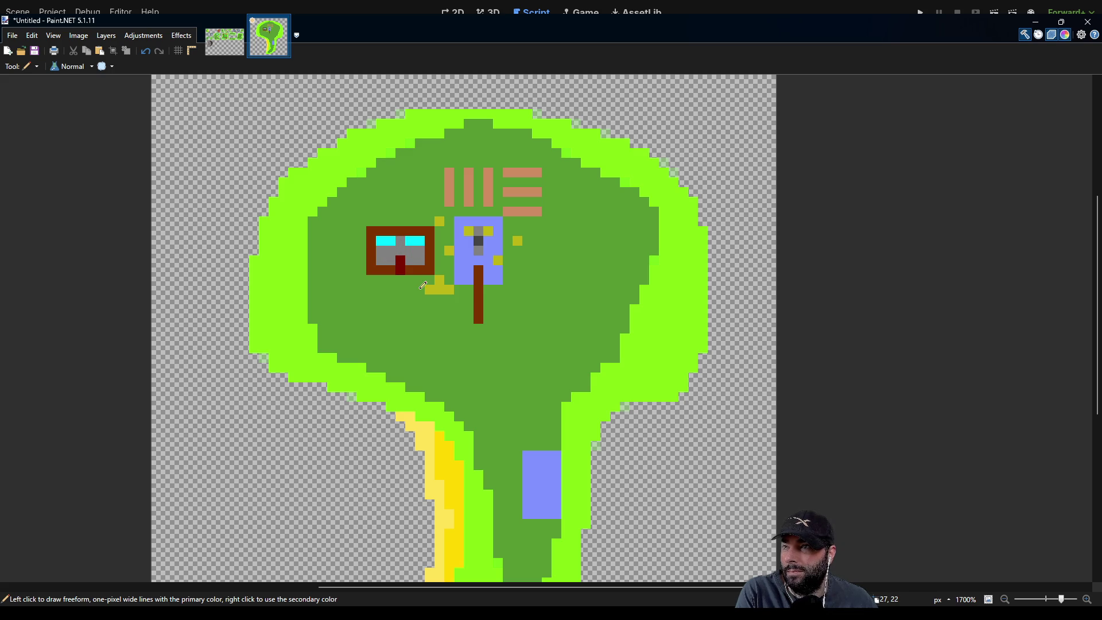
# Repaint the house's brown left, right and bottom edges grey, leaving a brown roof strip.
pyautogui.moveTo(375, 260)
pyautogui.mouseDown()
pyautogui.moveTo(380, 247)
pyautogui.moveTo(432, 249)
pyautogui.moveTo(423, 270)
pyautogui.moveTo(378, 266)
pyautogui.mouseUp()
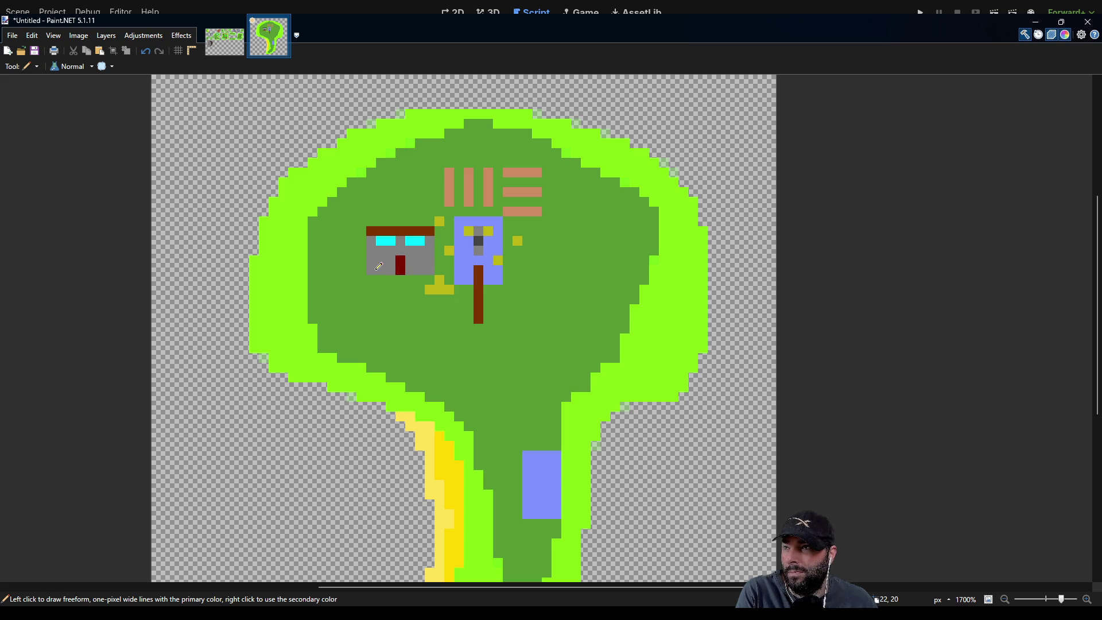
pyautogui.scroll(-1, 529, 308)
pyautogui.scroll(1, 445, 251)
pyautogui.moveTo(506, 330)
pyautogui.mouseDown()
pyautogui.moveTo(487, 174)
pyautogui.moveTo(408, 325)
pyautogui.moveTo(474, 285)
pyautogui.moveTo(464, 330)
pyautogui.mouseUp()
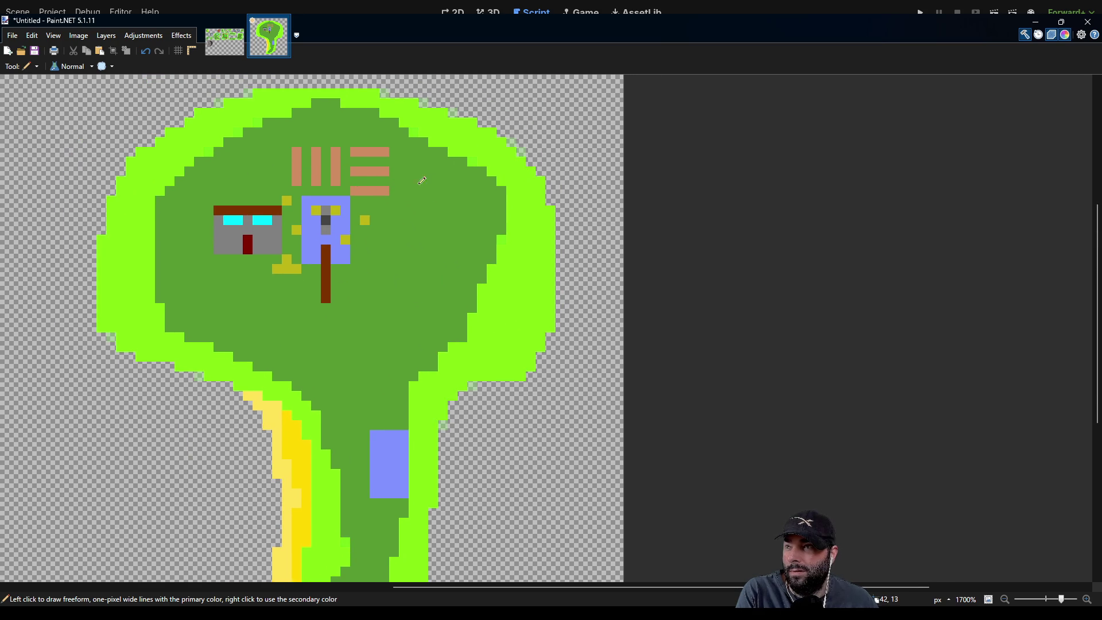
pyautogui.moveTo(399, 183); pyautogui.dragTo(454, 264)
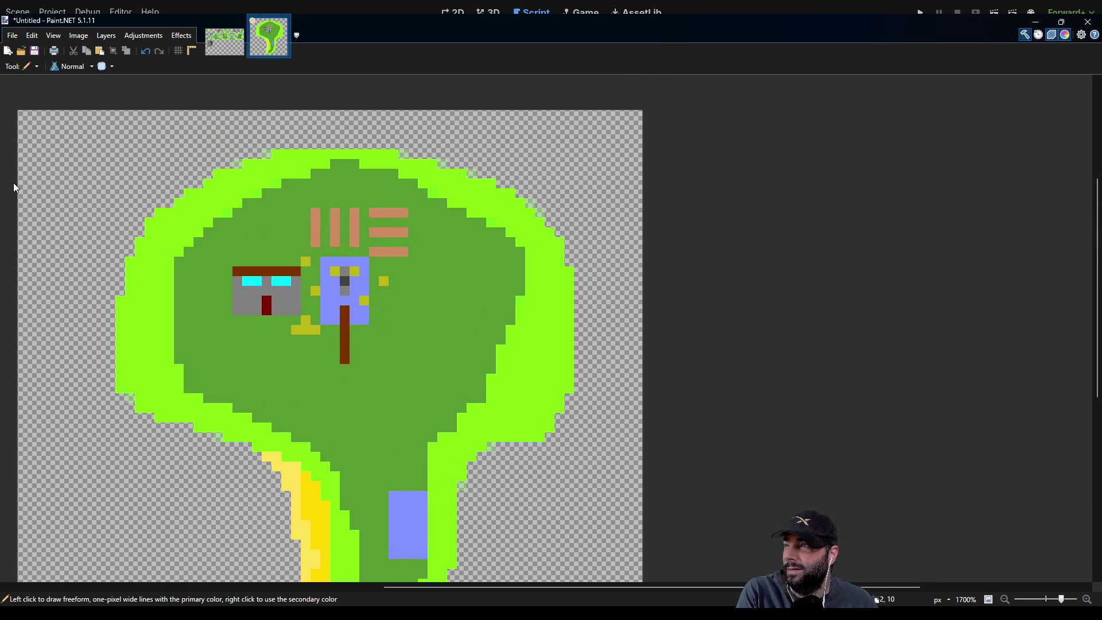
pyautogui.moveTo(460, 300); pyautogui.dragTo(494, 238)
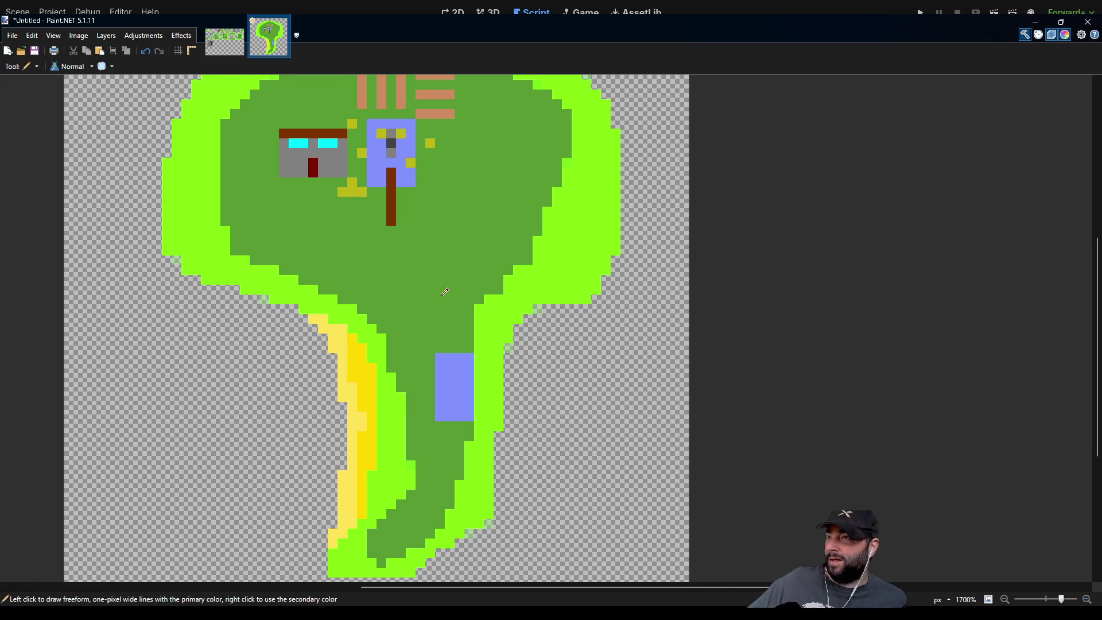
# Sample the grass green and paint it over the tan bars above the house and blue box.
pyautogui.moveTo(462, 225); pyautogui.dragTo(536, 307)
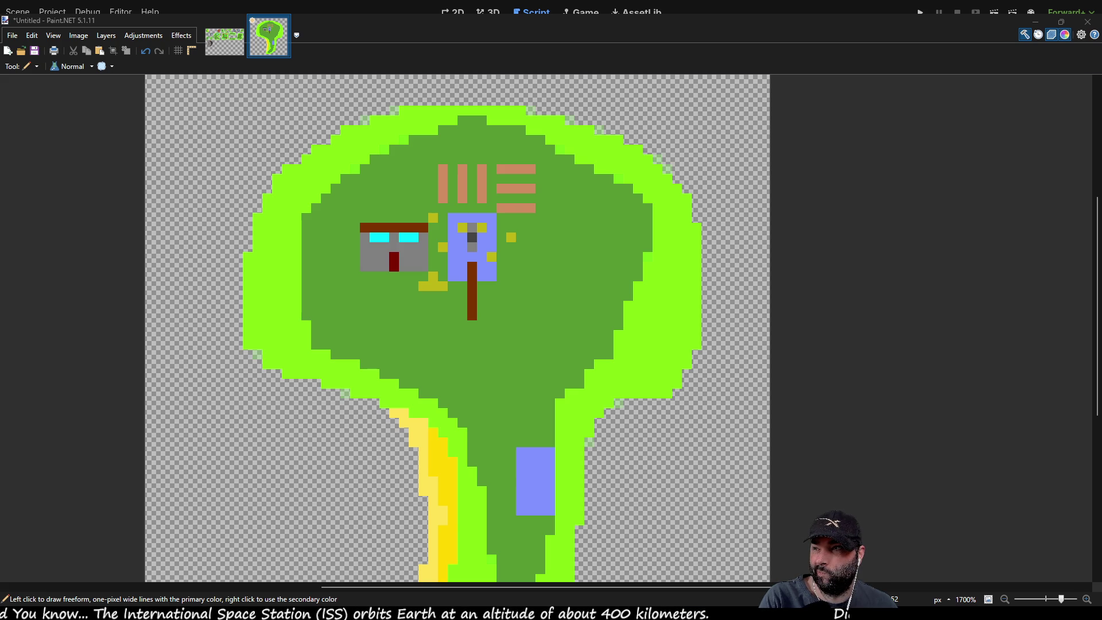
pyautogui.click(494, 205)
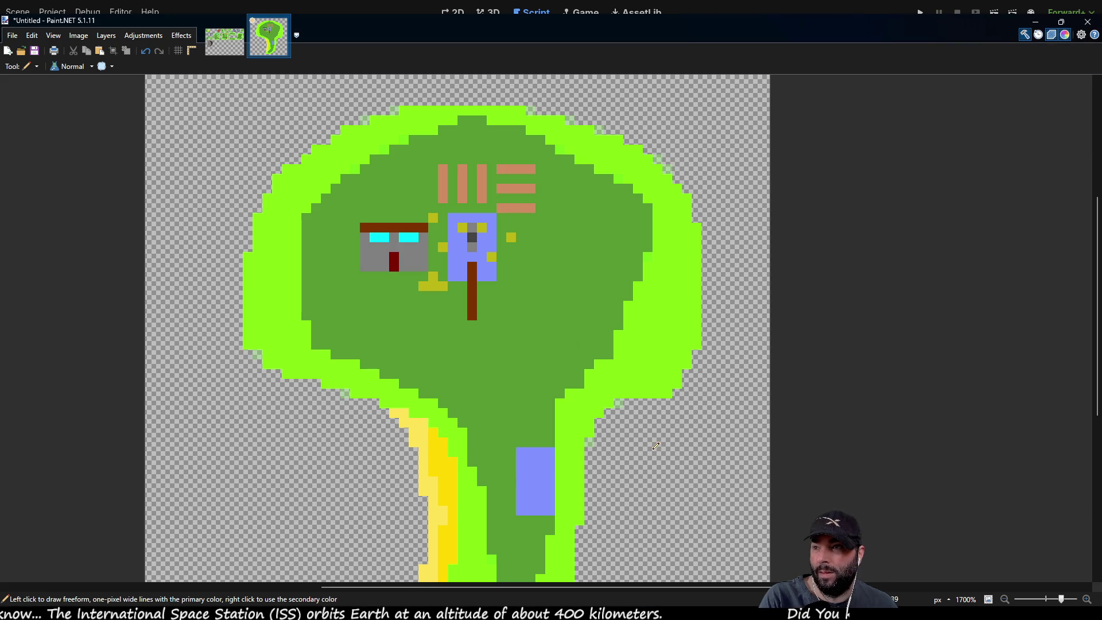
pyautogui.scroll(1, 526, 251)
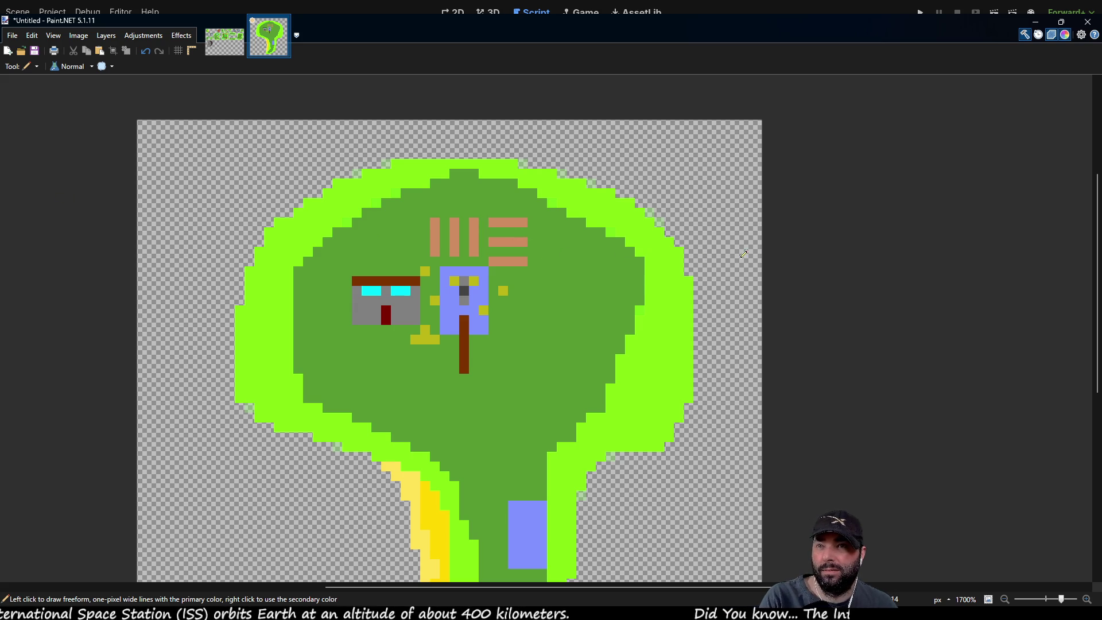
pyautogui.press('k')
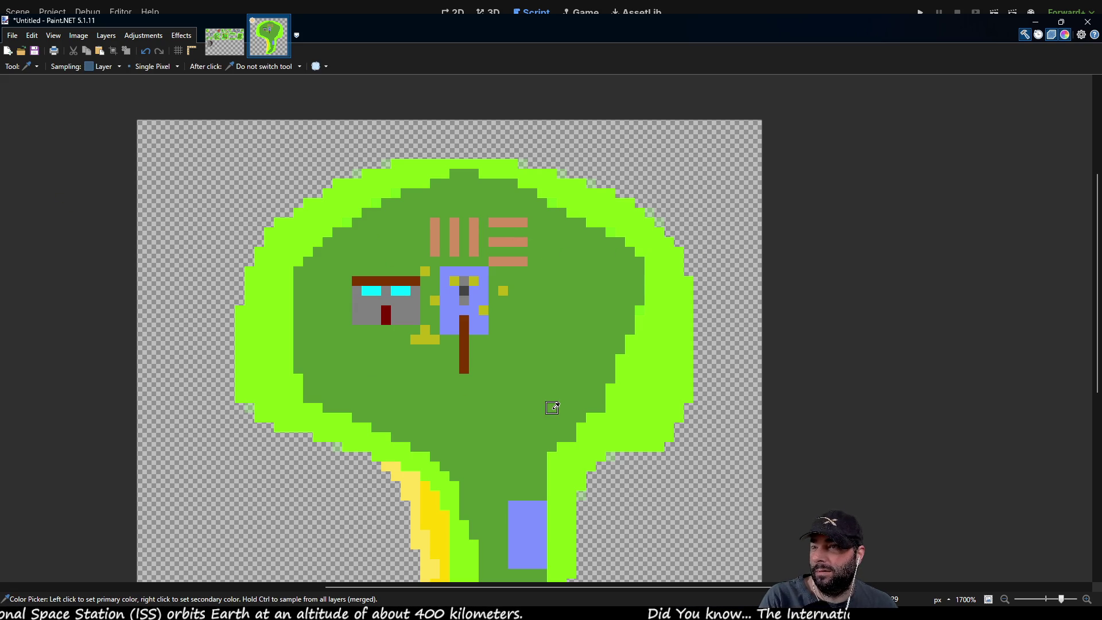
pyautogui.press('p')
pyautogui.moveTo(435, 229)
pyautogui.mouseDown()
pyautogui.moveTo(434, 255)
pyautogui.moveTo(454, 256)
pyautogui.moveTo(473, 250)
pyautogui.moveTo(473, 221)
pyautogui.moveTo(531, 222)
pyautogui.moveTo(497, 241)
pyautogui.moveTo(537, 242)
pyautogui.moveTo(492, 261)
pyautogui.moveTo(529, 257)
pyautogui.mouseUp()
pyautogui.press('k')
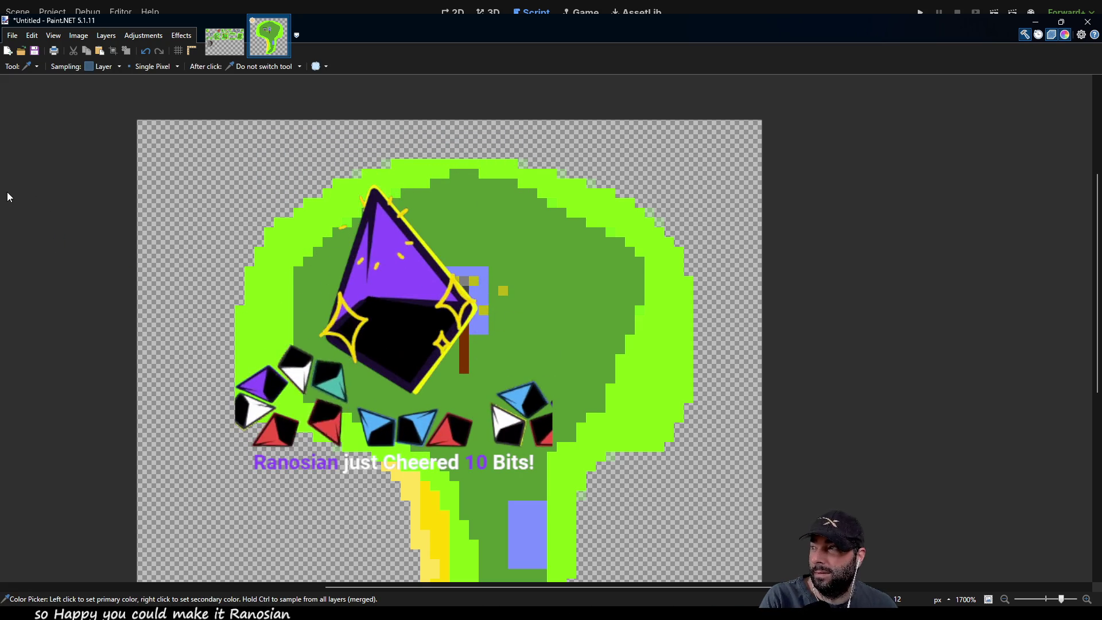
pyautogui.press('p')
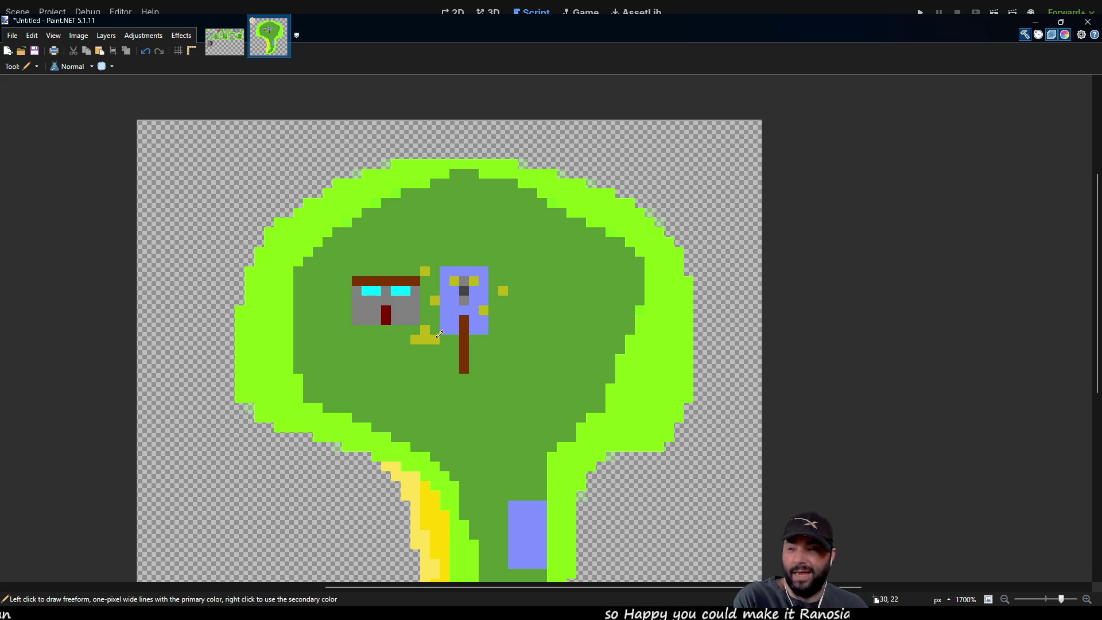
# Extend the blue box down into a tower beside the trunk and repaint stray yellow pixels grass green.
pyautogui.moveTo(447, 337)
pyautogui.mouseDown()
pyautogui.moveTo(454, 379)
pyautogui.moveTo(457, 341)
pyautogui.moveTo(479, 376)
pyautogui.moveTo(485, 335)
pyautogui.moveTo(486, 352)
pyautogui.moveTo(448, 315)
pyautogui.moveTo(468, 335)
pyautogui.mouseUp()
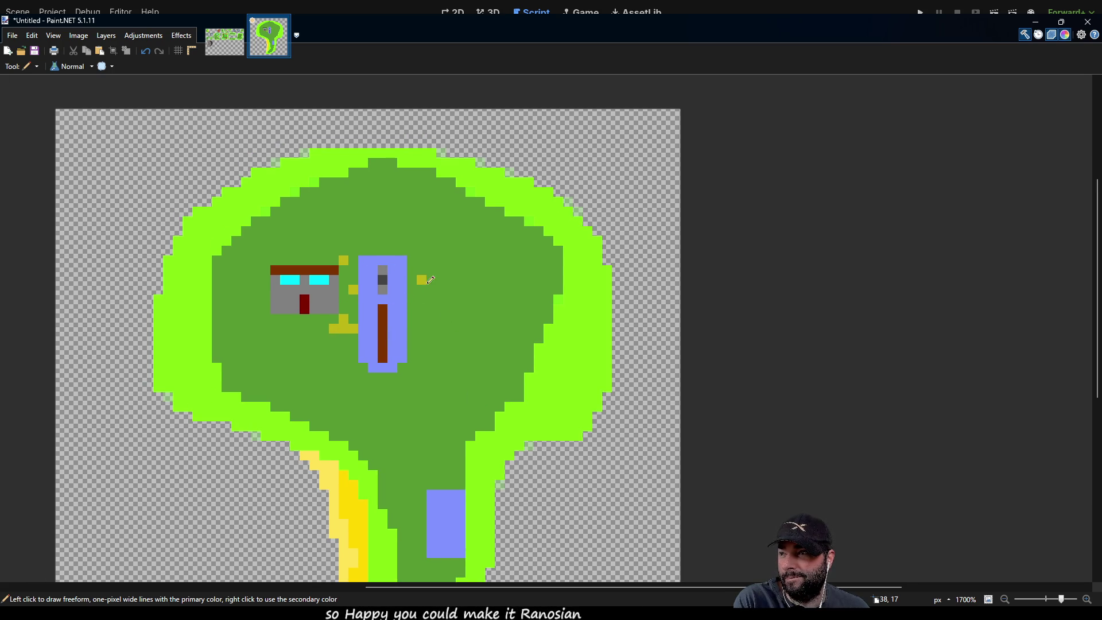
pyautogui.click(422, 280)
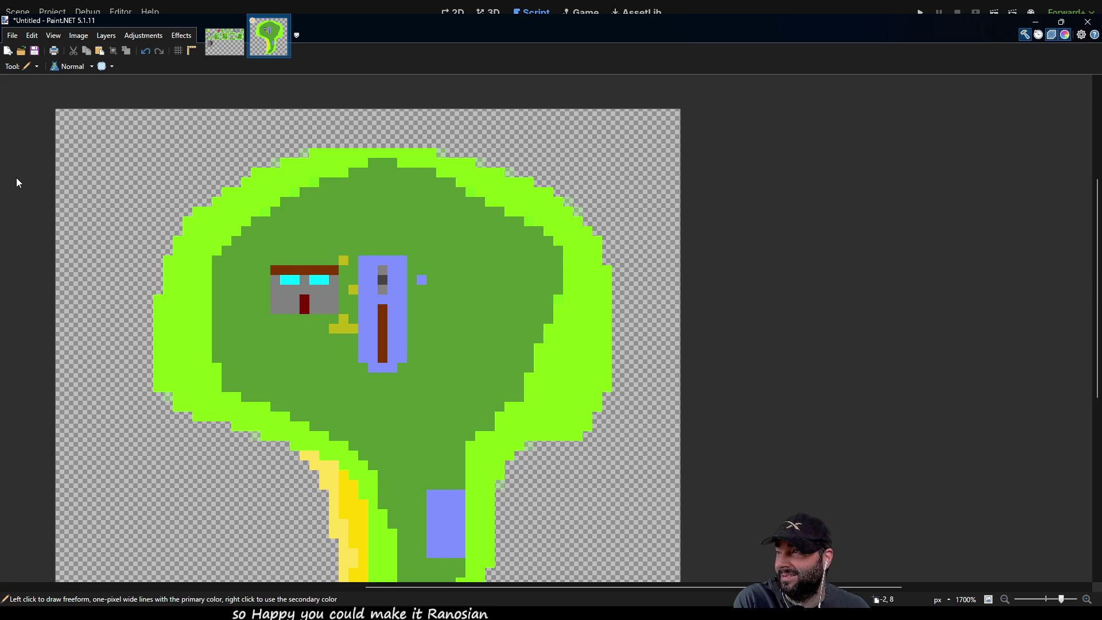
pyautogui.press('k')
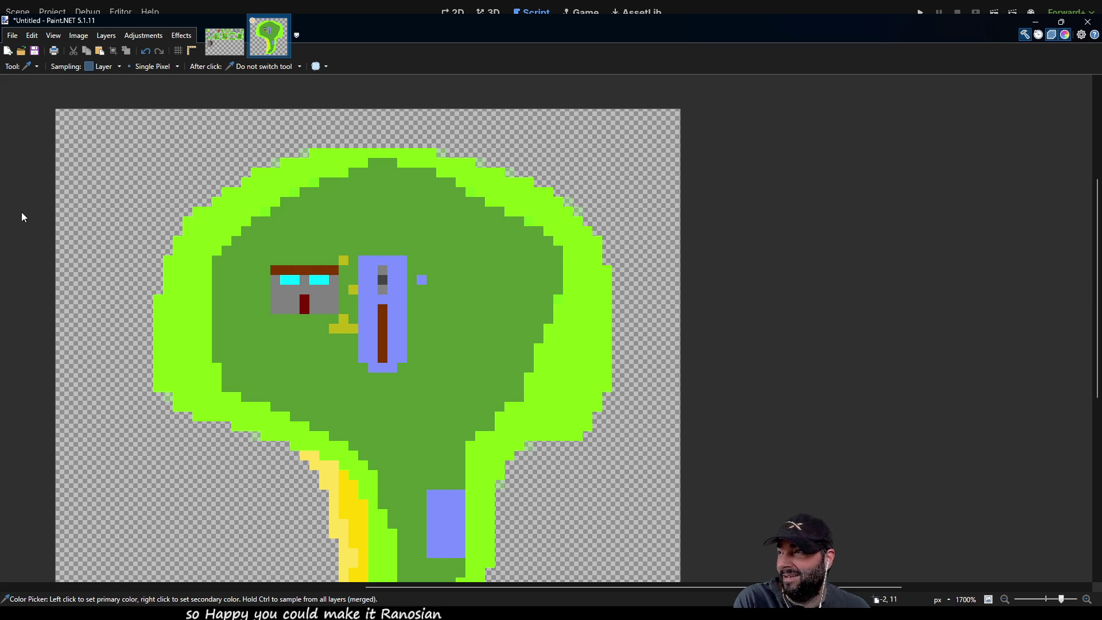
pyautogui.press('p')
pyautogui.click(422, 279)
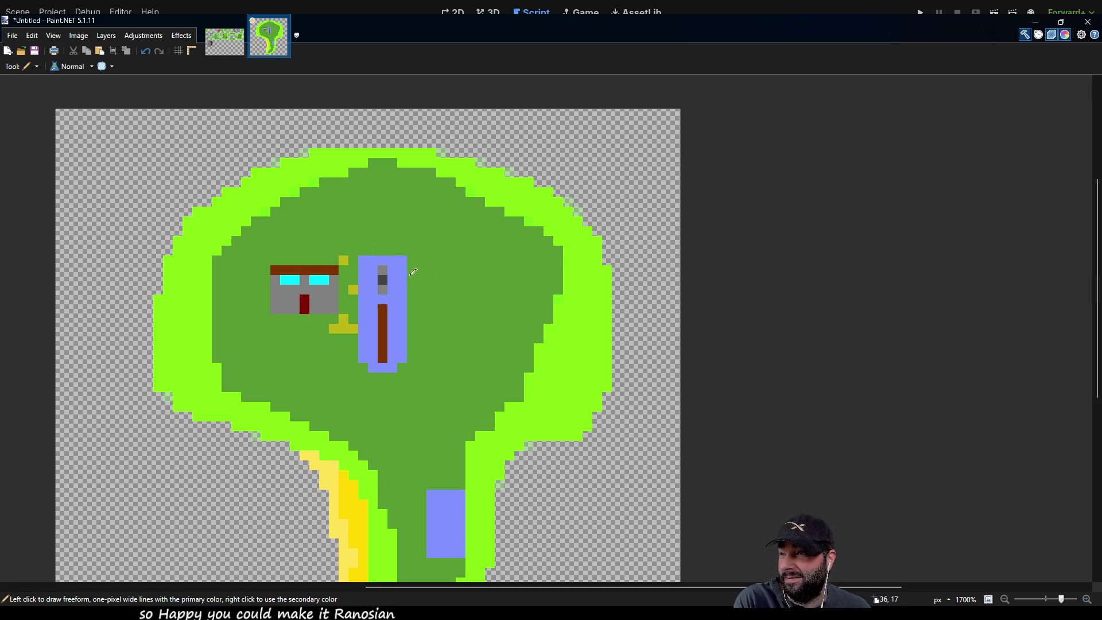
pyautogui.click(343, 260)
pyautogui.click(353, 289)
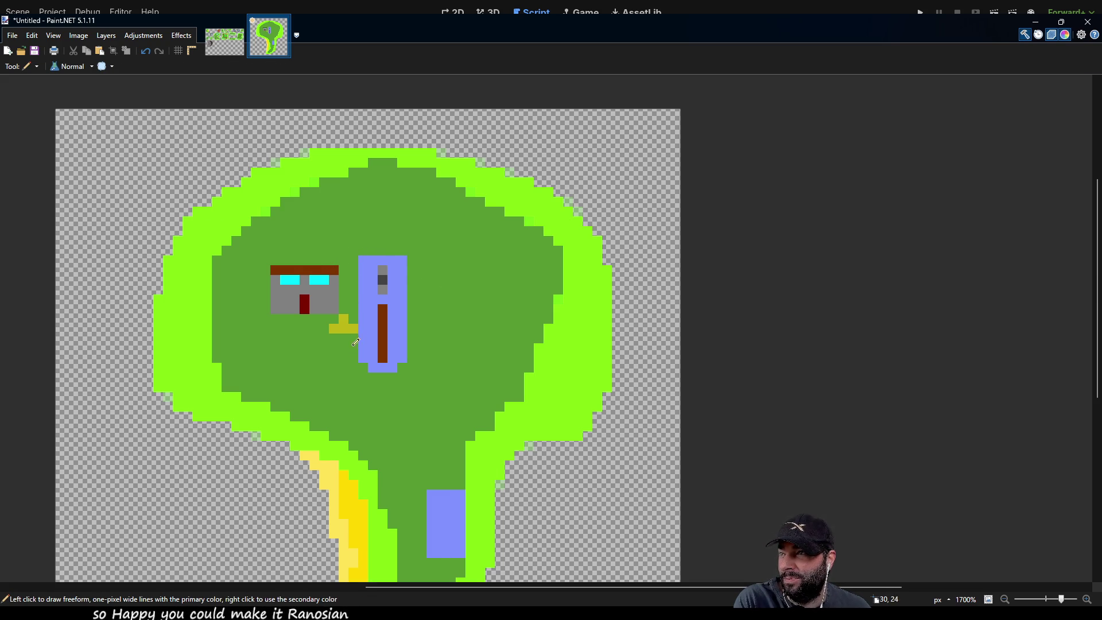
pyautogui.moveTo(464, 278)
pyautogui.mouseDown()
pyautogui.moveTo(394, 192)
pyautogui.moveTo(403, 262)
pyautogui.mouseUp()
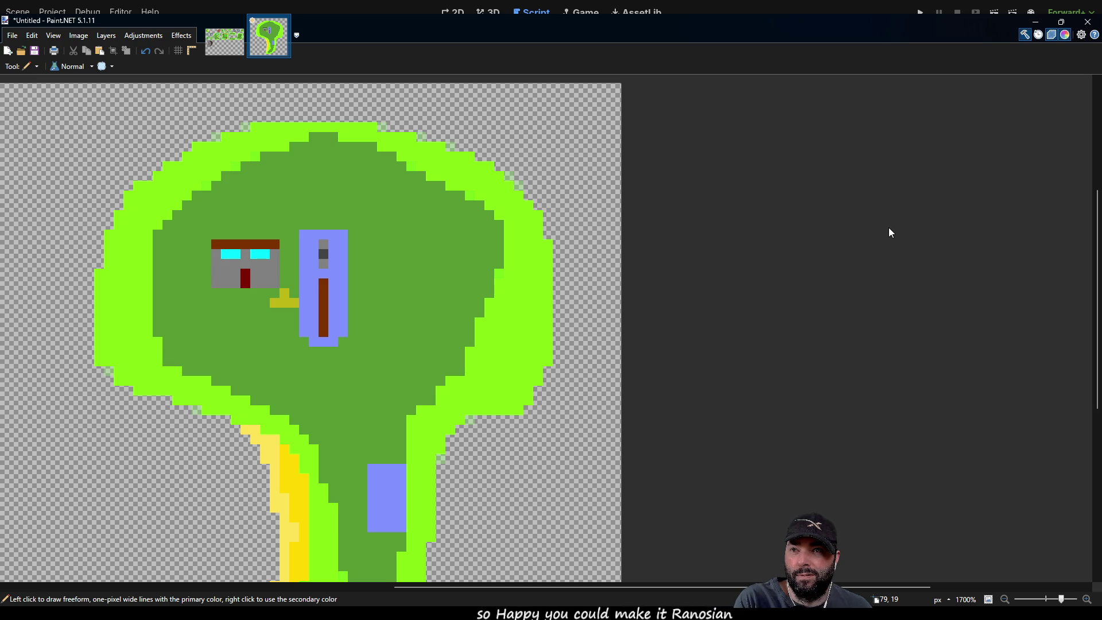
# Draw tan and dark brown lines plus darker vertical strokes for a checkered crate right of the tower.
pyautogui.moveTo(379, 234)
pyautogui.mouseDown()
pyautogui.moveTo(435, 234)
pyautogui.moveTo(409, 254)
pyautogui.moveTo(435, 254)
pyautogui.moveTo(411, 273)
pyautogui.moveTo(435, 273)
pyautogui.mouseUp()
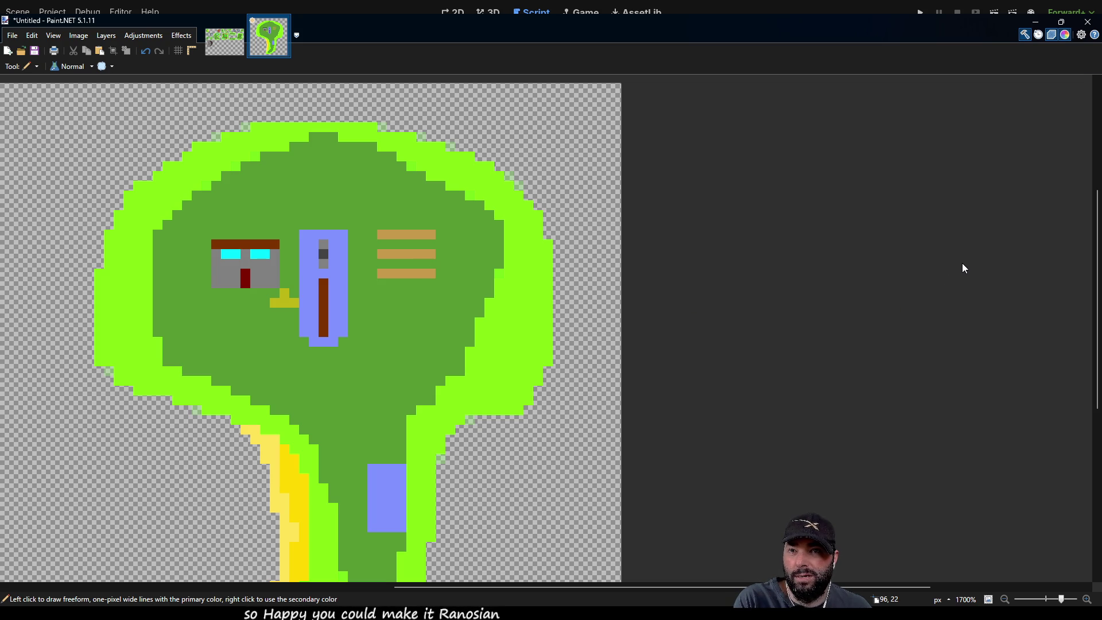
pyautogui.moveTo(380, 243)
pyautogui.mouseDown()
pyautogui.moveTo(434, 244)
pyautogui.moveTo(392, 264)
pyautogui.moveTo(434, 261)
pyautogui.mouseUp()
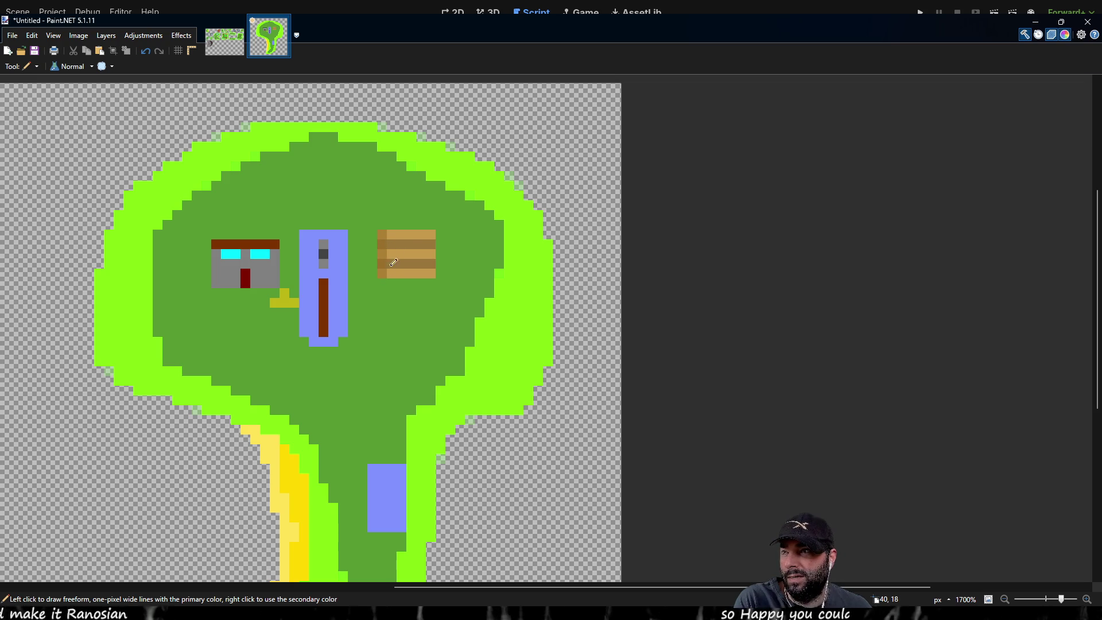
pyautogui.moveTo(401, 258); pyautogui.dragTo(401, 277)
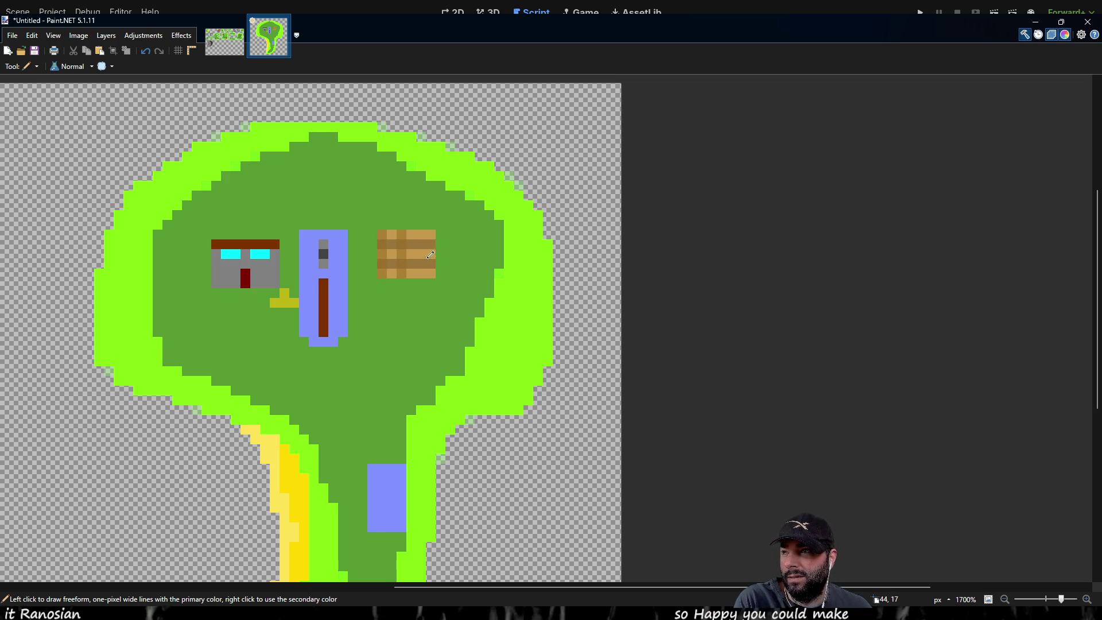
pyautogui.moveTo(426, 235); pyautogui.dragTo(428, 275)
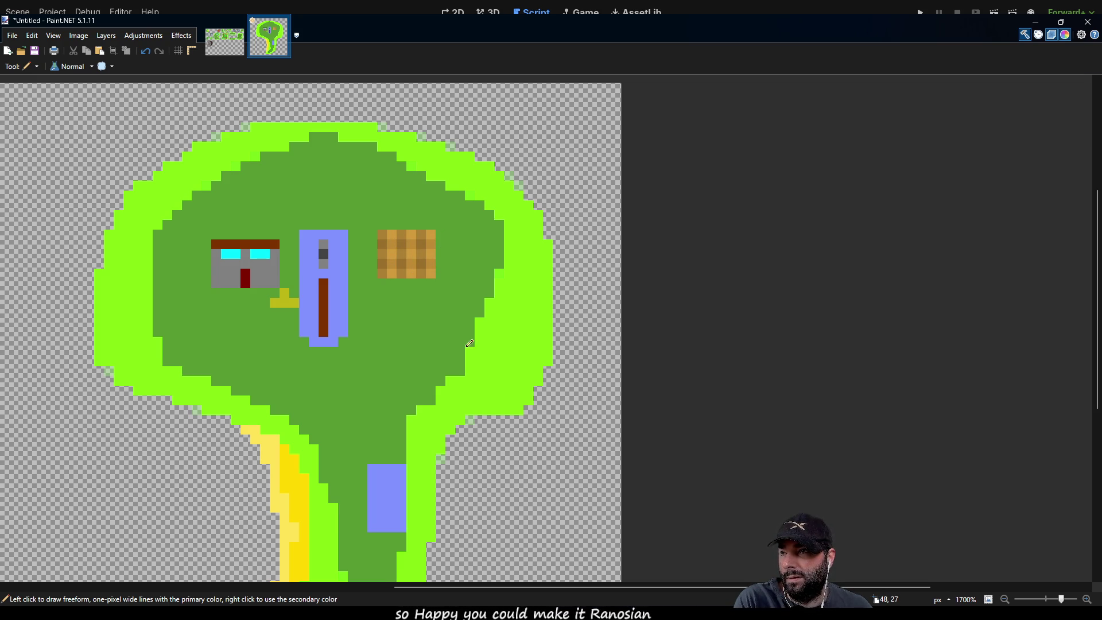
pyautogui.scroll(-1, 491, 315)
pyautogui.hscroll(-2, 492, 315)
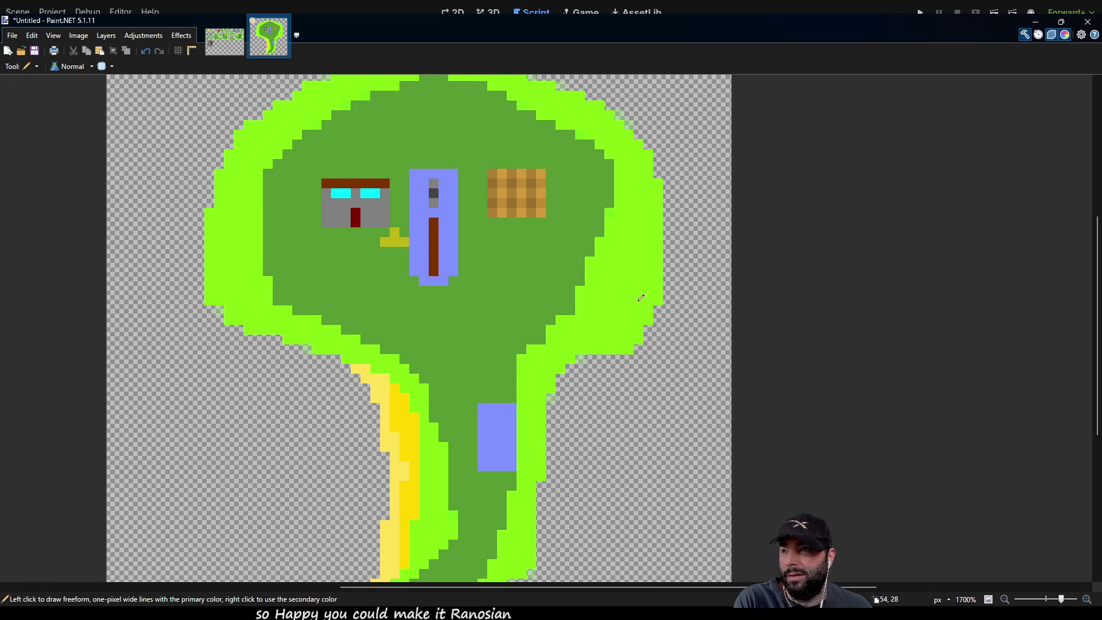
# Add orange pixels in a row under the crate and along the field's right edge.
pyautogui.scroll(1, 645, 305)
pyautogui.hscroll(1, 645, 305)
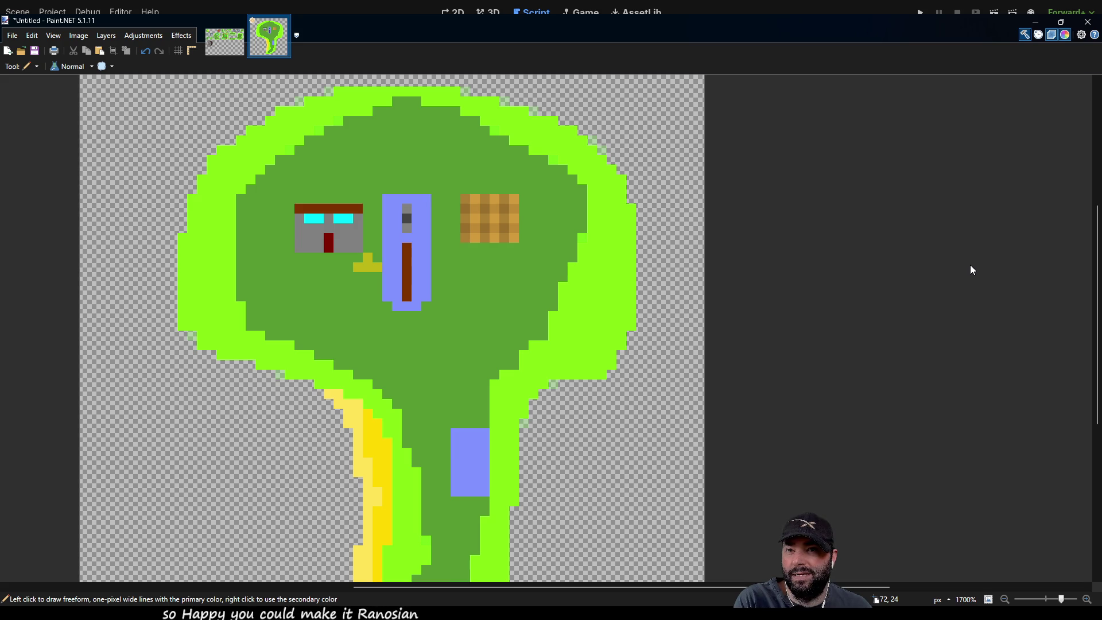
pyautogui.click(465, 248)
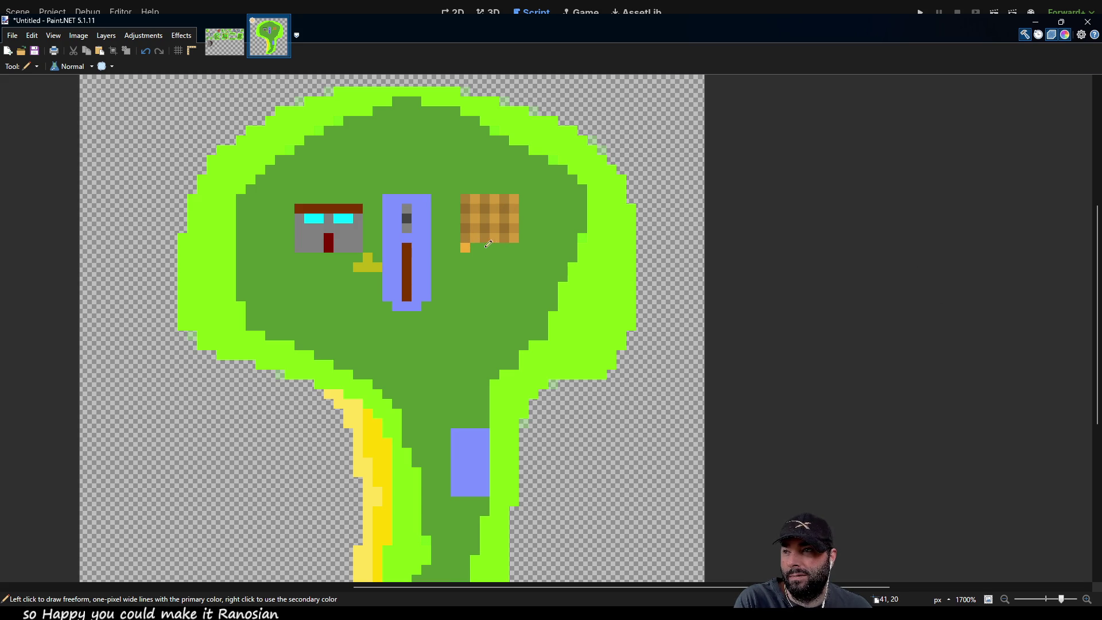
pyautogui.click(475, 247)
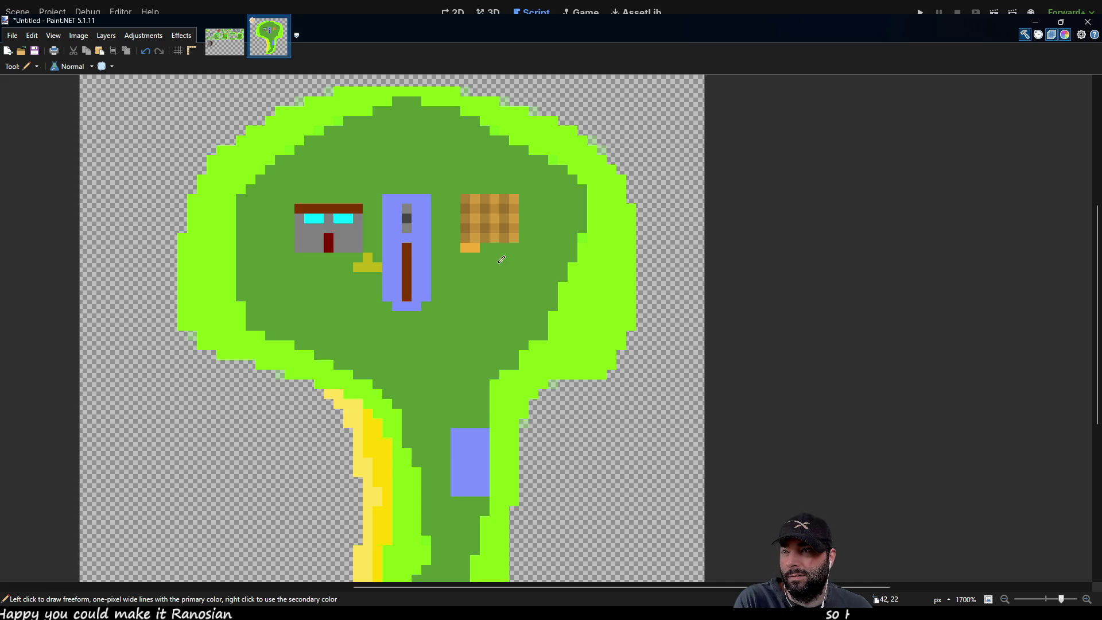
pyautogui.click(494, 248)
pyautogui.click(513, 248)
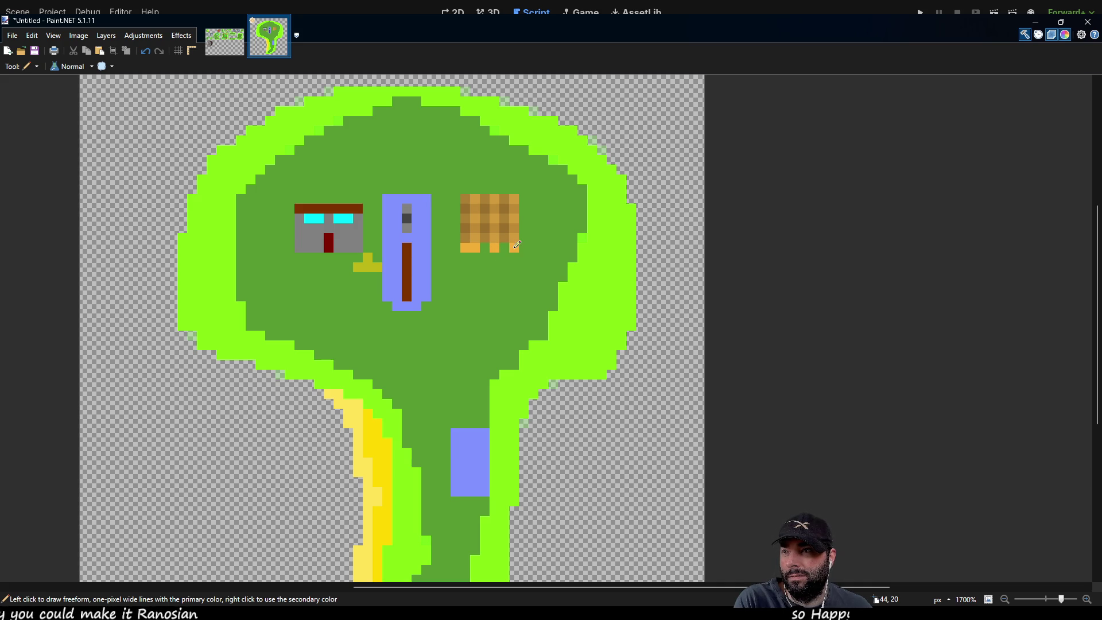
pyautogui.click(524, 208)
pyautogui.click(523, 227)
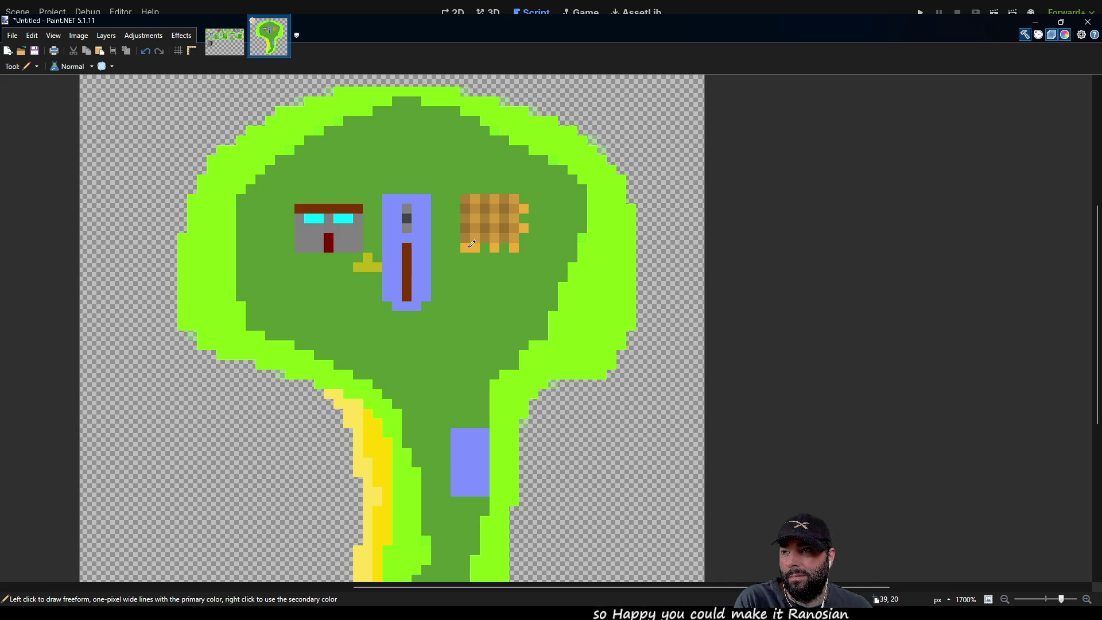
# Fill the bottom-row gaps, square the corner, and repaint the extra right column green.
pyautogui.click(484, 247)
pyautogui.click(504, 247)
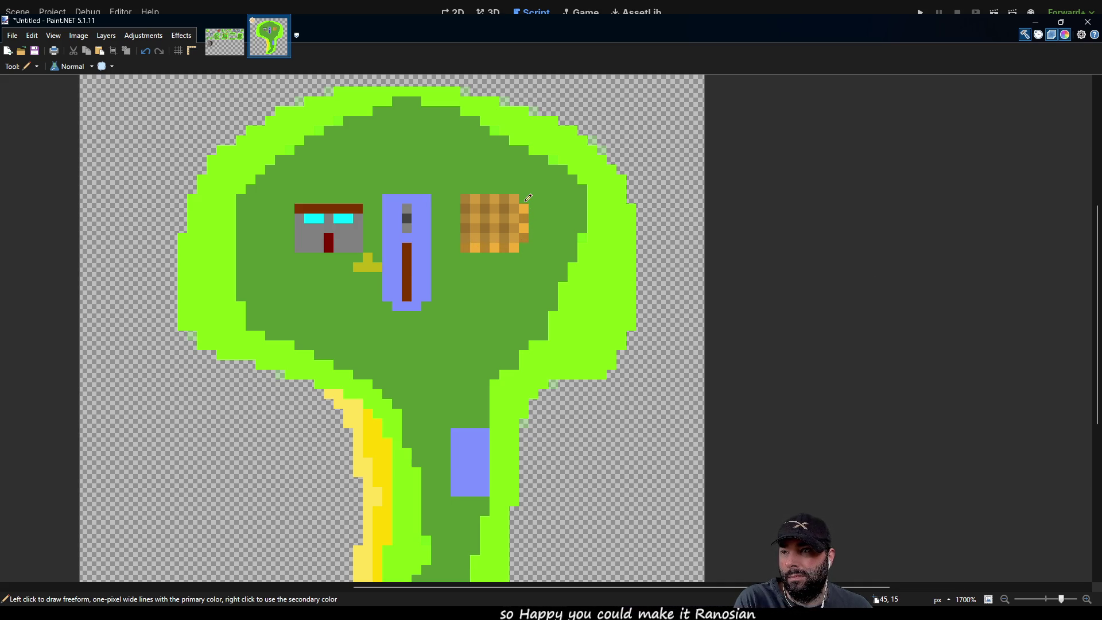
pyautogui.click(524, 247)
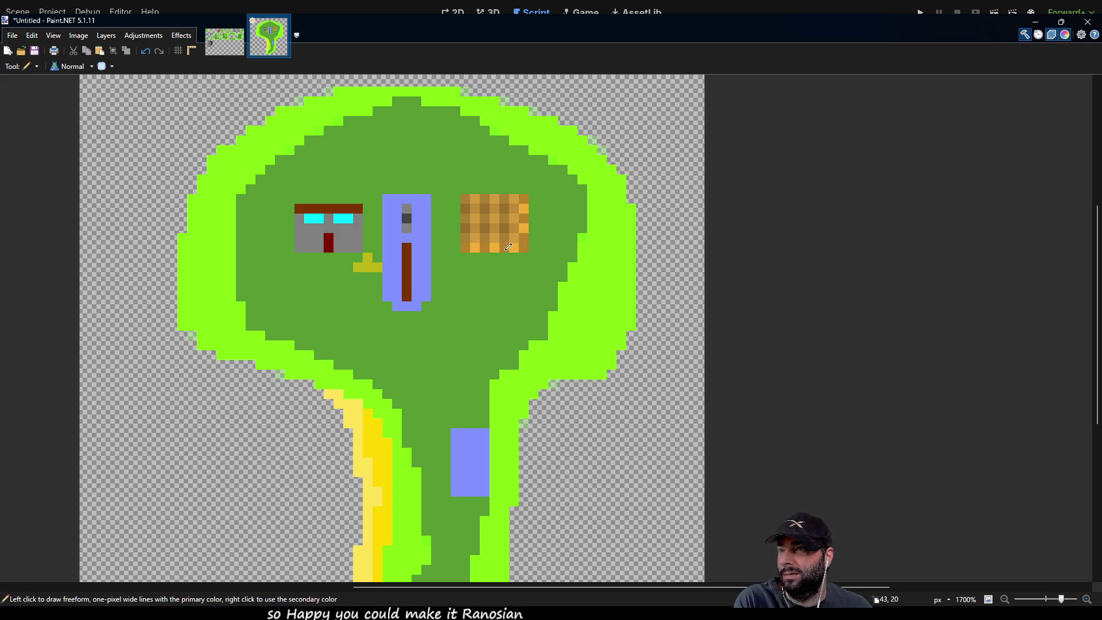
pyautogui.moveTo(523, 251); pyautogui.dragTo(524, 198)
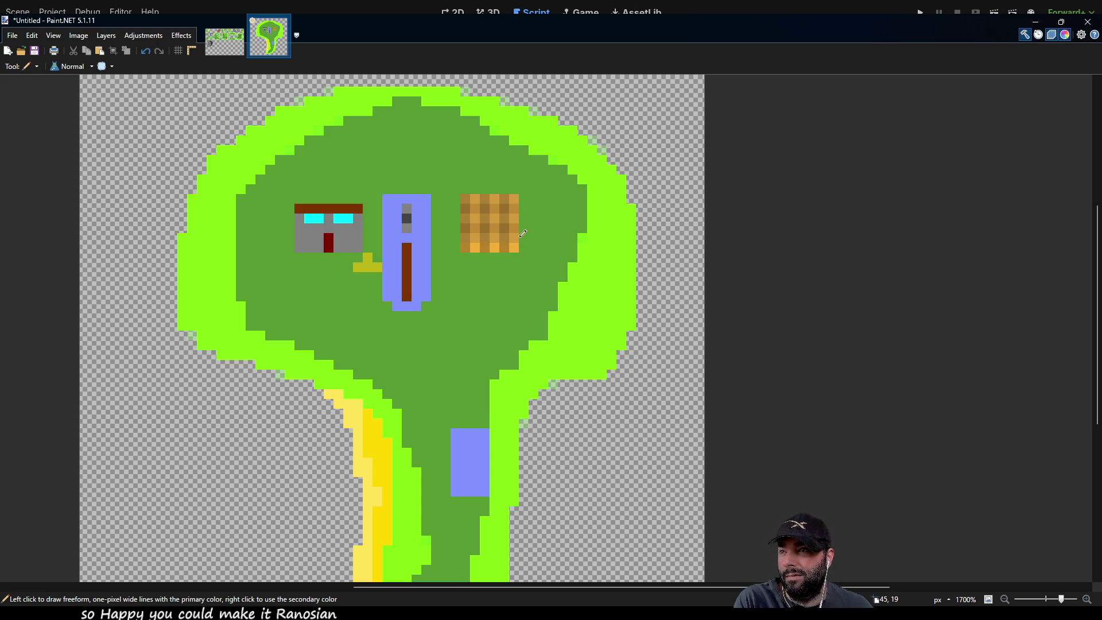
pyautogui.scroll(-5, 508, 347)
pyautogui.moveTo(563, 249)
pyautogui.mouseDown()
pyautogui.moveTo(520, 451)
pyautogui.moveTo(539, 472)
pyautogui.moveTo(511, 467)
pyautogui.moveTo(563, 371)
pyautogui.moveTo(541, 405)
pyautogui.moveTo(568, 416)
pyautogui.mouseUp()
# Select the entire 64x64 island tile.
pyautogui.press('s')
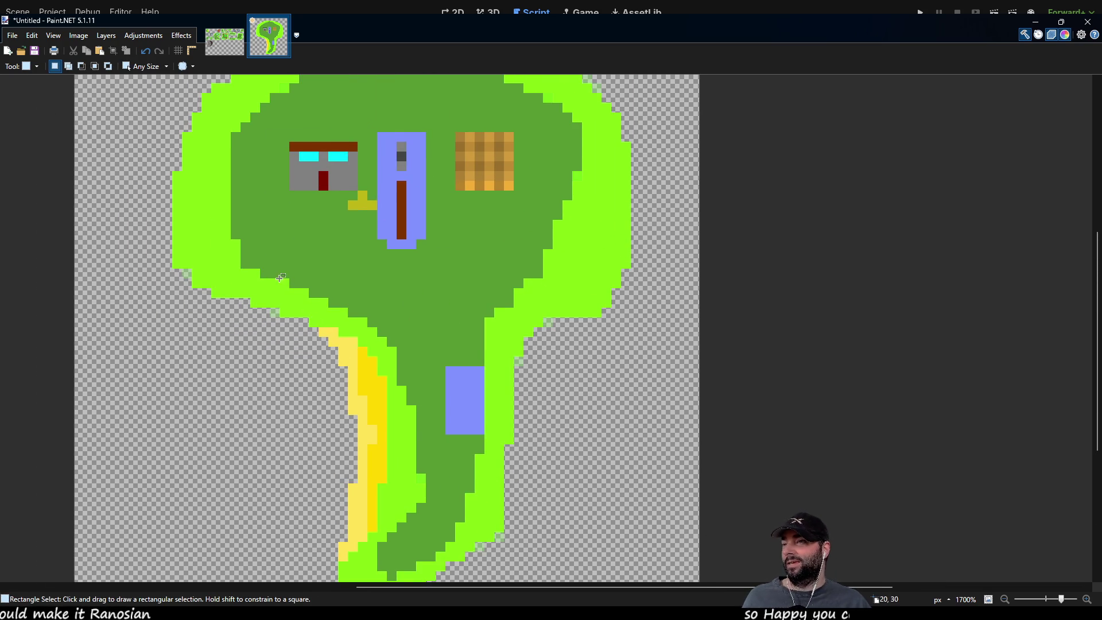
pyautogui.scroll(-5, 279, 278)
pyautogui.keyDown('ctrl'); pyautogui.scroll(-3, 280, 278); pyautogui.keyUp('ctrl')
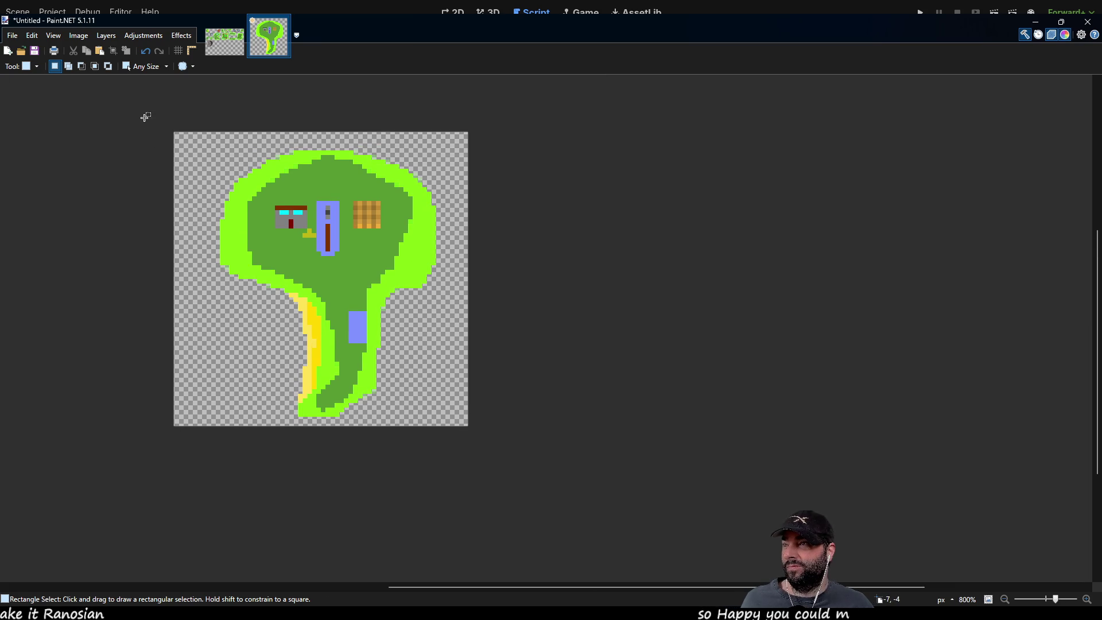
pyautogui.moveTo(146, 123); pyautogui.dragTo(608, 524)
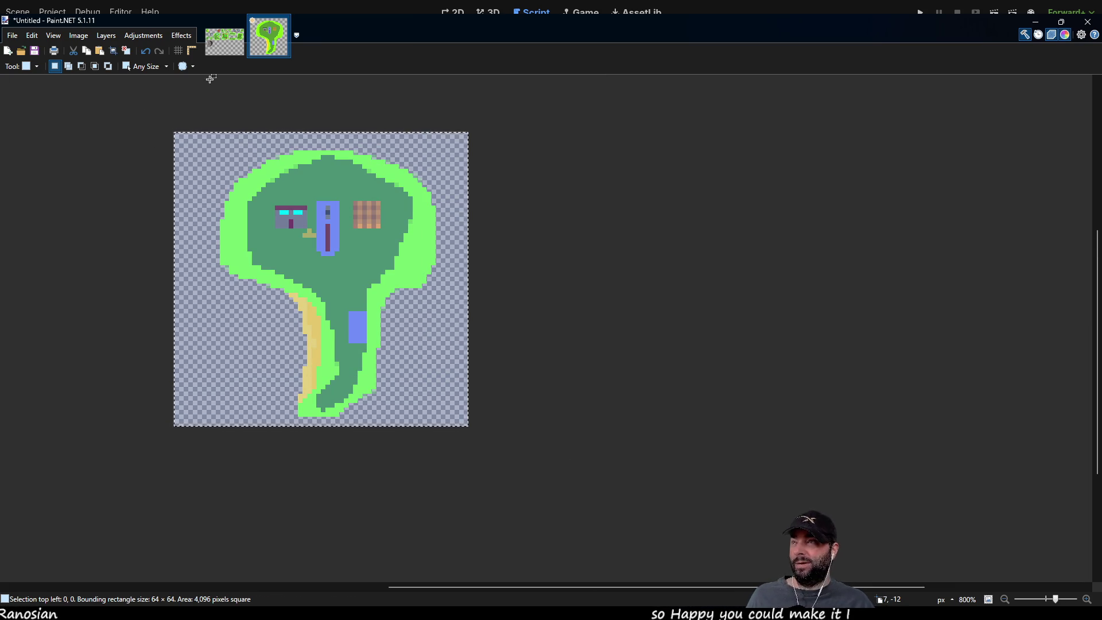
# Paste the island into islandtilemap.png beside the grey rocky island, aligned to the tile grid.
pyautogui.click(224, 41)
pyautogui.scroll(-5, 647, 398)
pyautogui.keyDown('ctrl'); pyautogui.scroll(-5, 647, 399); pyautogui.keyUp('ctrl')
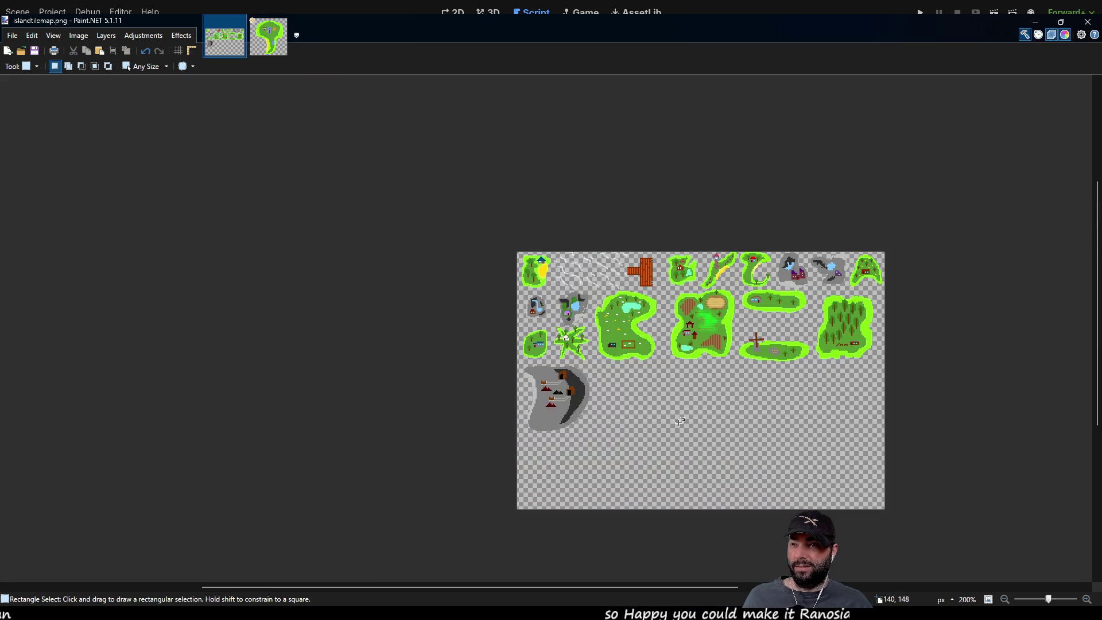
pyautogui.hotkey('ctrl', 'v')
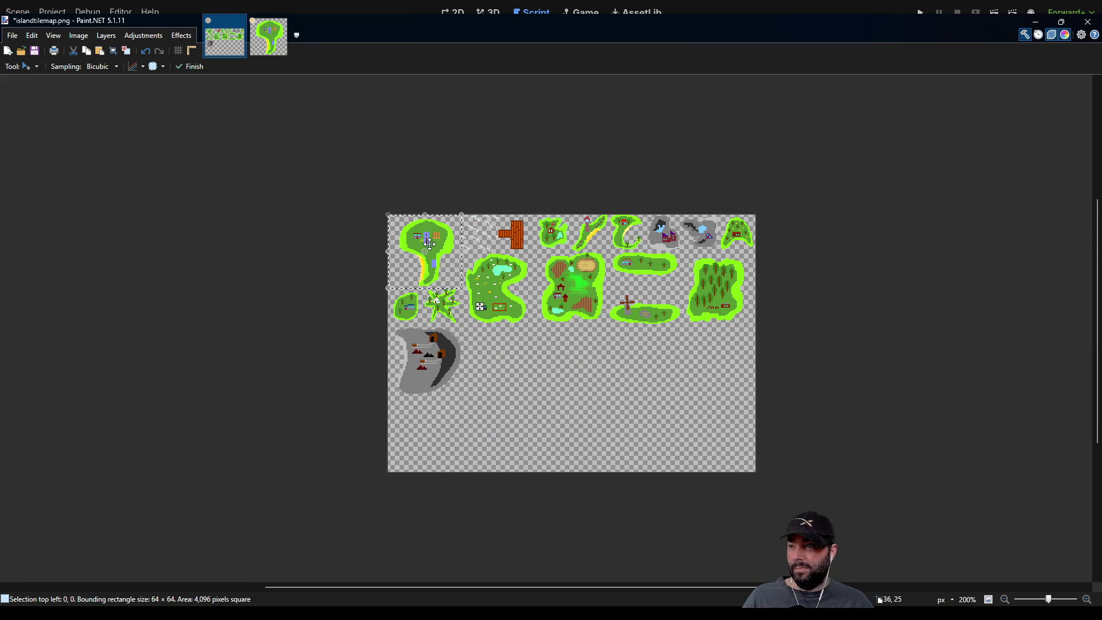
pyautogui.moveTo(430, 244)
pyautogui.mouseDown()
pyautogui.moveTo(481, 363)
pyautogui.moveTo(513, 369)
pyautogui.moveTo(512, 357)
pyautogui.mouseUp()
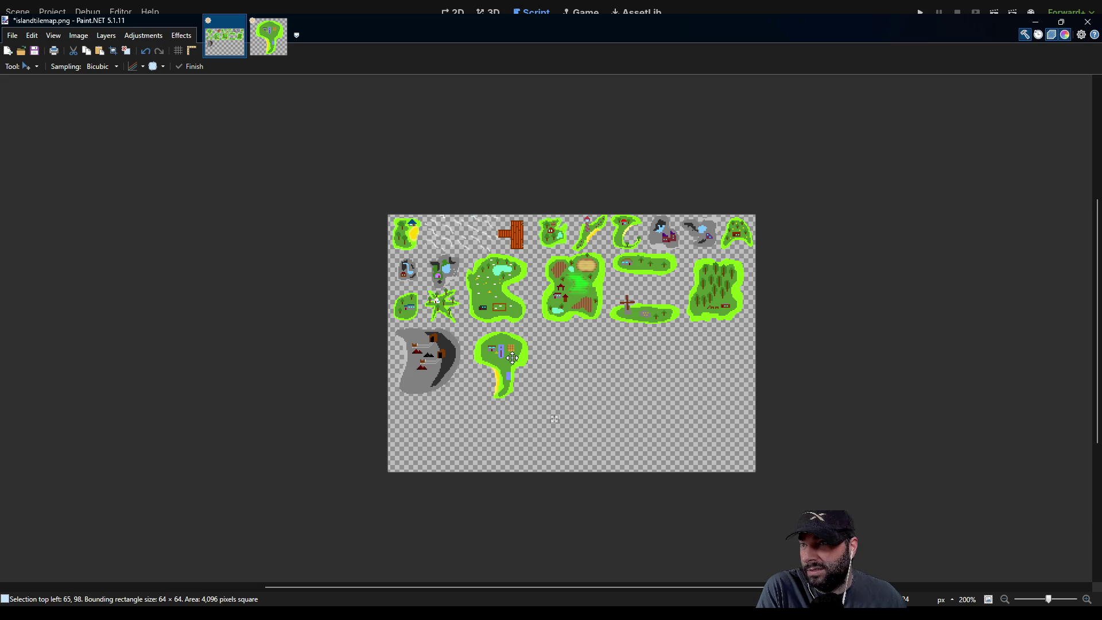
pyautogui.moveTo(513, 357); pyautogui.dragTo(510, 355)
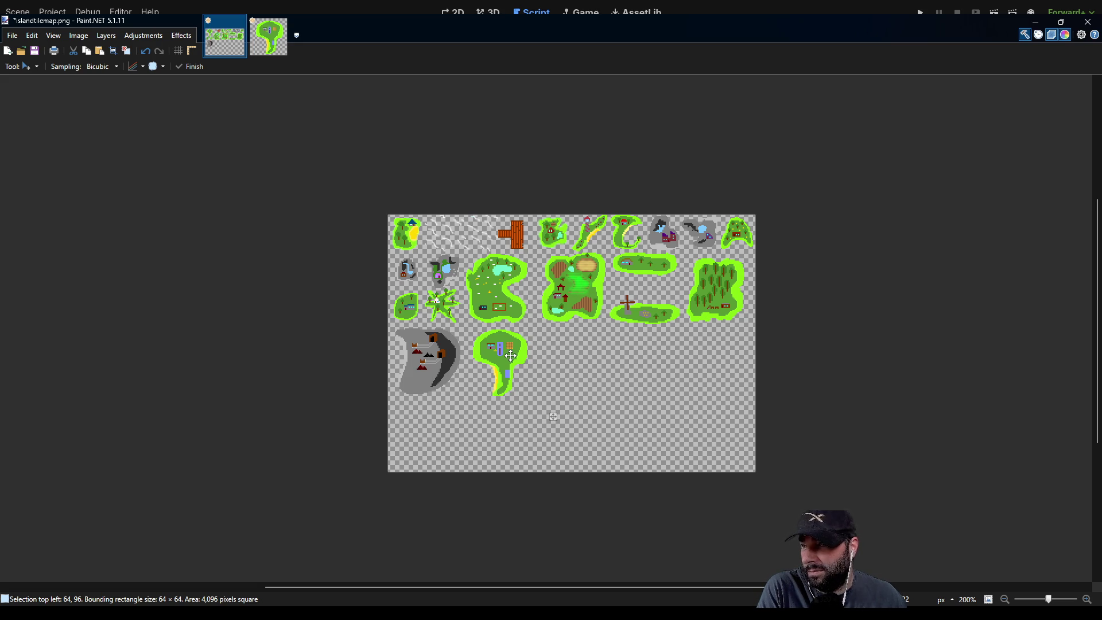
pyautogui.click(269, 39)
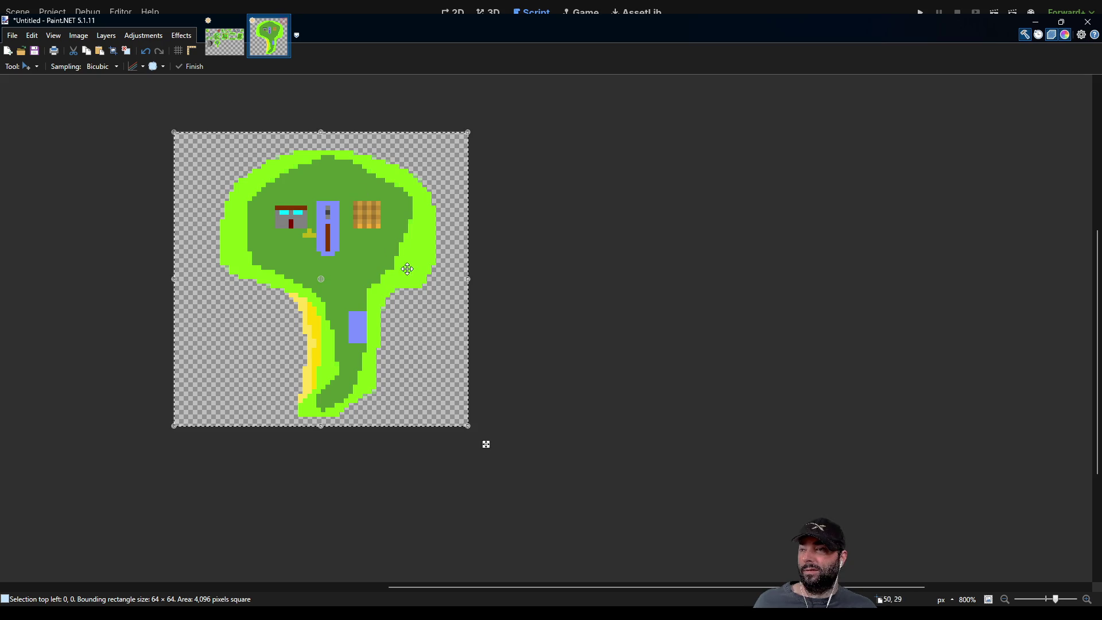
# Erase the untitled tile to blank transparency and deselect the pasted island in the tilemap sheet.
pyautogui.hotkey('ctrl', 'z')
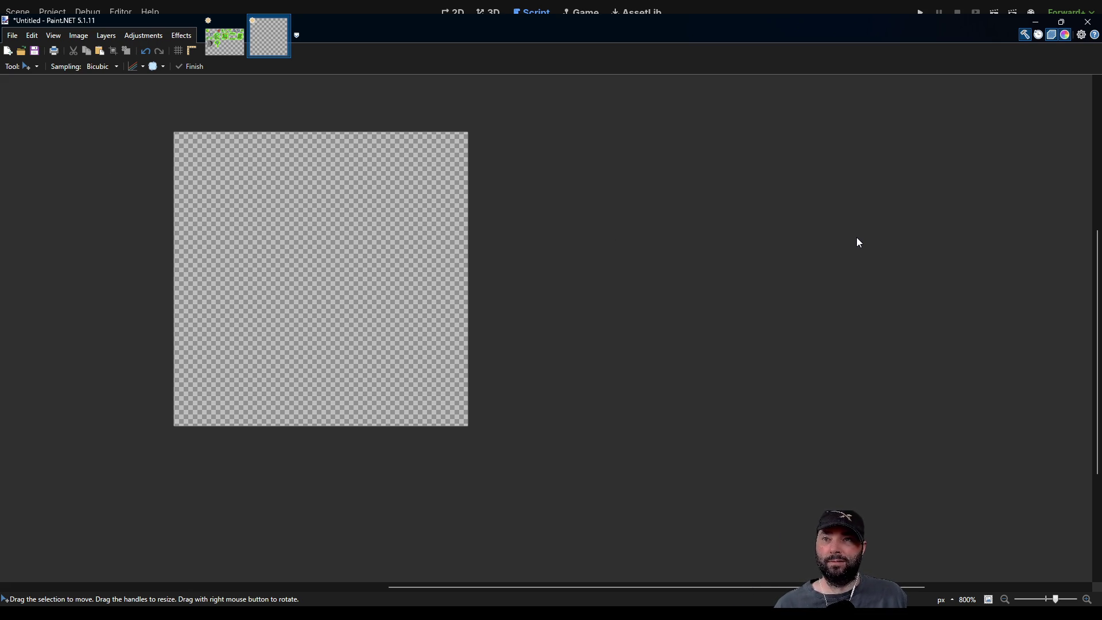
pyautogui.click(236, 54)
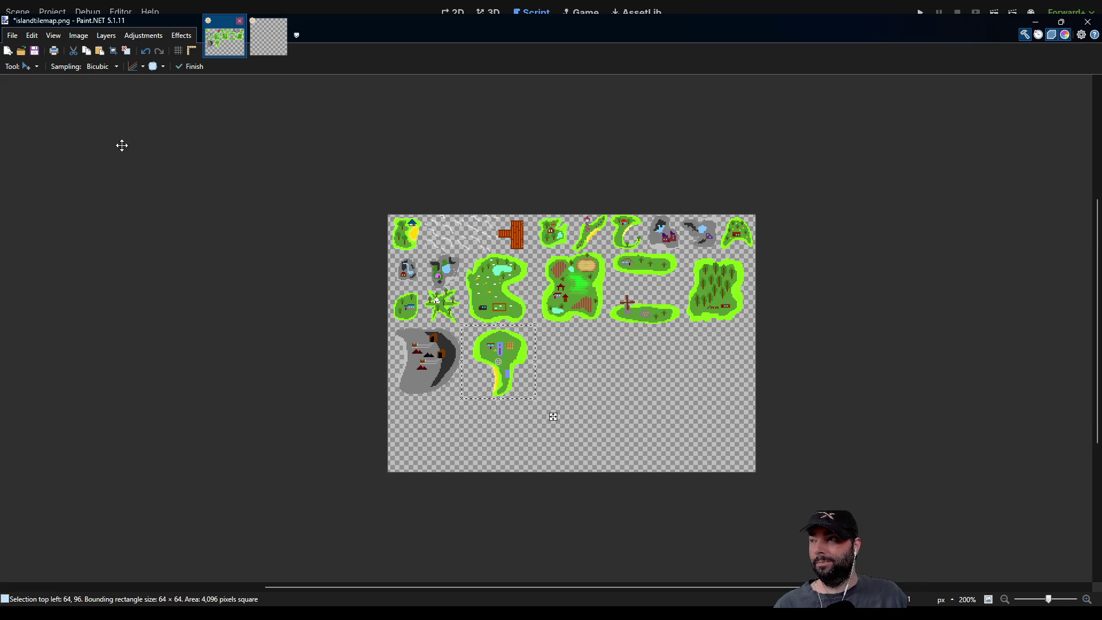
pyautogui.press('s')
pyautogui.click(290, 252)
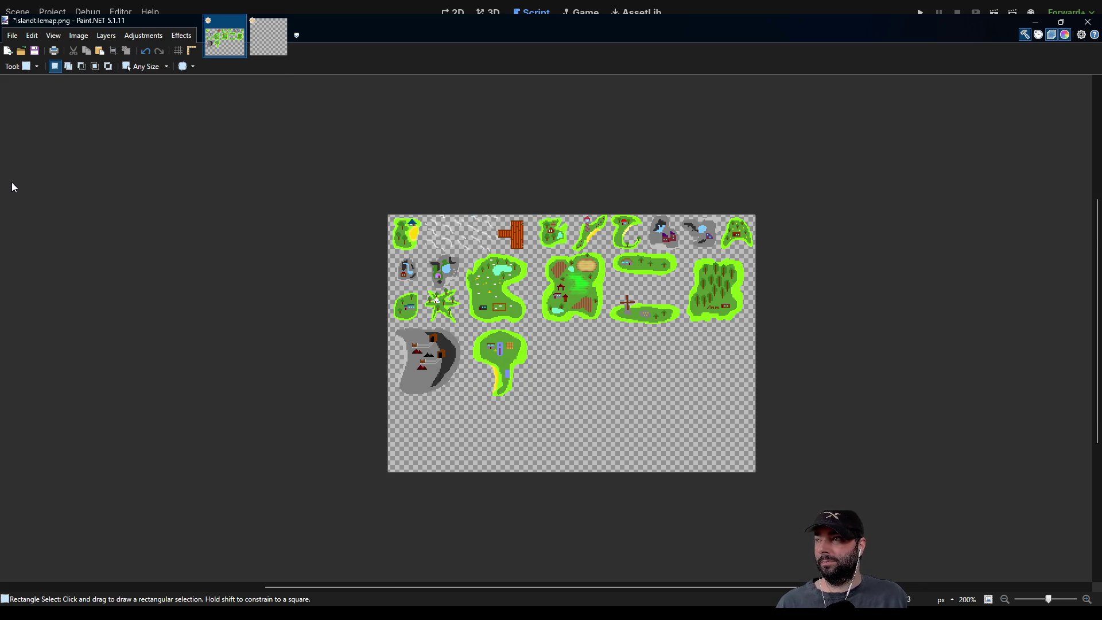
pyautogui.press('k')
pyautogui.scroll(5, 604, 322)
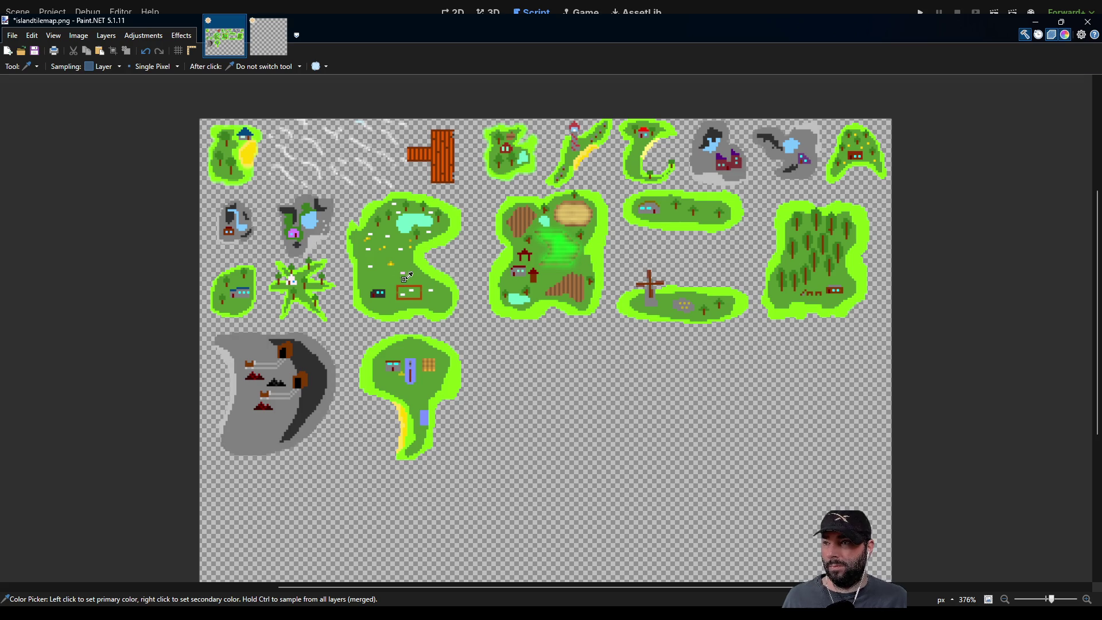
pyautogui.click(268, 37)
pyautogui.press('p')
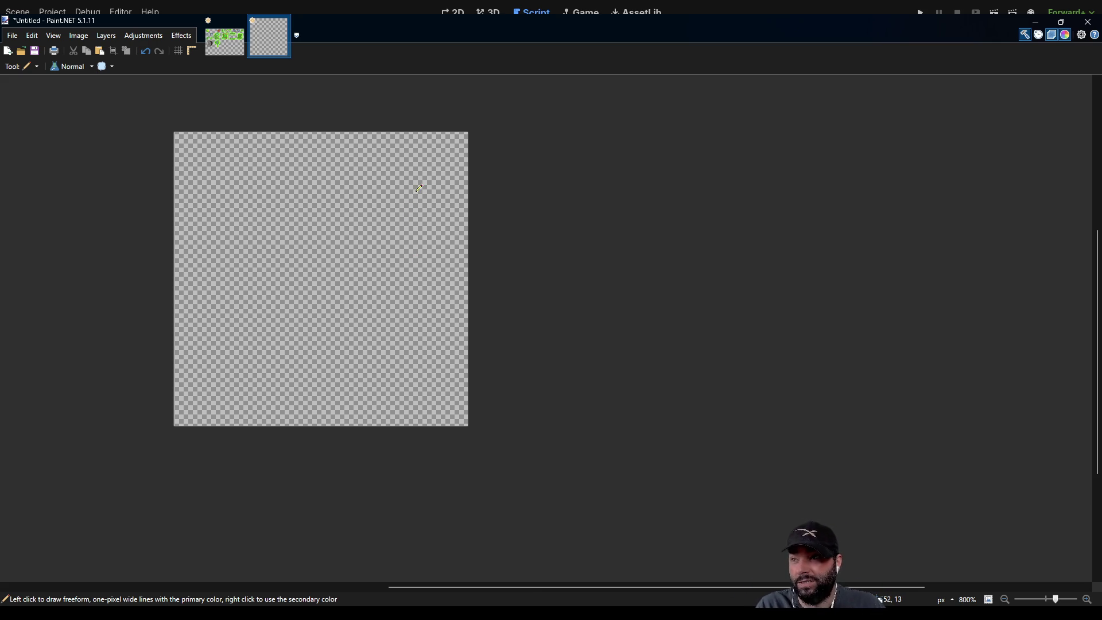
# Outline an irregular island, bucket-fill it bright green, and trace a dark green inner edge on the left.
pyautogui.moveTo(419, 178)
pyautogui.mouseDown()
pyautogui.moveTo(363, 150)
pyautogui.moveTo(315, 158)
pyautogui.mouseUp()
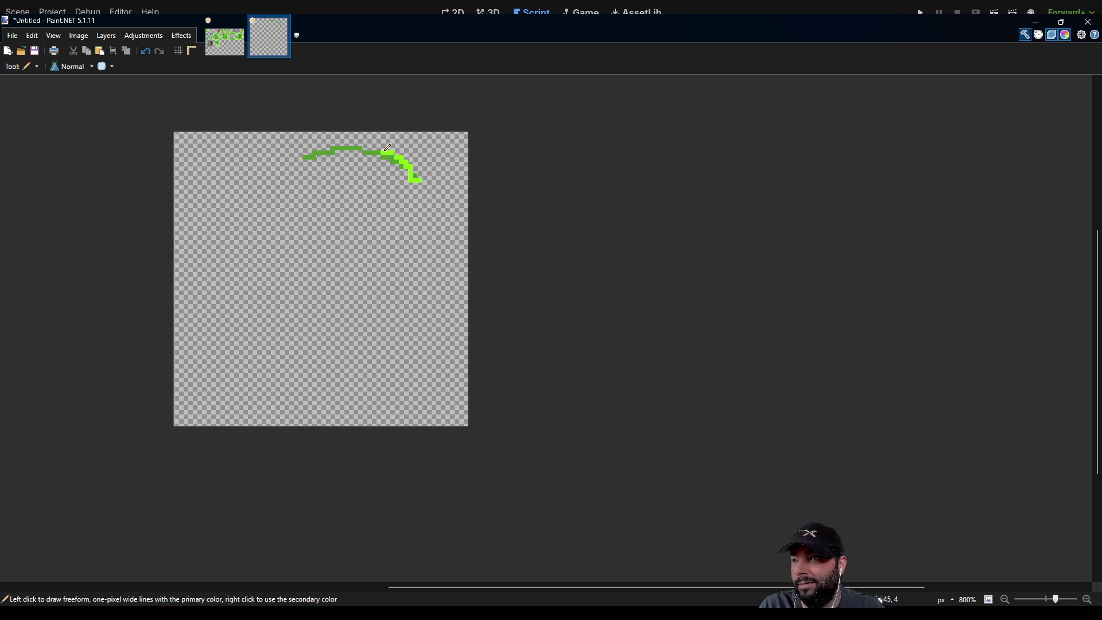
pyautogui.moveTo(285, 156)
pyautogui.mouseDown()
pyautogui.moveTo(195, 229)
pyautogui.moveTo(198, 317)
pyautogui.mouseUp()
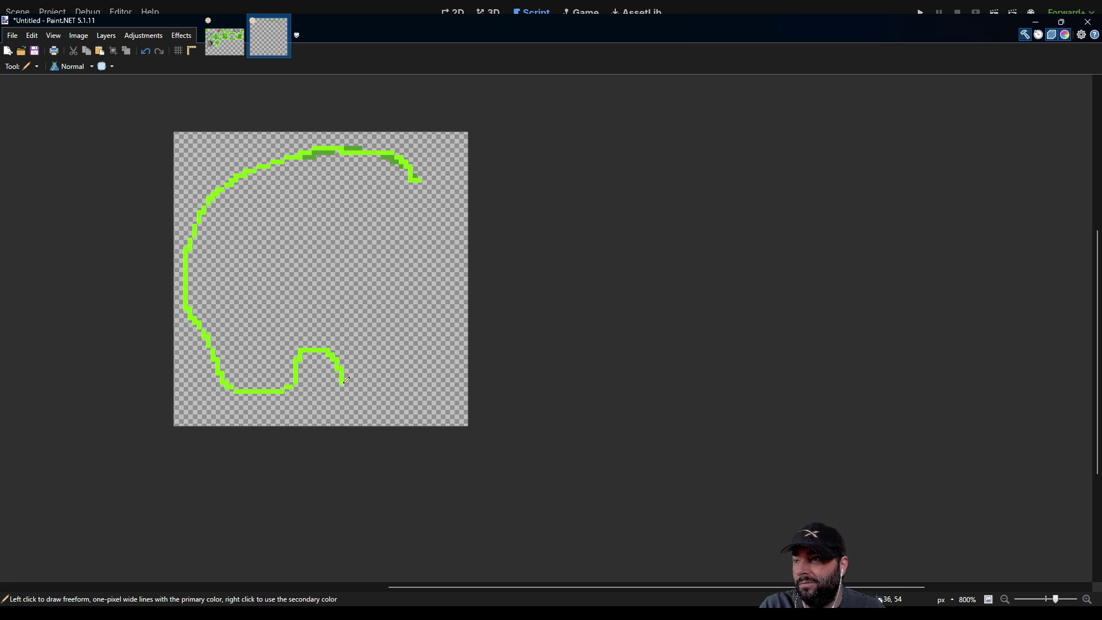
pyautogui.moveTo(428, 338); pyautogui.dragTo(415, 282)
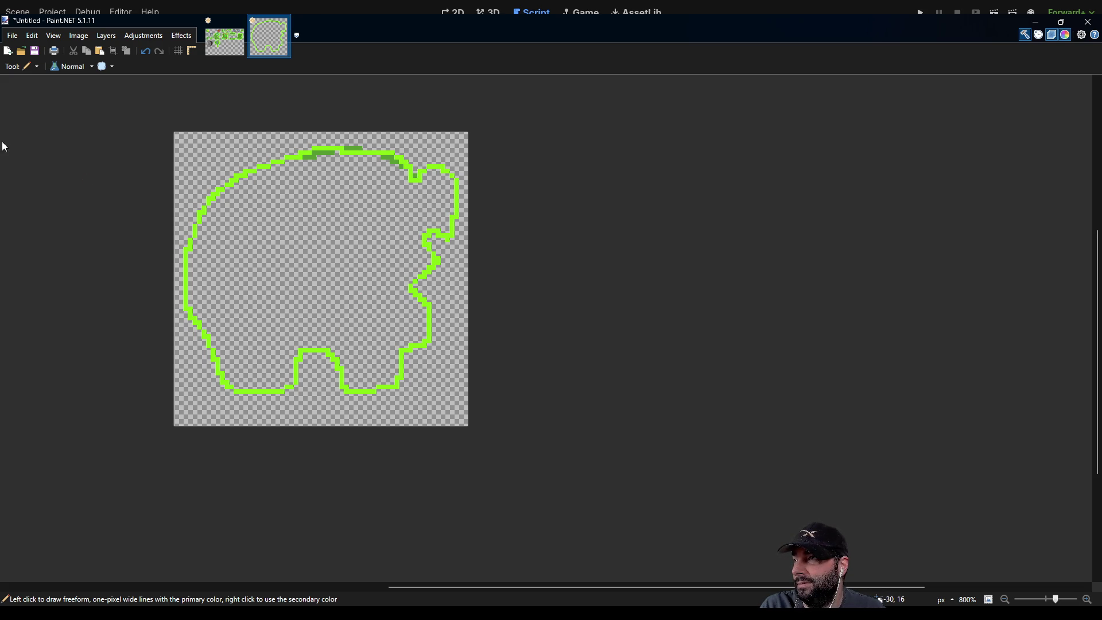
pyautogui.press('f')
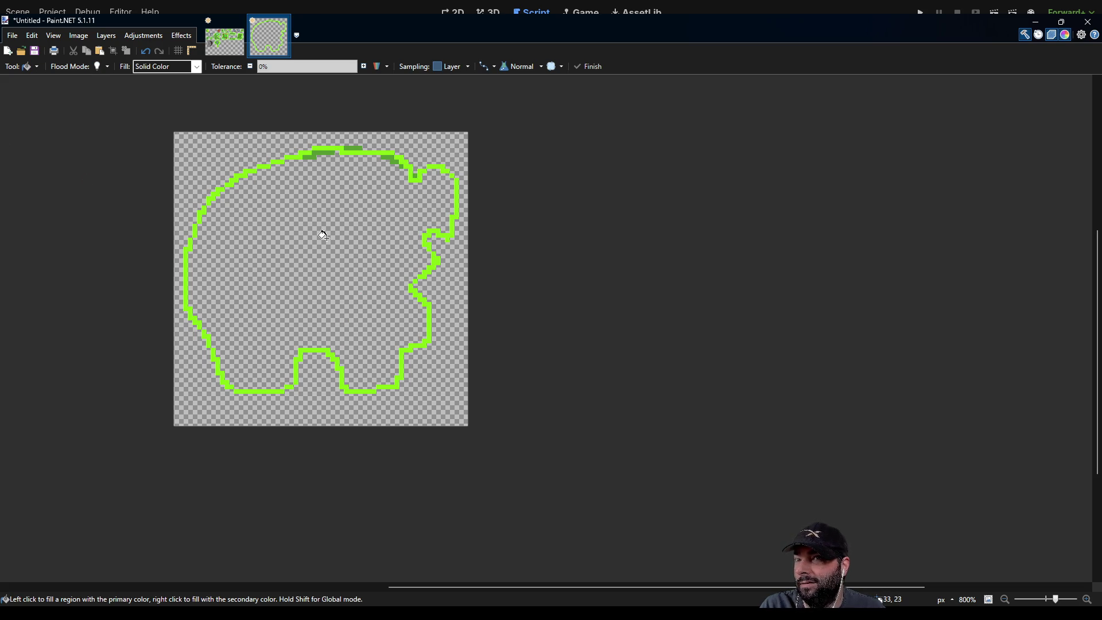
pyautogui.click(322, 234)
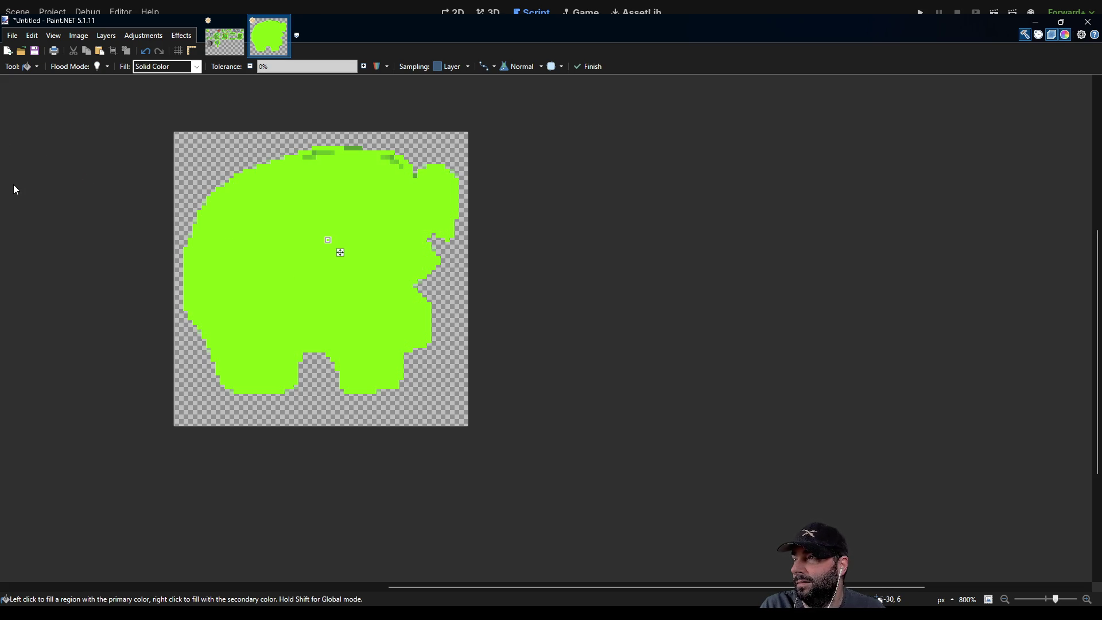
pyautogui.press('p')
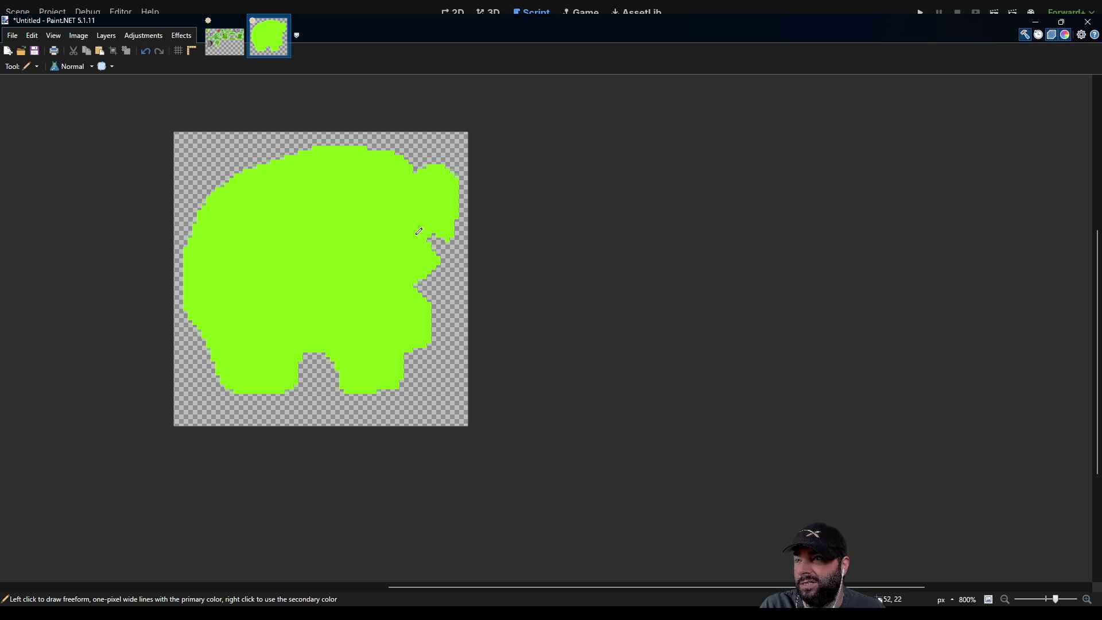
pyautogui.moveTo(293, 185)
pyautogui.mouseDown()
pyautogui.moveTo(234, 221)
pyautogui.moveTo(213, 278)
pyautogui.moveTo(243, 336)
pyautogui.mouseUp()
# Close the dark green inner outline and fill its interior darker green, undoing a brown trial fill.
pyautogui.moveTo(281, 368)
pyautogui.mouseDown()
pyautogui.moveTo(332, 329)
pyautogui.moveTo(354, 364)
pyautogui.moveTo(407, 320)
pyautogui.moveTo(415, 259)
pyautogui.mouseUp()
pyautogui.moveTo(443, 193)
pyautogui.mouseDown()
pyautogui.moveTo(386, 188)
pyautogui.moveTo(349, 159)
pyautogui.mouseUp()
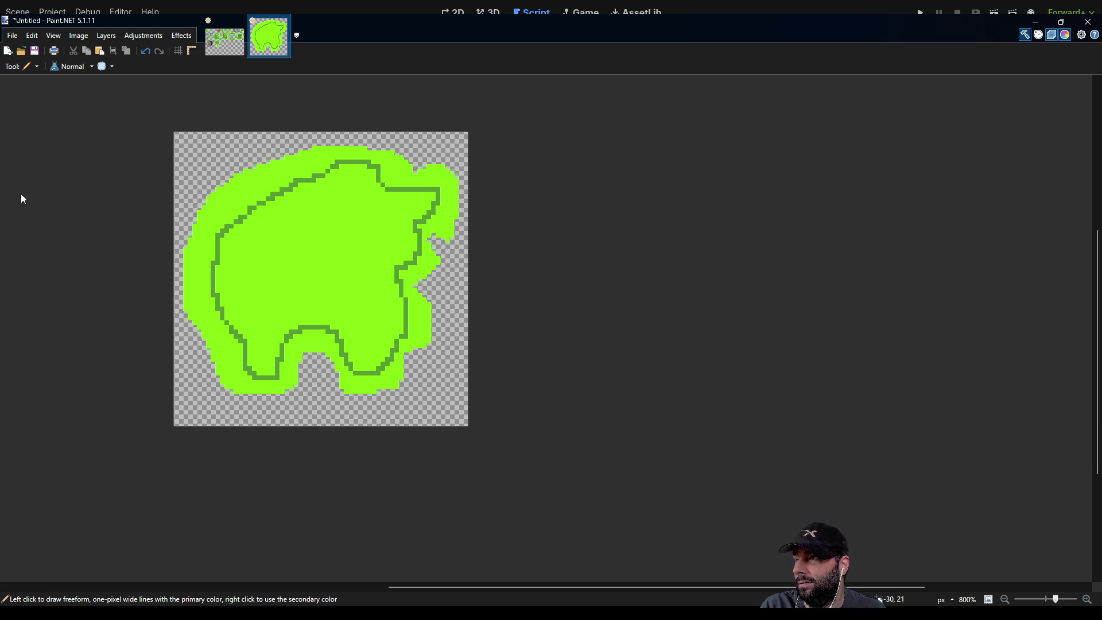
pyautogui.press('f')
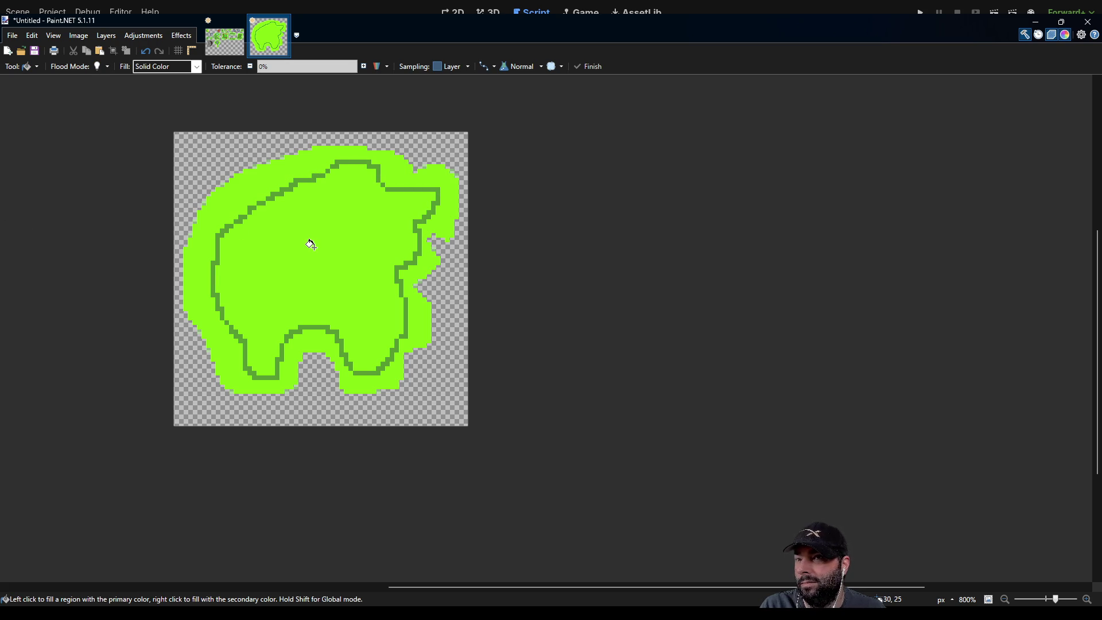
pyautogui.click(311, 245)
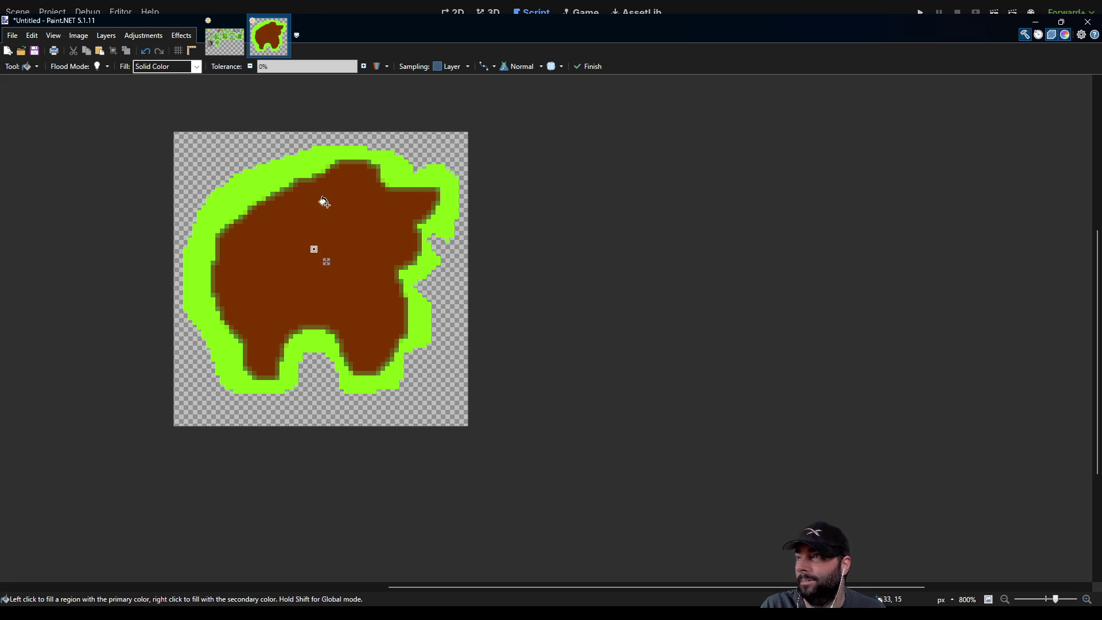
pyautogui.hotkey('ctrl', 'z')
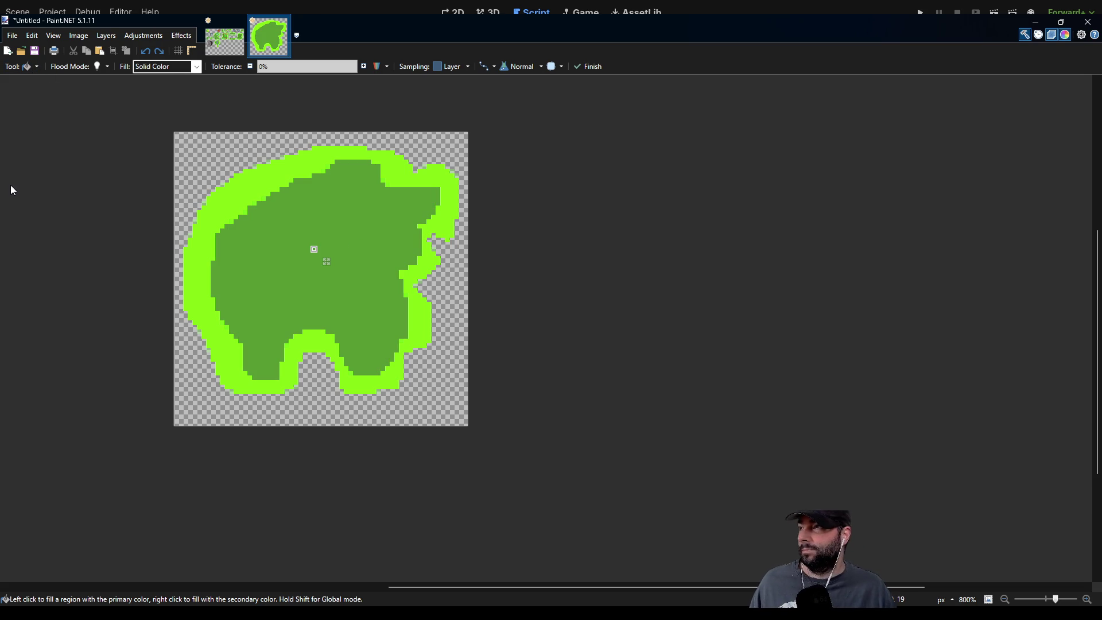
pyautogui.press('p')
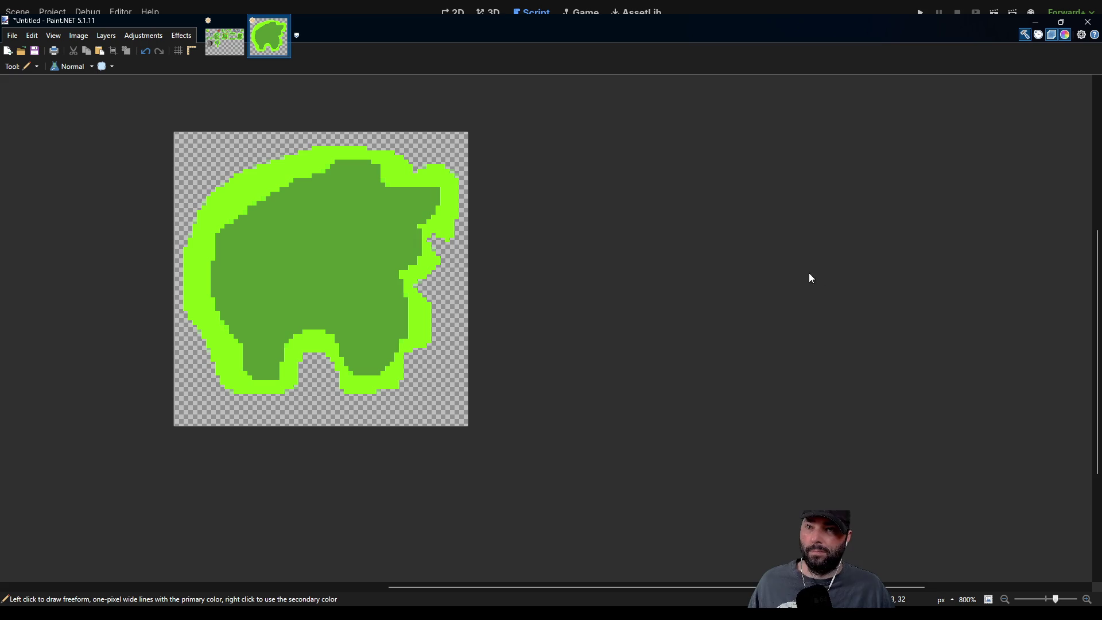
pyautogui.scroll(4, 369, 295)
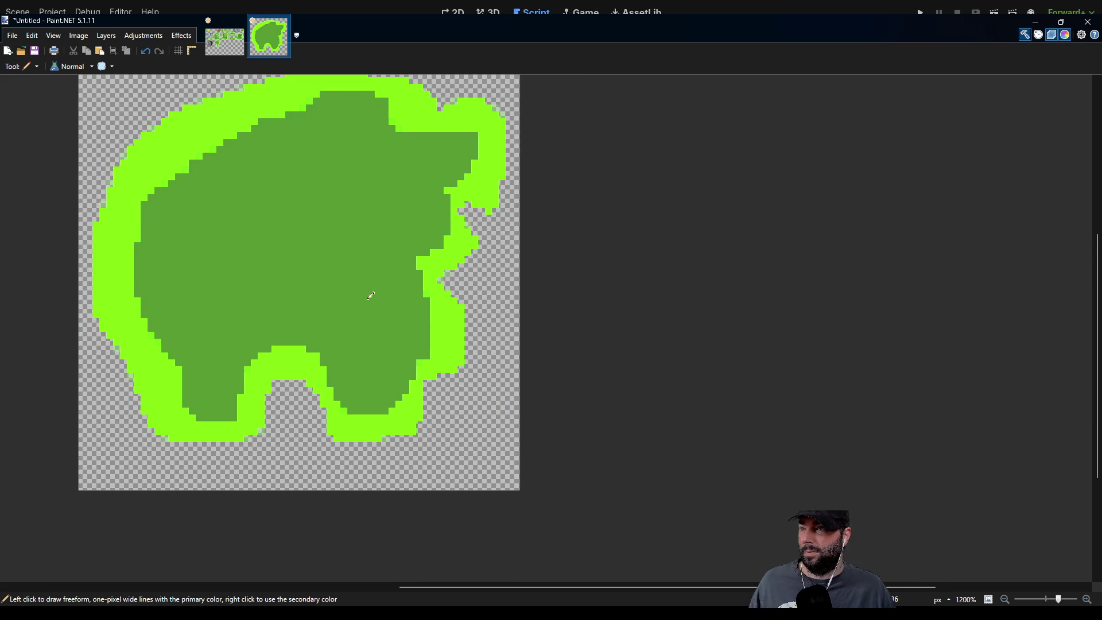
# Draw brown H-shaped marks, a column and a small block near the lower-right shore.
pyautogui.scroll(2, 380, 371)
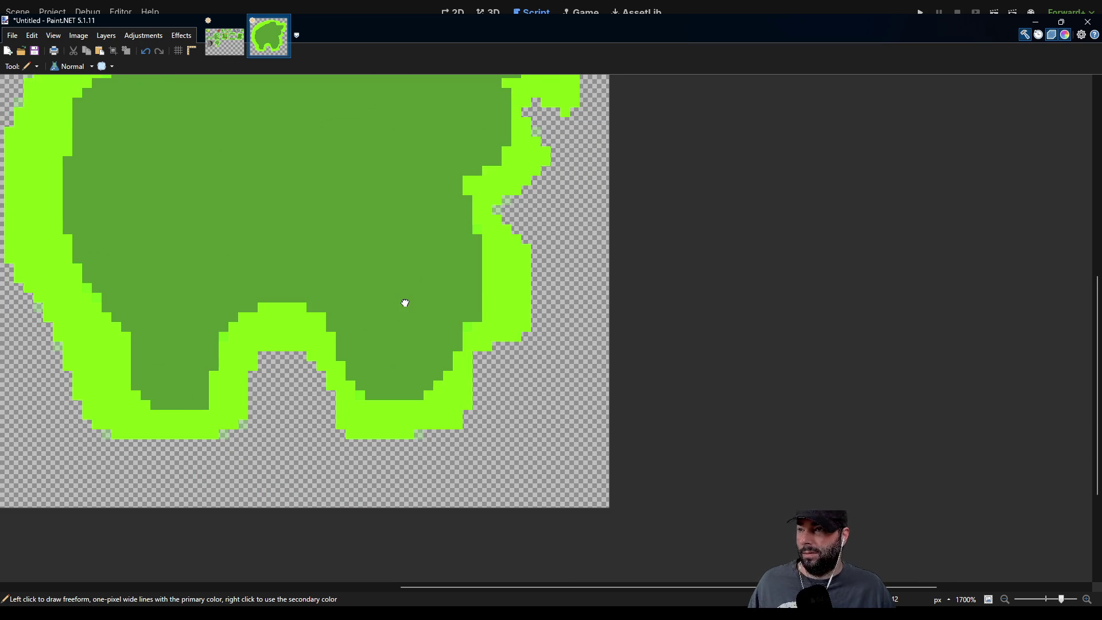
pyautogui.scroll(4, 391, 300)
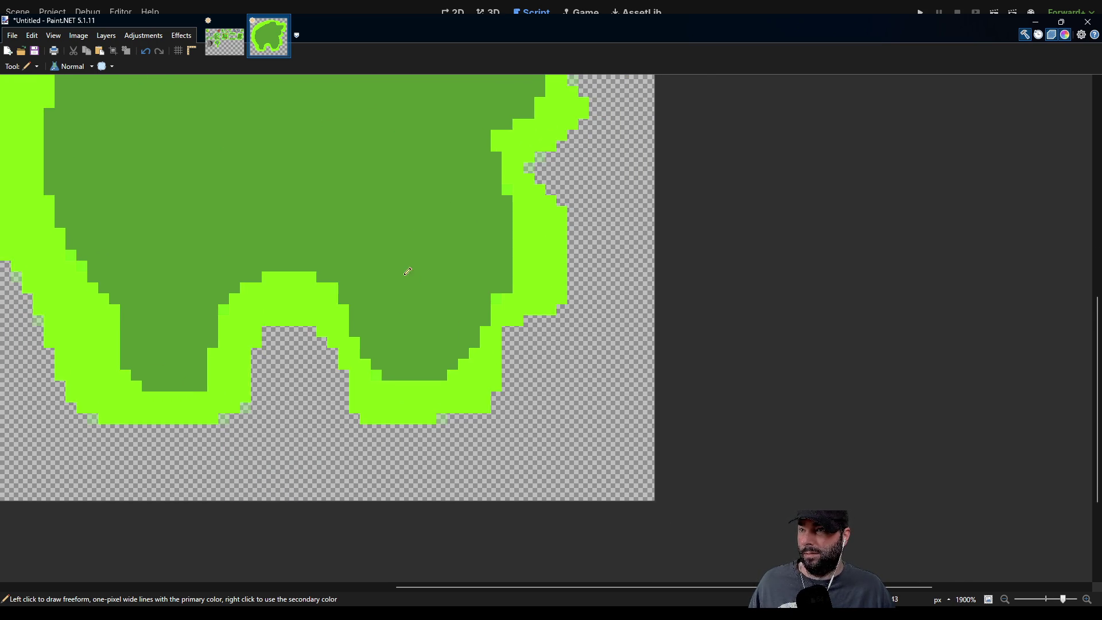
pyautogui.moveTo(404, 292)
pyautogui.mouseDown()
pyautogui.moveTo(403, 304)
pyautogui.moveTo(411, 290)
pyautogui.moveTo(434, 292)
pyautogui.mouseUp()
pyautogui.click(402, 259)
pyautogui.moveTo(460, 247)
pyautogui.mouseDown()
pyautogui.moveTo(460, 212)
pyautogui.moveTo(501, 225)
pyautogui.moveTo(472, 239)
pyautogui.moveTo(490, 234)
pyautogui.mouseUp()
pyautogui.click(482, 256)
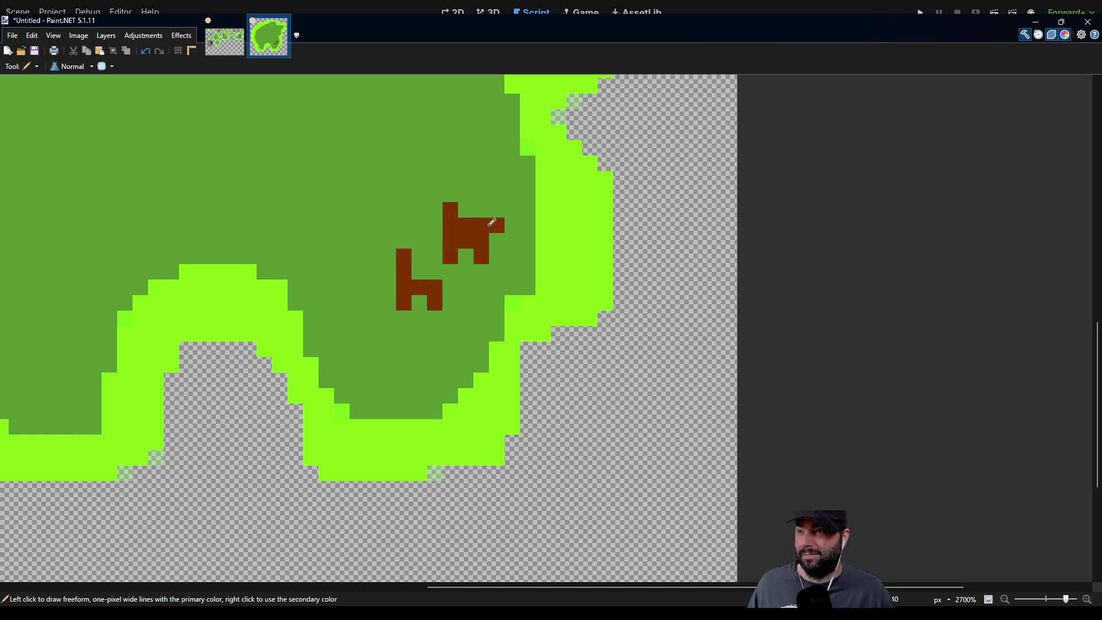
pyautogui.moveTo(500, 197)
pyautogui.mouseDown()
pyautogui.moveTo(498, 179)
pyautogui.moveTo(525, 182)
pyautogui.moveTo(536, 144)
pyautogui.mouseUp()
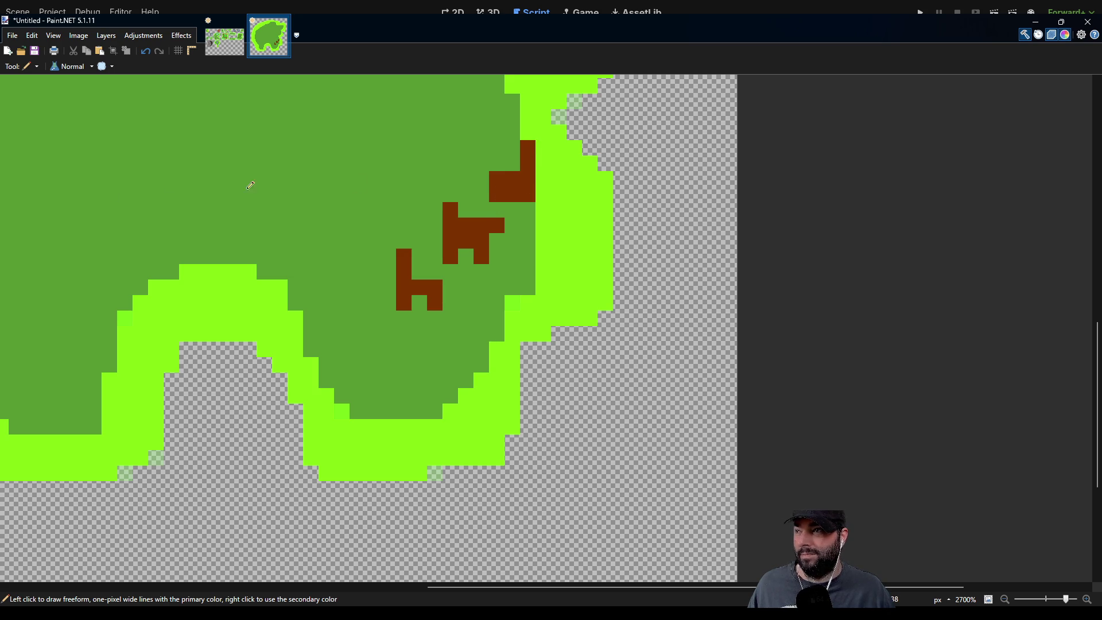
# Sample green and paint over the upper and bottom-middle brown pixels.
pyautogui.press('k')
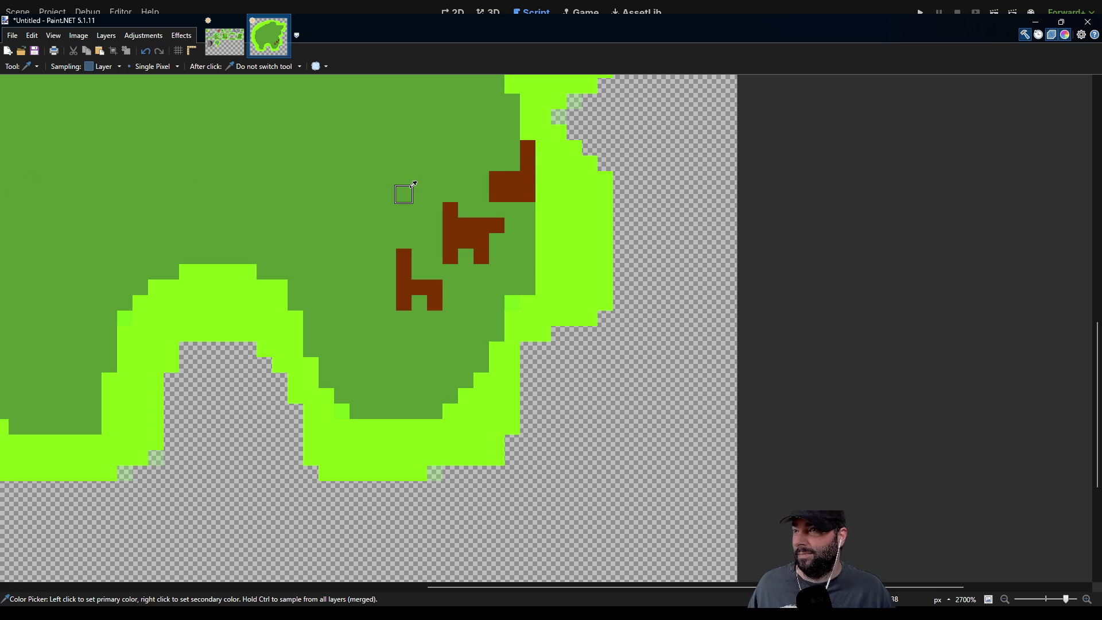
pyautogui.press('p')
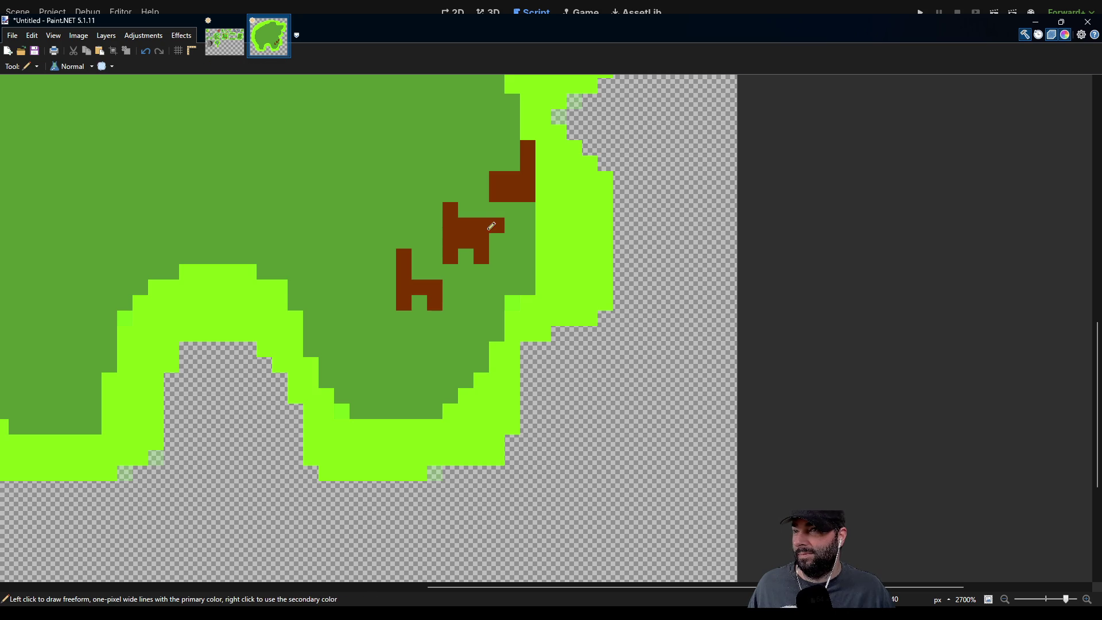
pyautogui.moveTo(497, 223); pyautogui.dragTo(459, 211)
pyautogui.click(512, 195)
pyautogui.scroll(-3, 446, 362)
pyautogui.scroll(-1, 446, 357)
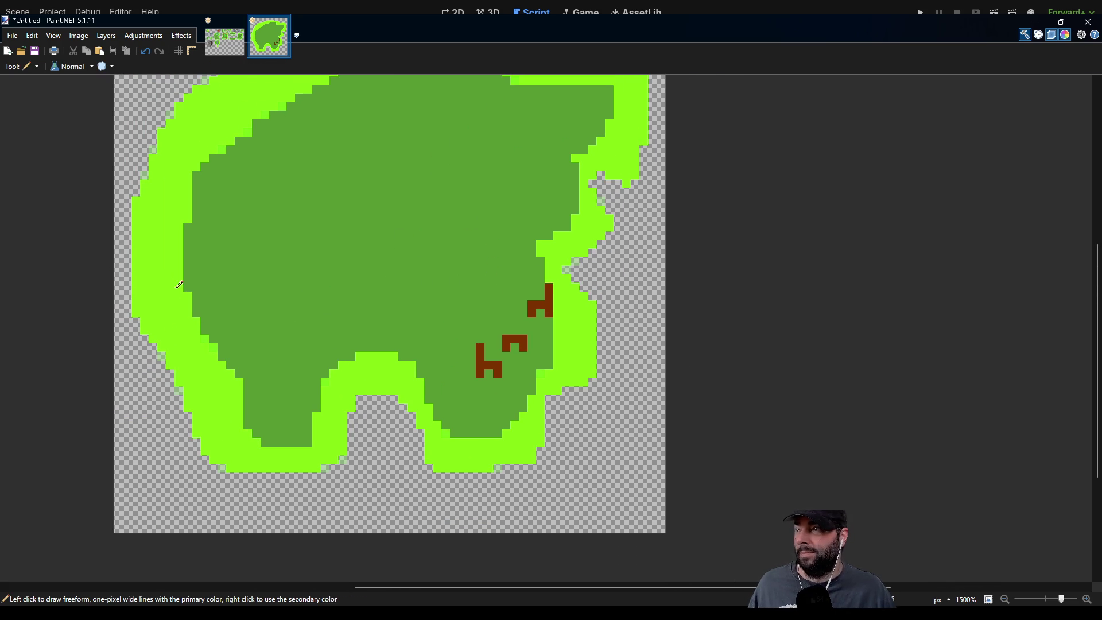
pyautogui.moveTo(476, 280)
pyautogui.mouseDown()
pyautogui.moveTo(501, 283)
pyautogui.moveTo(495, 273)
pyautogui.mouseUp()
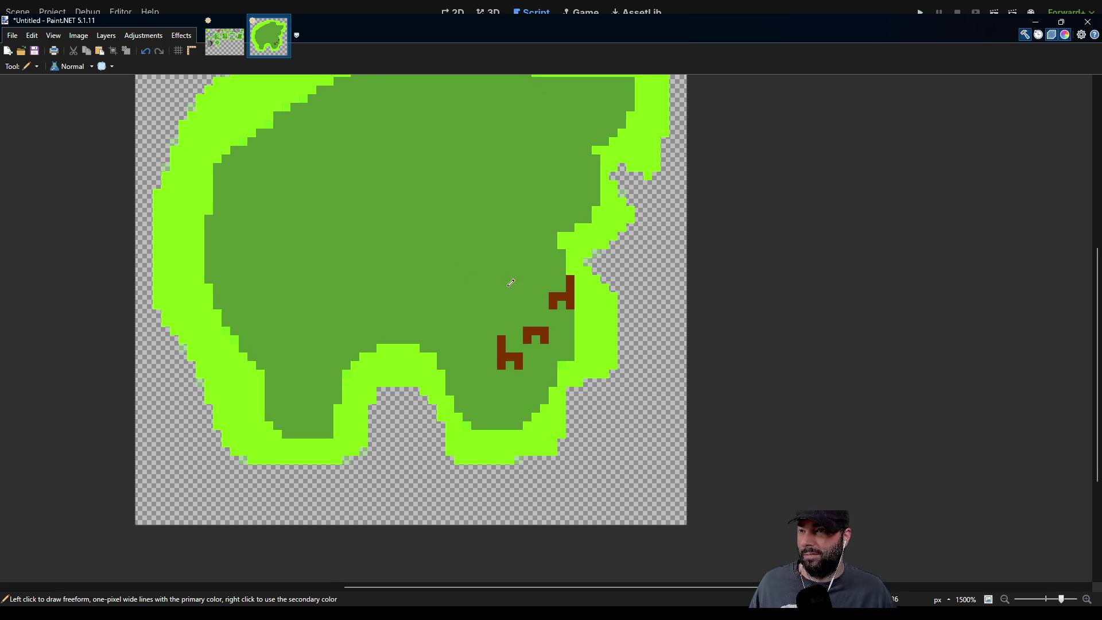
pyautogui.moveTo(530, 276); pyautogui.dragTo(478, 299)
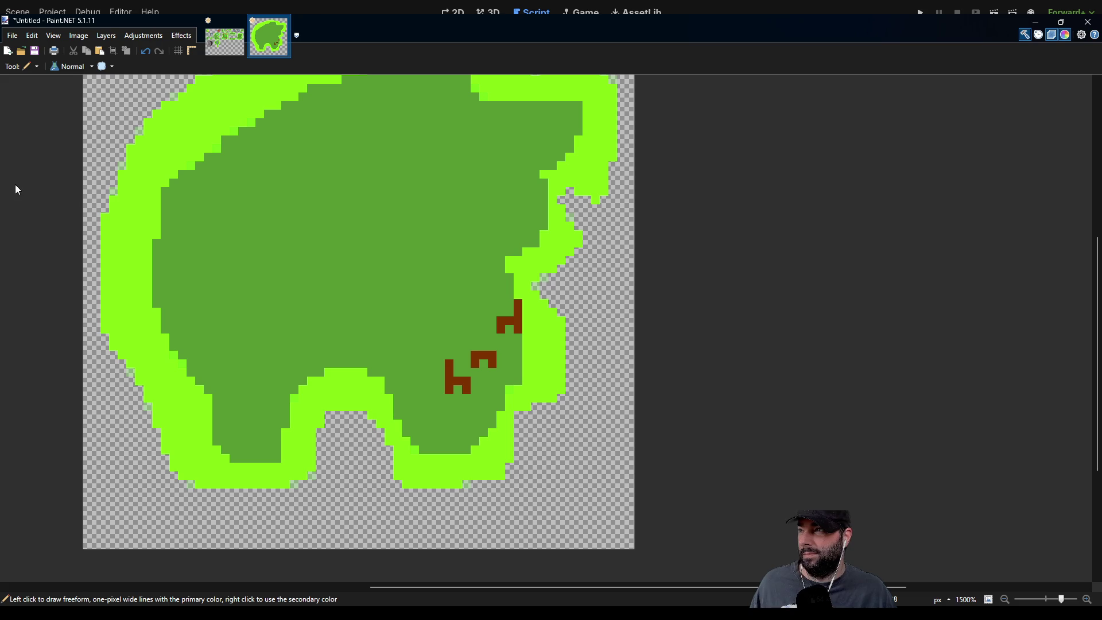
# Extend the brown shape down one pixel and paint its crossbar and upper leg green.
pyautogui.press('k')
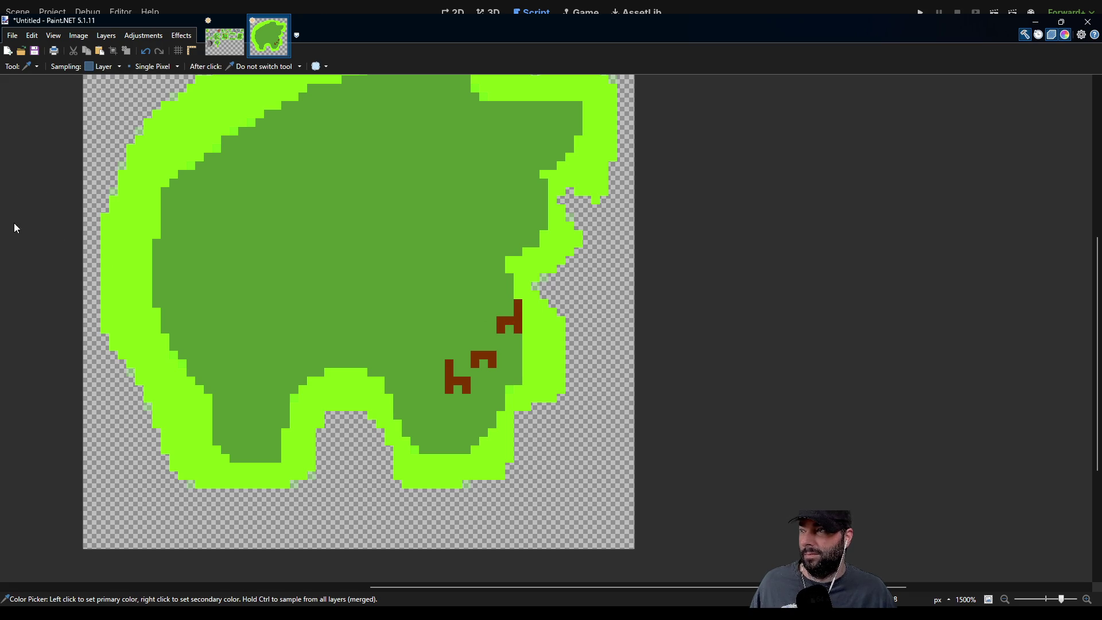
pyautogui.press('p')
pyautogui.scroll(4, 511, 339)
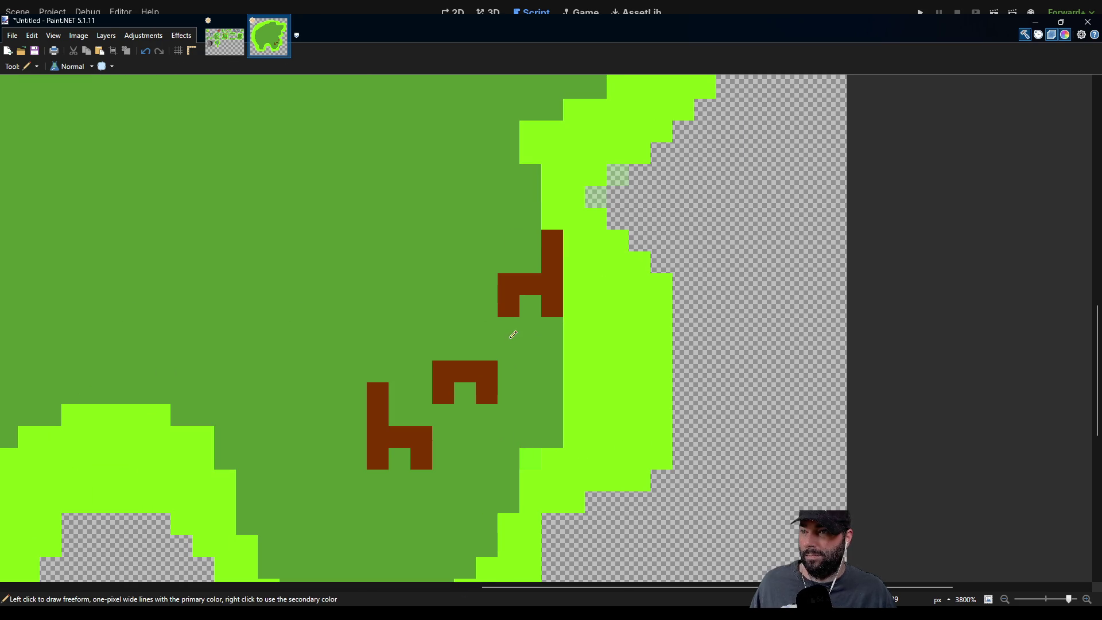
pyautogui.click(548, 327)
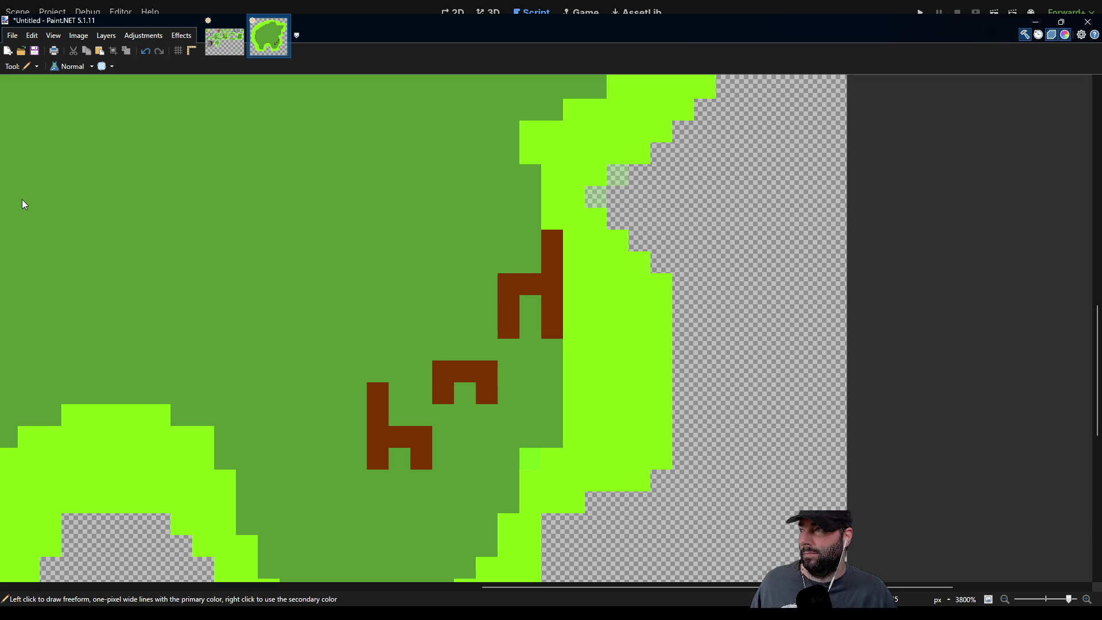
pyautogui.press('k')
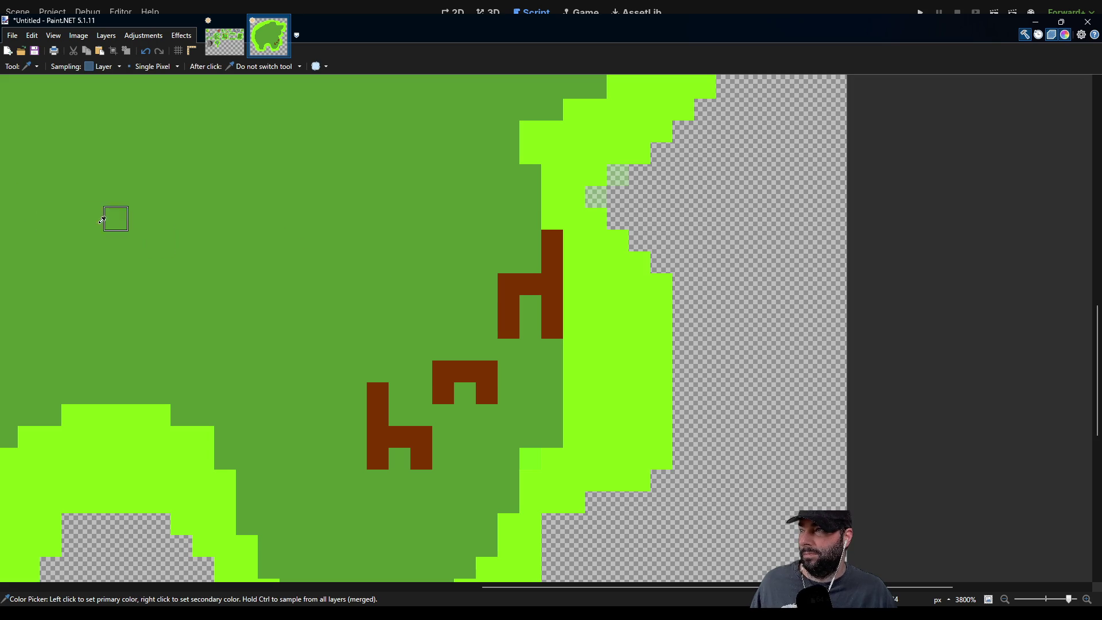
pyautogui.press('p')
pyautogui.moveTo(508, 284)
pyautogui.mouseDown()
pyautogui.moveTo(552, 284)
pyautogui.moveTo(549, 248)
pyautogui.mouseUp()
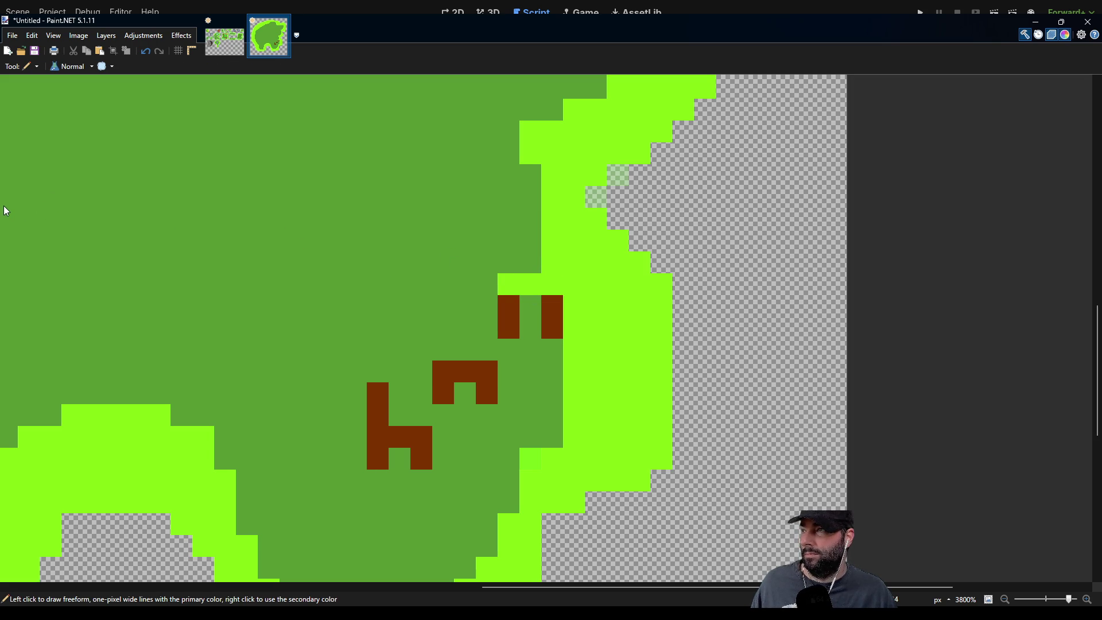
# Fill the gap between the brown blocks and build up the shape's top row in brown.
pyautogui.press('k')
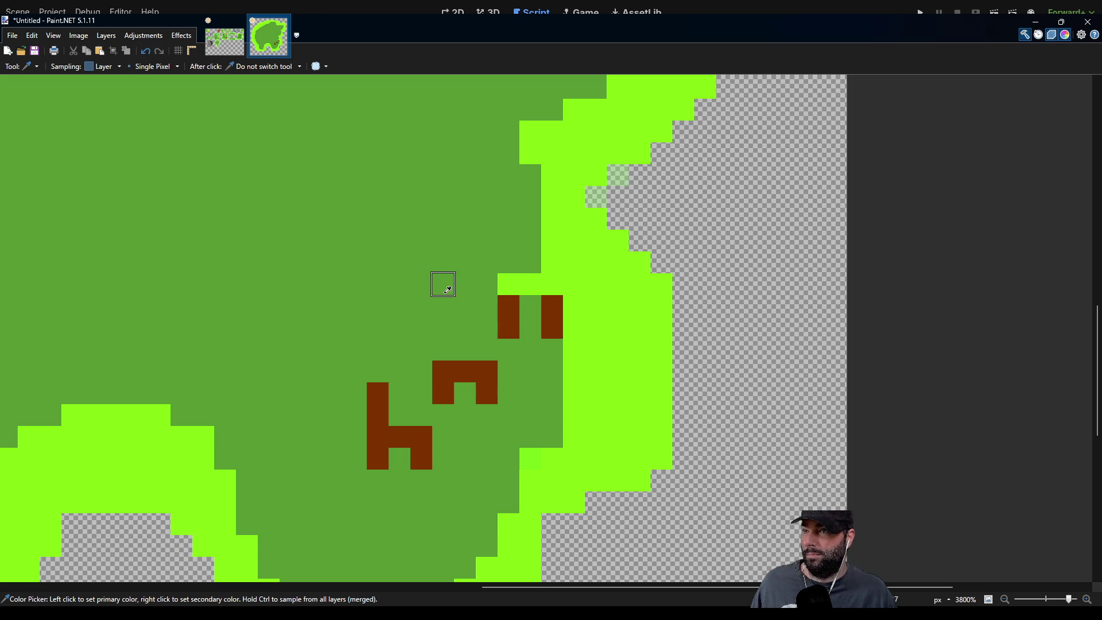
pyautogui.press('p')
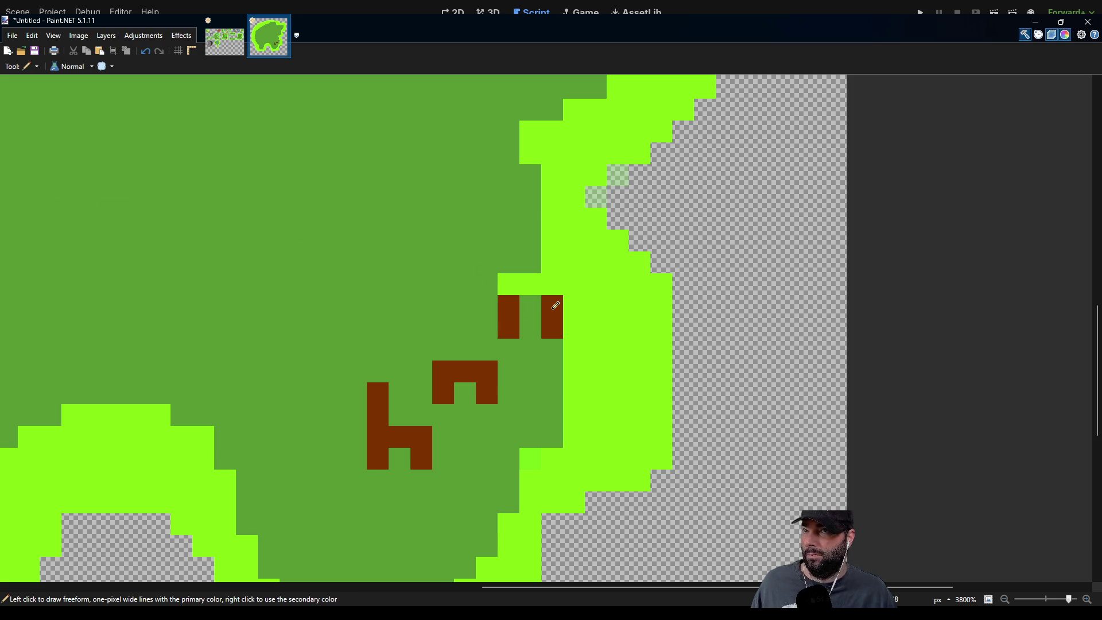
pyautogui.click(538, 305)
pyautogui.click(552, 286)
pyautogui.click(552, 262)
pyautogui.click(508, 284)
pyautogui.click(530, 284)
pyautogui.scroll(-2, 562, 348)
pyautogui.moveTo(555, 404)
pyautogui.mouseDown()
pyautogui.moveTo(586, 305)
pyautogui.moveTo(700, 511)
pyautogui.mouseUp()
pyautogui.scroll(1, 517, 365)
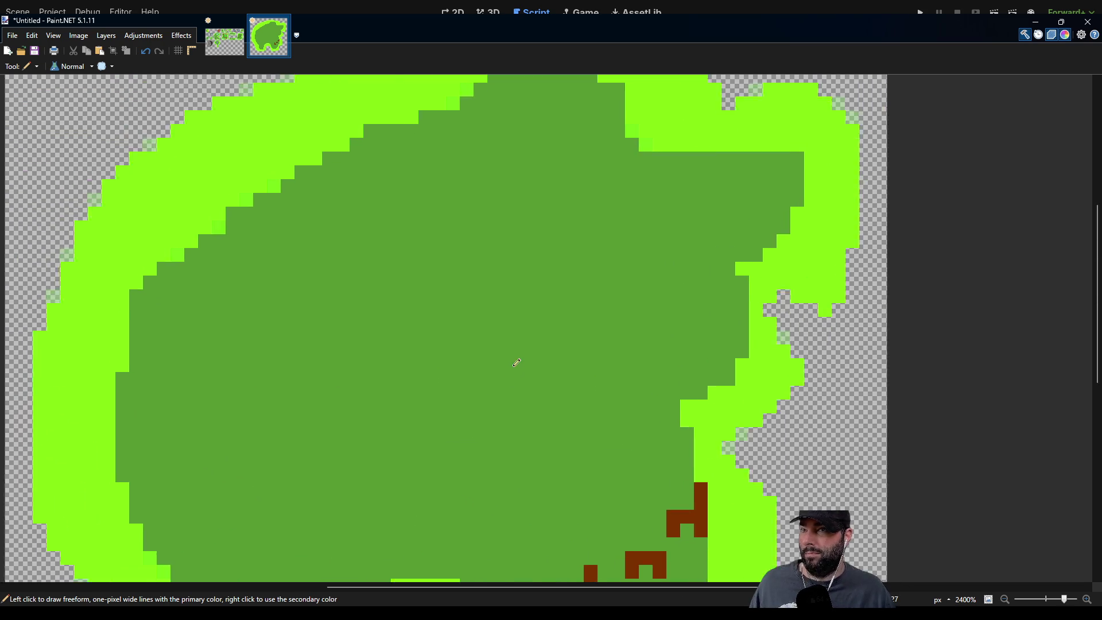
pyautogui.scroll(-2, 517, 364)
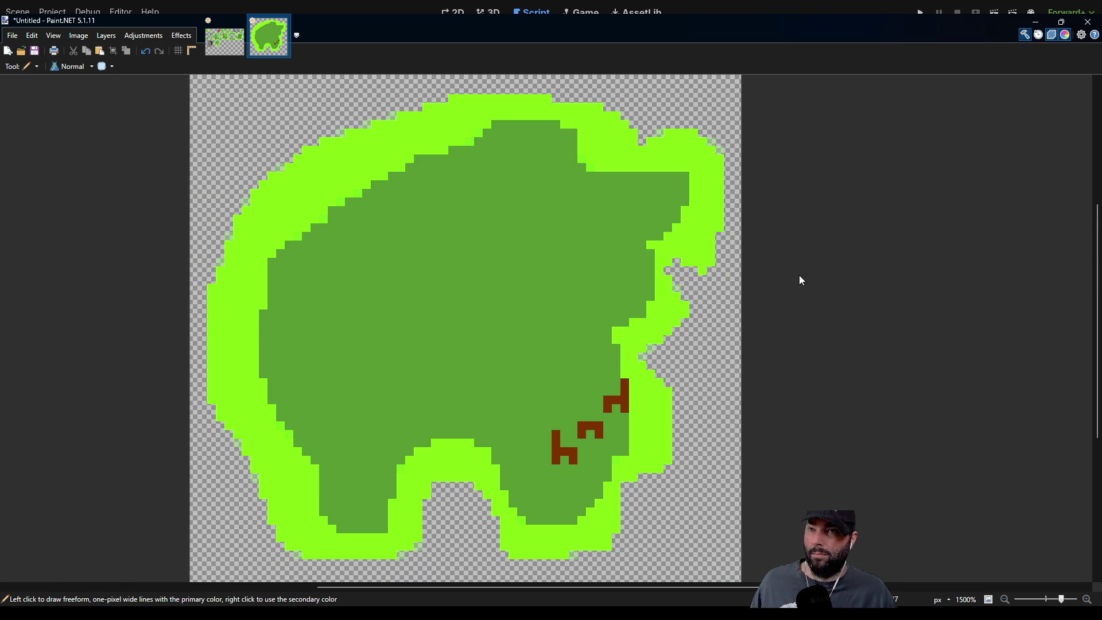
pyautogui.scroll(-1, 416, 310)
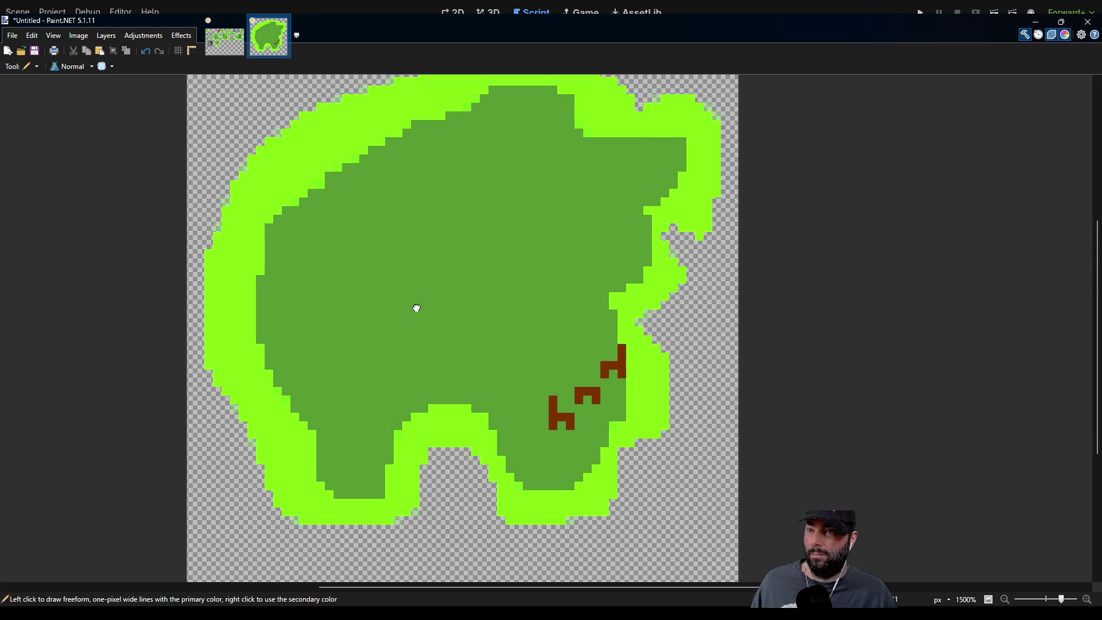
# Outline middle, upper-right and larger left rectangles in dark grey, then fill them solid.
pyautogui.moveTo(450, 343)
pyautogui.mouseDown()
pyautogui.moveTo(468, 361)
pyautogui.moveTo(505, 362)
pyautogui.moveTo(508, 342)
pyautogui.moveTo(493, 334)
pyautogui.moveTo(455, 333)
pyautogui.mouseUp()
pyautogui.moveTo(510, 238)
pyautogui.mouseDown()
pyautogui.moveTo(520, 258)
pyautogui.moveTo(563, 258)
pyautogui.moveTo(575, 241)
pyautogui.moveTo(574, 231)
pyautogui.moveTo(508, 232)
pyautogui.mouseUp()
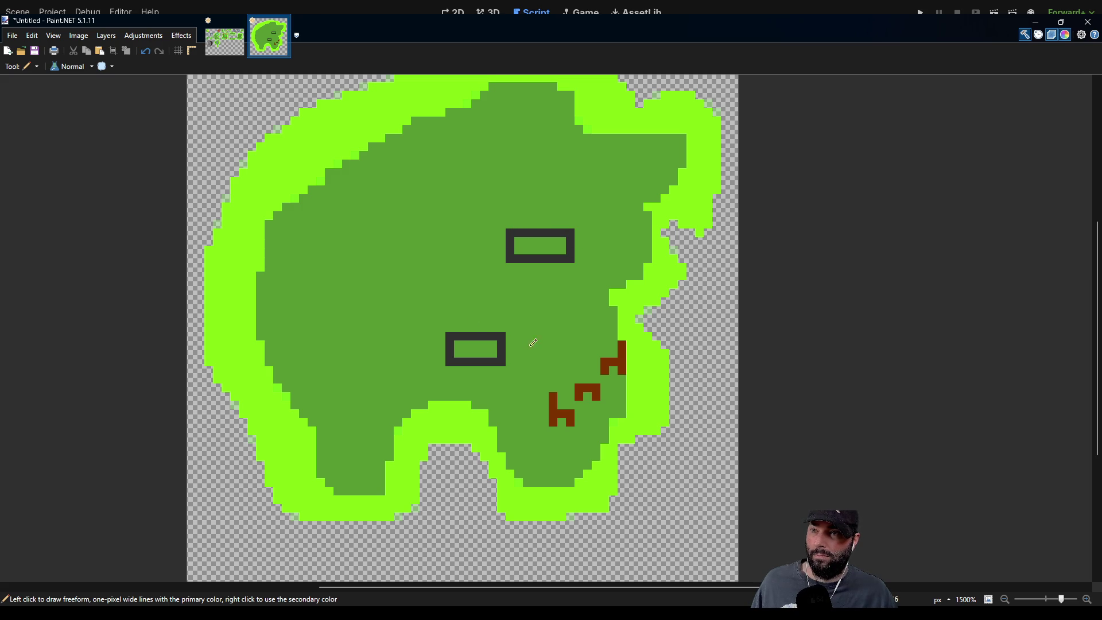
pyautogui.scroll(-1, 574, 266)
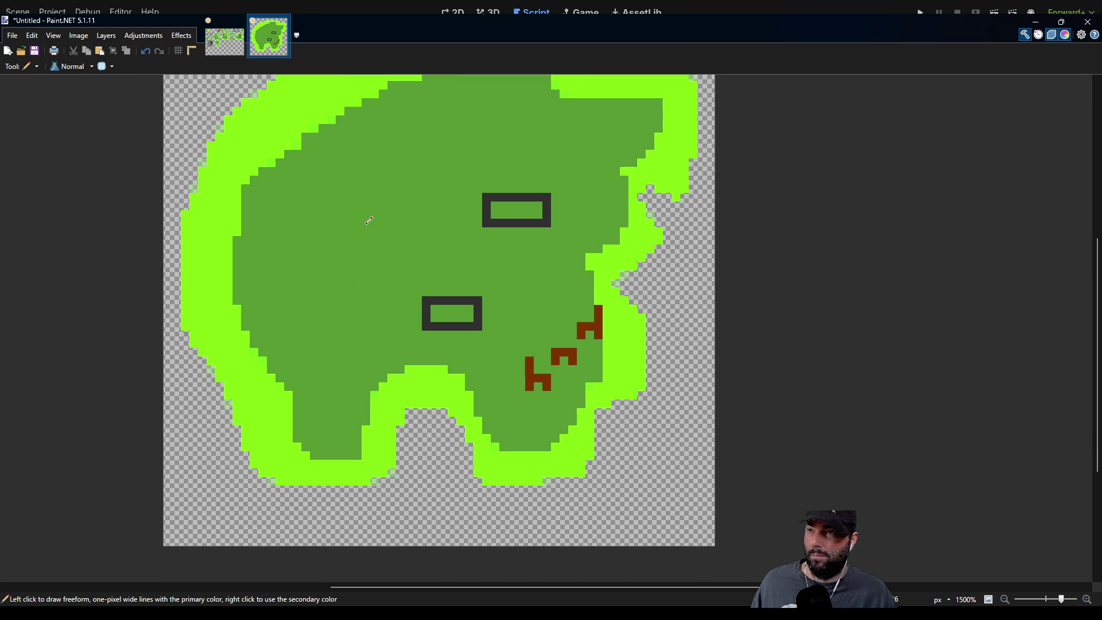
pyautogui.moveTo(359, 213)
pyautogui.mouseDown()
pyautogui.moveTo(351, 241)
pyautogui.moveTo(372, 248)
pyautogui.moveTo(438, 241)
pyautogui.moveTo(432, 223)
pyautogui.moveTo(405, 211)
pyautogui.moveTo(364, 211)
pyautogui.moveTo(386, 241)
pyautogui.moveTo(433, 237)
pyautogui.moveTo(363, 227)
pyautogui.moveTo(424, 225)
pyautogui.mouseUp()
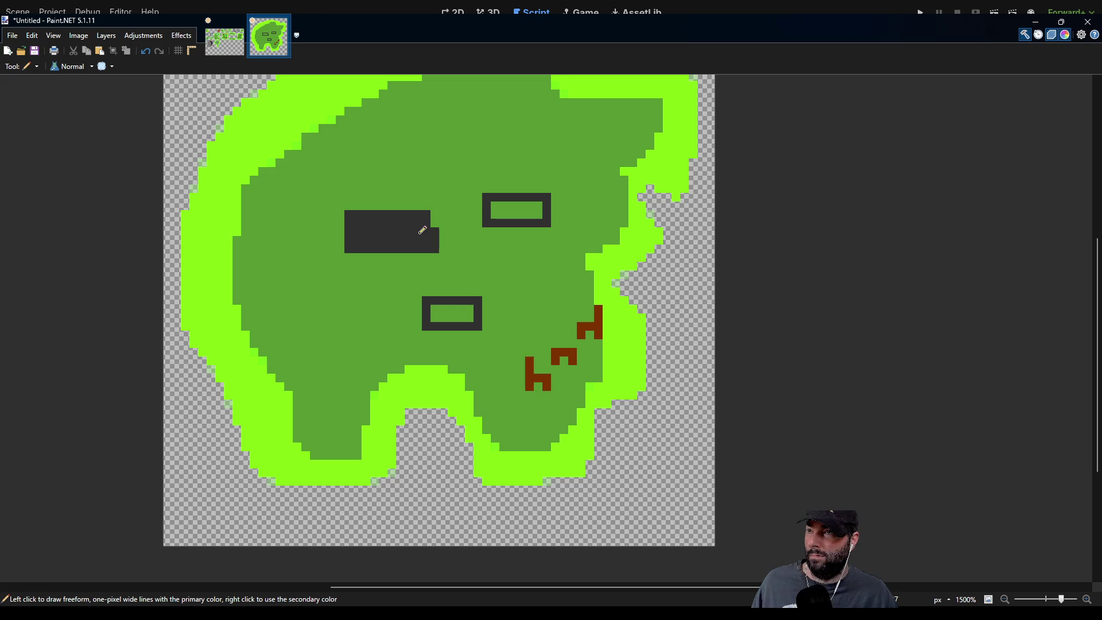
pyautogui.moveTo(465, 301)
pyautogui.mouseDown()
pyautogui.moveTo(467, 310)
pyautogui.moveTo(472, 301)
pyautogui.mouseUp()
pyautogui.click(513, 206)
pyautogui.moveTo(520, 203)
pyautogui.mouseDown()
pyautogui.moveTo(498, 210)
pyautogui.moveTo(539, 203)
pyautogui.moveTo(518, 205)
pyautogui.mouseUp()
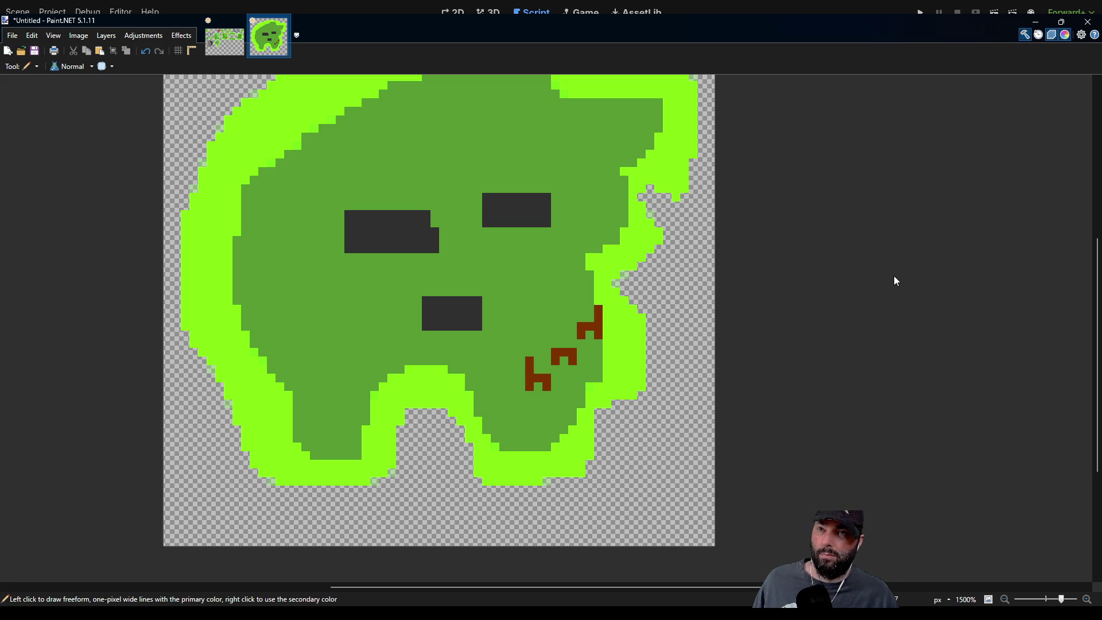
# Draw purple roofs on the three blocks, peak the middle one, and add a cyan window upper-right.
pyautogui.moveTo(482, 188)
pyautogui.mouseDown()
pyautogui.moveTo(553, 187)
pyautogui.moveTo(537, 180)
pyautogui.mouseUp()
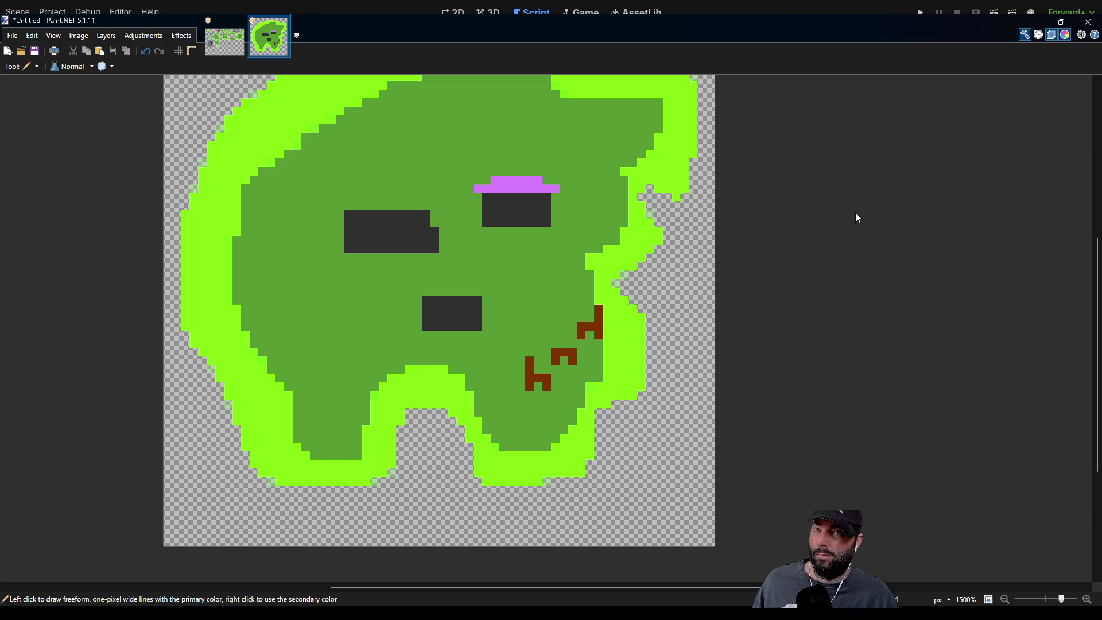
pyautogui.moveTo(416, 300); pyautogui.dragTo(487, 298)
pyautogui.click(462, 283)
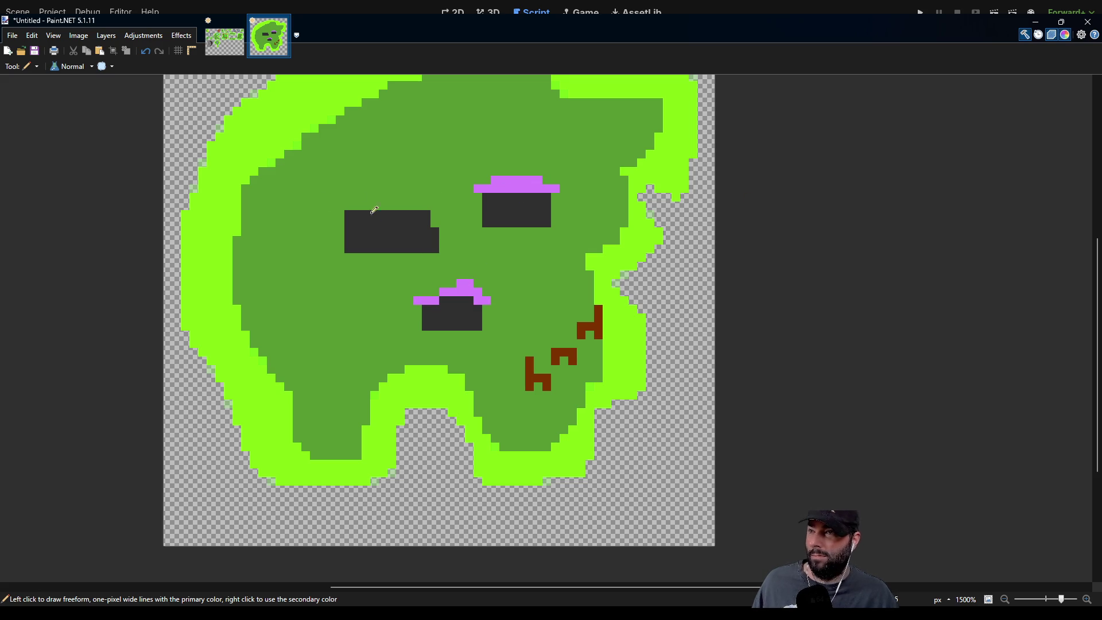
pyautogui.moveTo(345, 211)
pyautogui.mouseDown()
pyautogui.moveTo(439, 206)
pyautogui.moveTo(443, 222)
pyautogui.moveTo(392, 198)
pyautogui.moveTo(415, 194)
pyautogui.mouseUp()
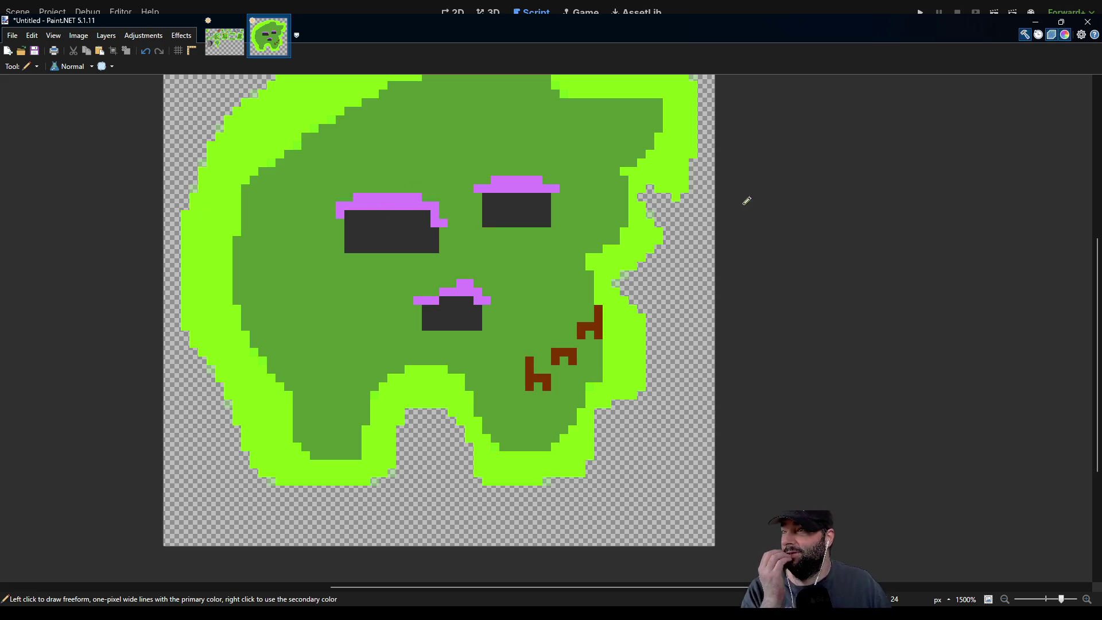
pyautogui.click(503, 205)
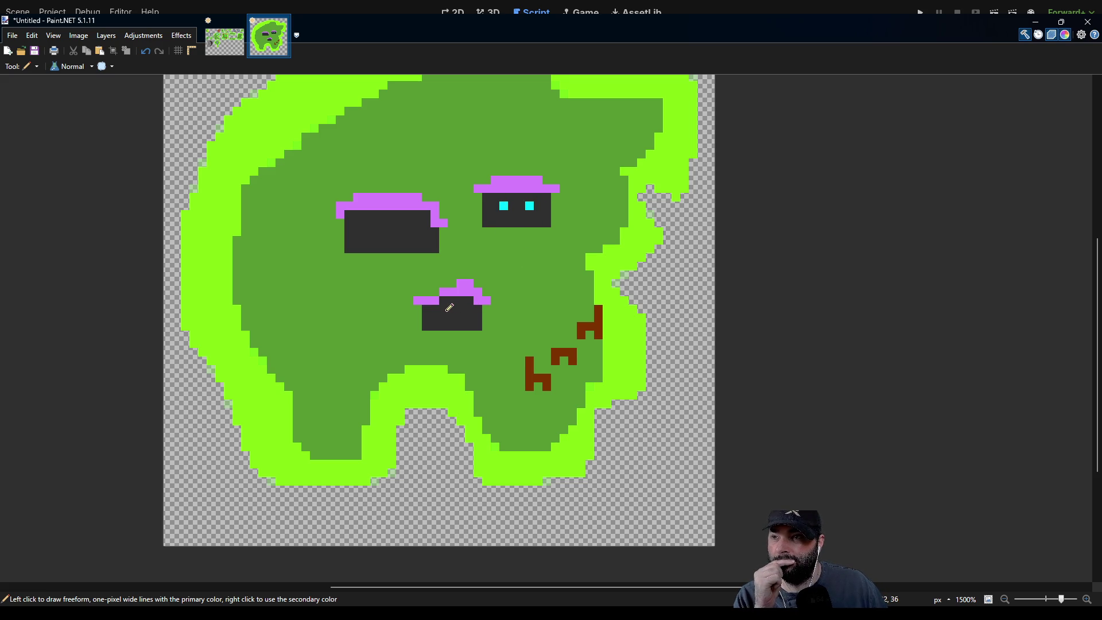
# Add cyan windows to the upper-right and left blocks and salmon doors on all three.
pyautogui.moveTo(452, 310); pyautogui.dragTo(461, 309)
pyautogui.moveTo(418, 222); pyautogui.dragTo(372, 223)
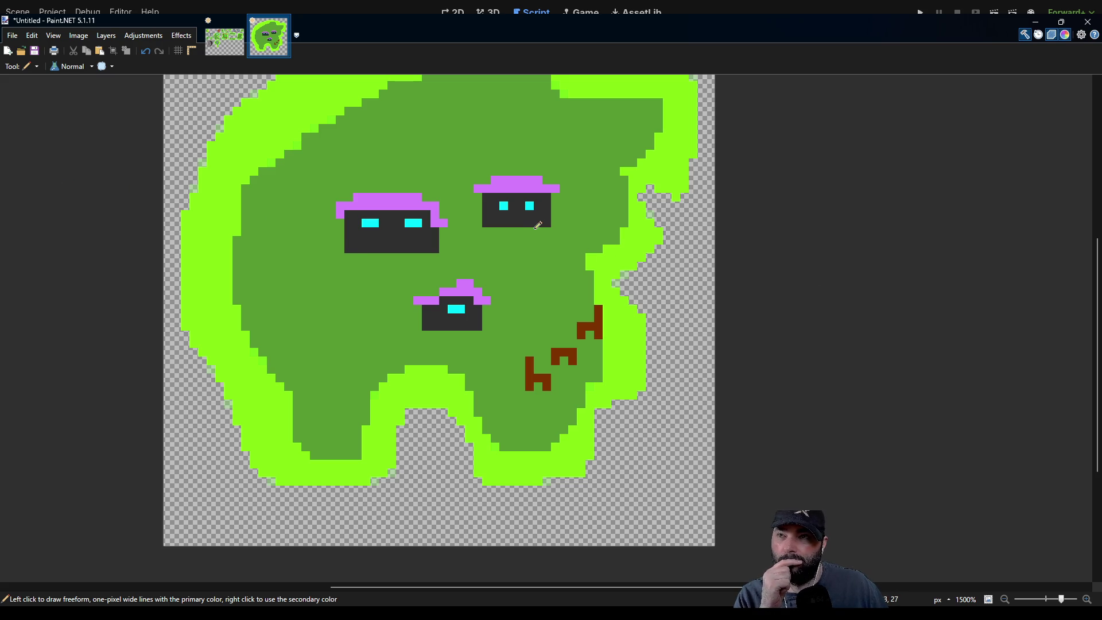
pyautogui.moveTo(519, 216); pyautogui.dragTo(520, 214)
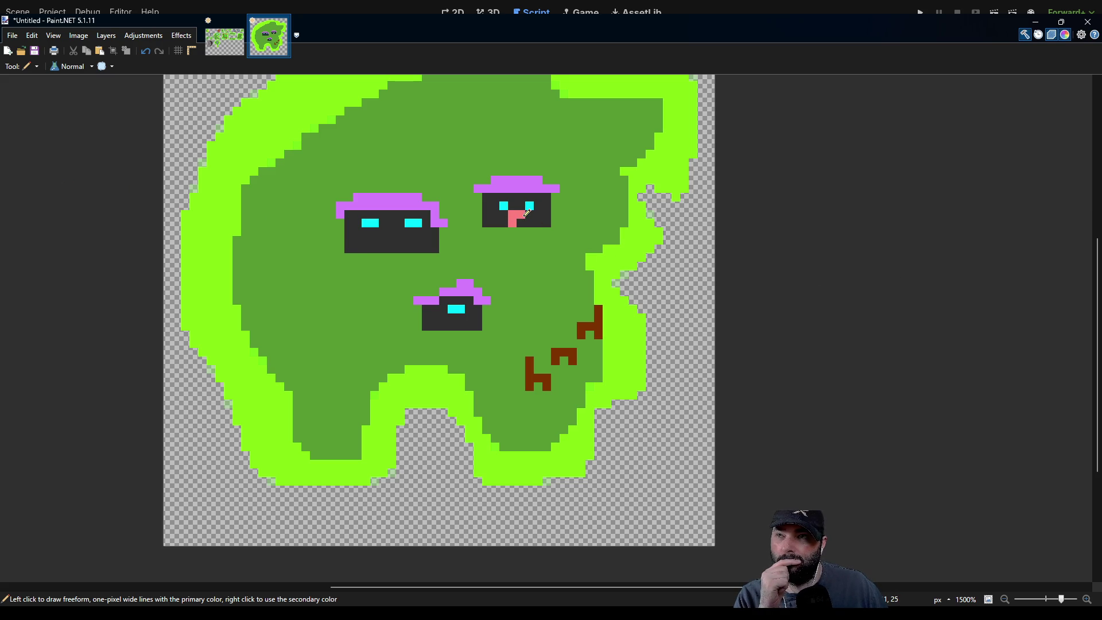
pyautogui.moveTo(435, 328); pyautogui.dragTo(435, 315)
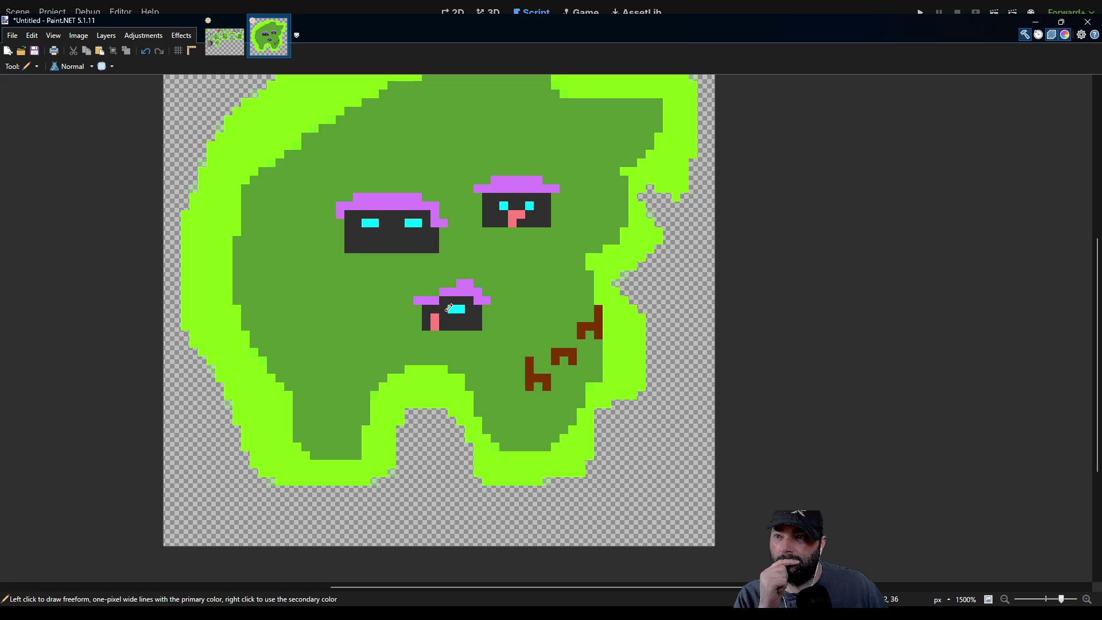
pyautogui.moveTo(392, 252); pyautogui.dragTo(395, 236)
# Cover the upper-right block's left window in dark grey and trim its extra door pixel.
pyautogui.scroll(1, 531, 251)
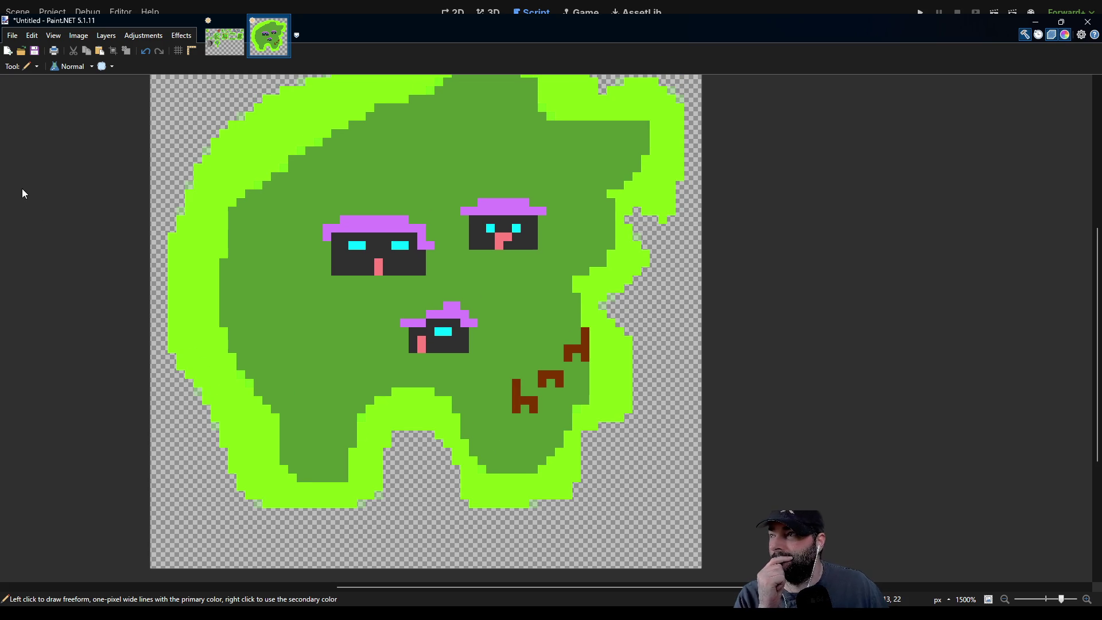
pyautogui.press('k')
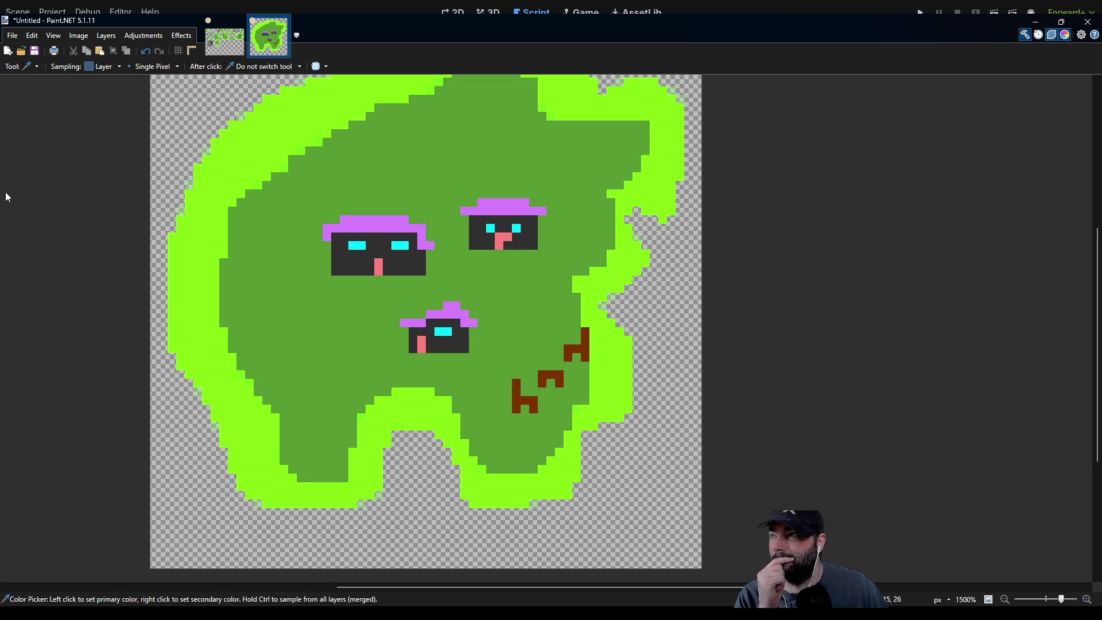
pyautogui.press('p')
pyautogui.click(507, 237)
pyautogui.scroll(1, 462, 287)
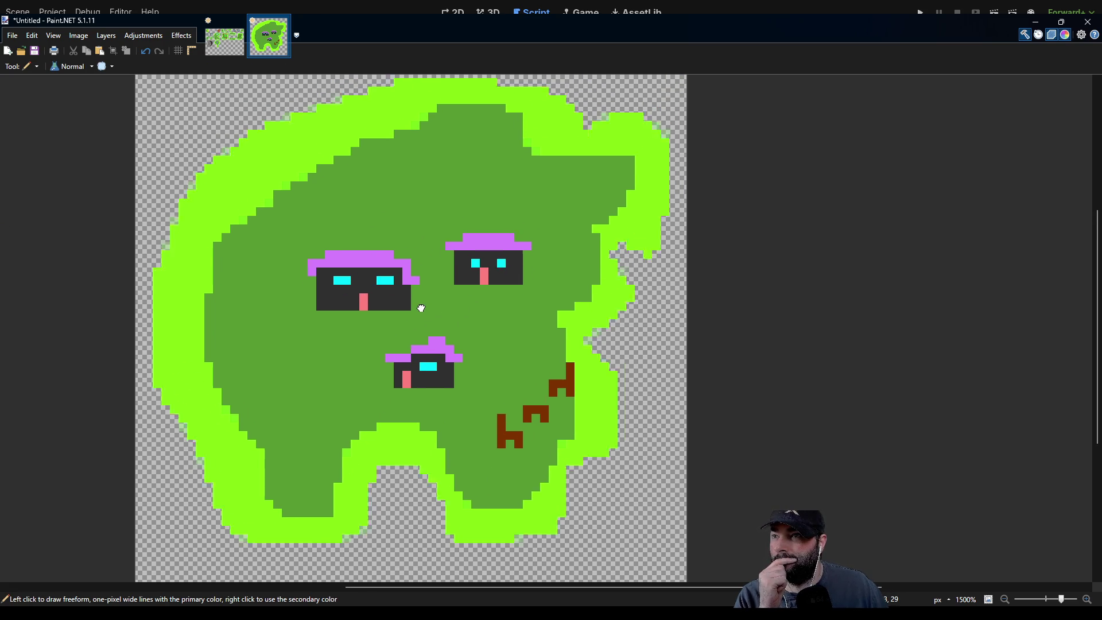
pyautogui.click(471, 269)
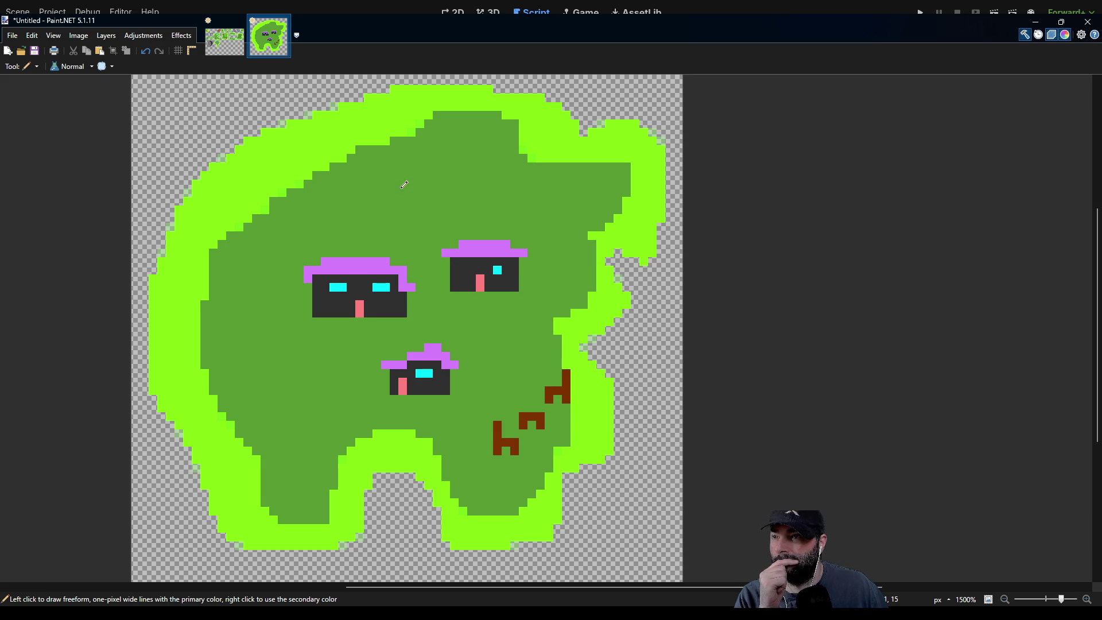
pyautogui.scroll(1, 411, 221)
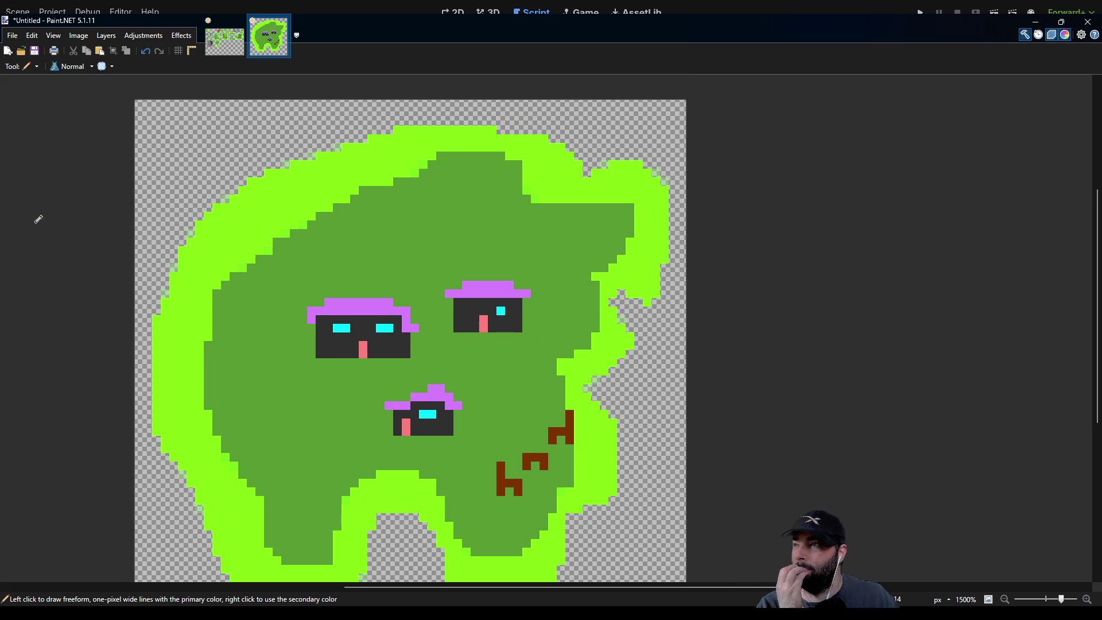
# Sample the tree colours from islandtilemap.png and return to the Untitled tile.
pyautogui.click(217, 51)
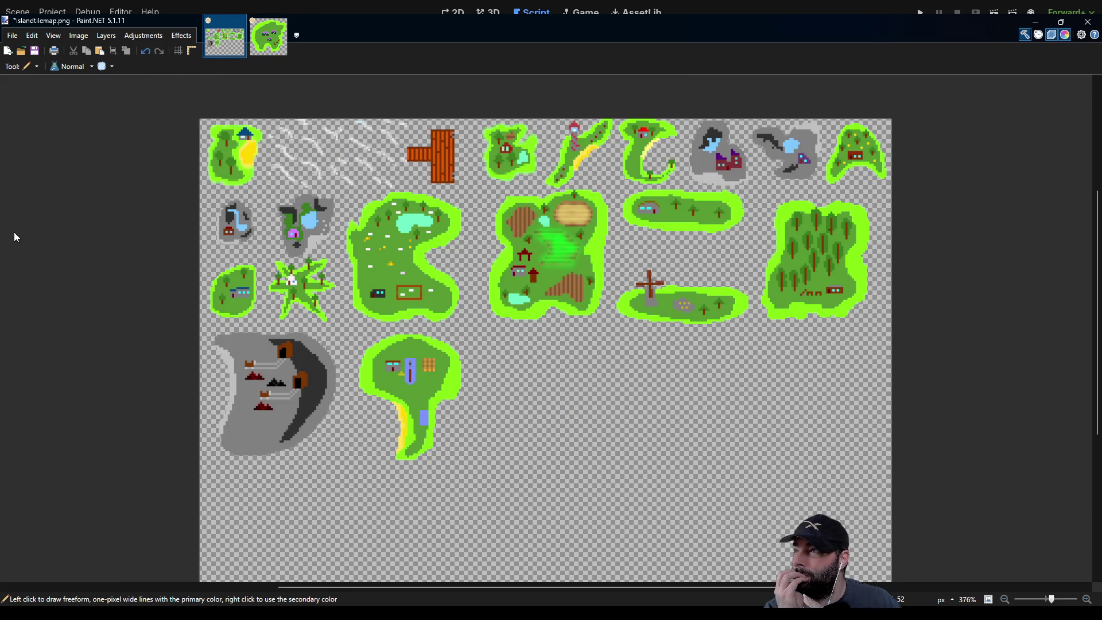
pyautogui.press('k')
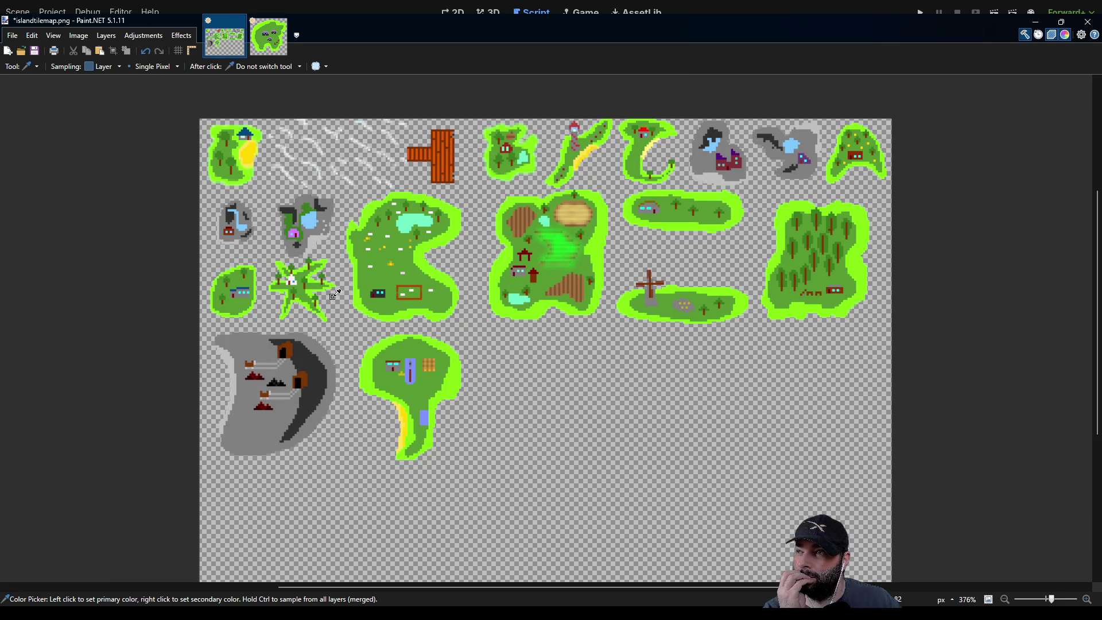
pyautogui.scroll(5, 308, 305)
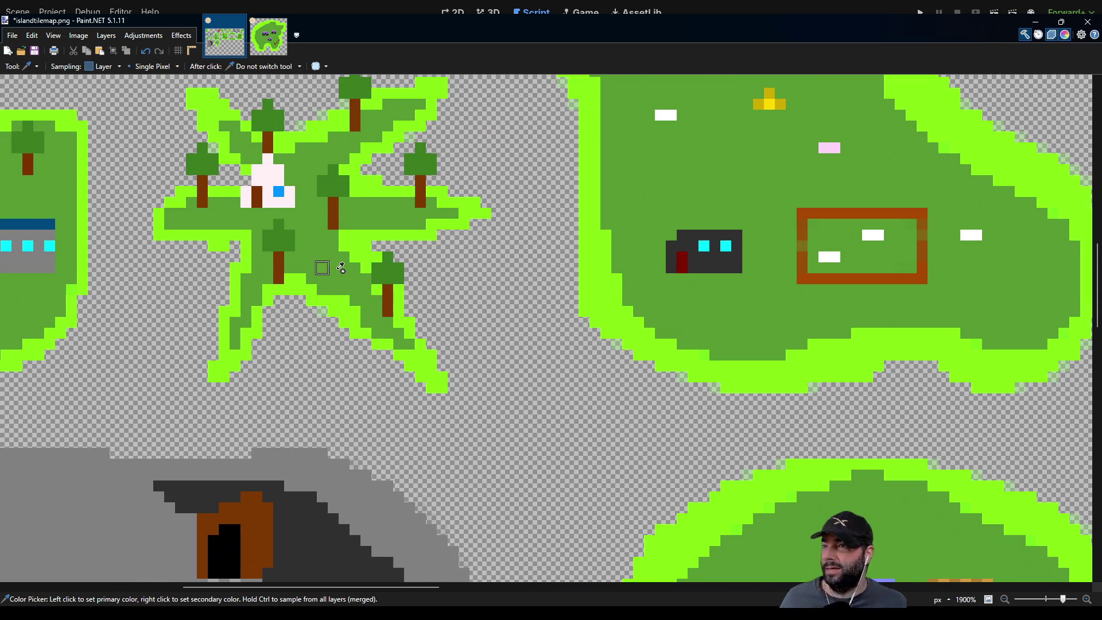
pyautogui.scroll(-5, 517, 287)
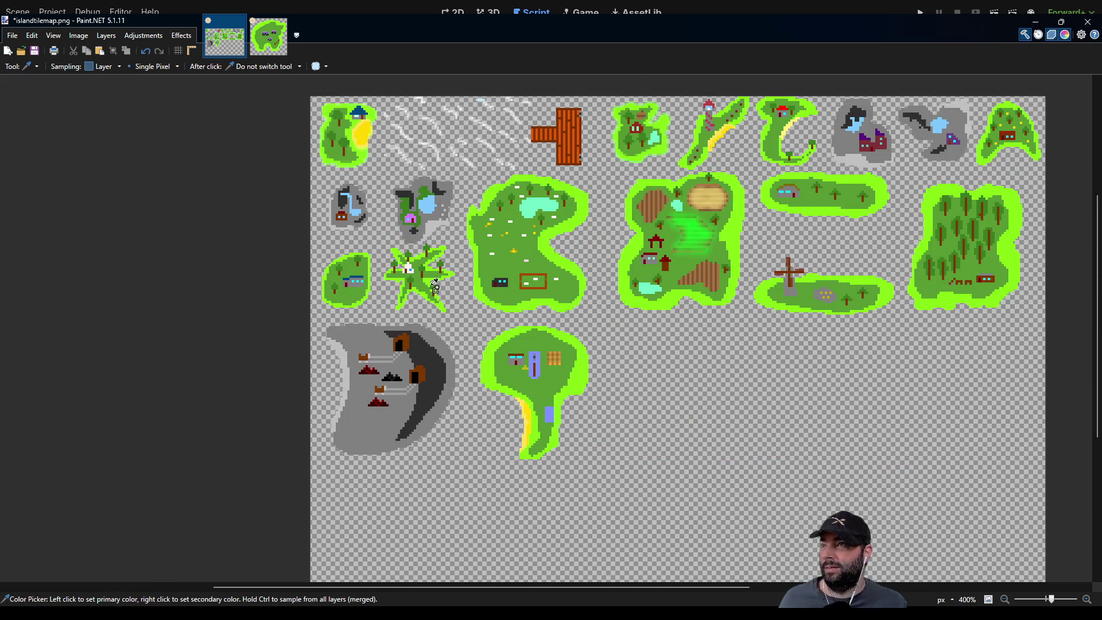
pyautogui.click(260, 55)
pyautogui.press('p')
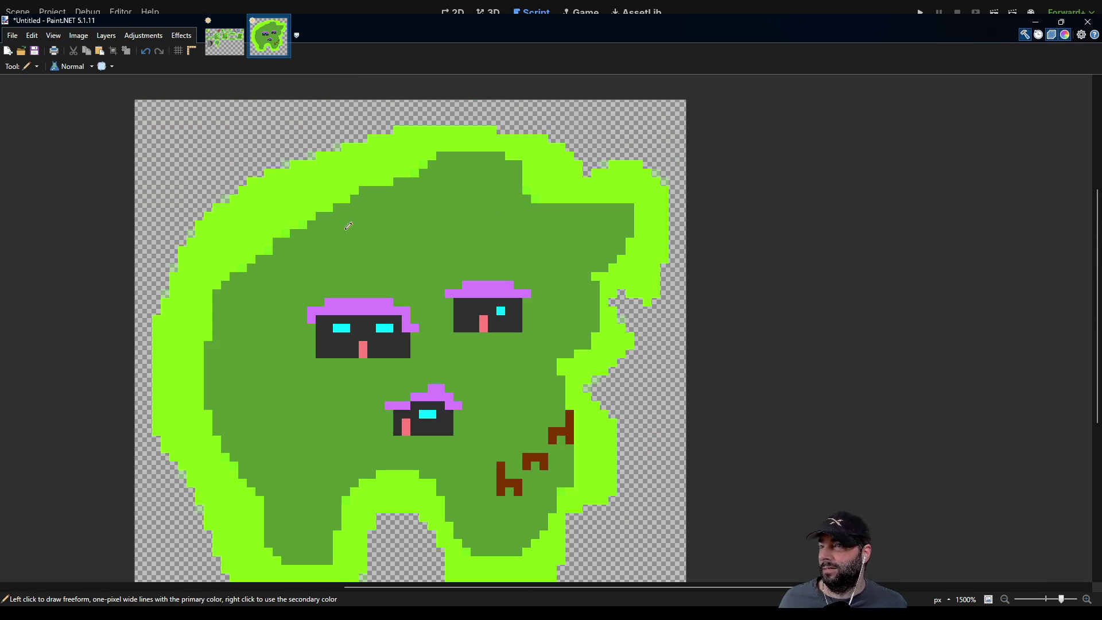
# Draw small trees with brown trunks and dark-green crowns around the houses.
pyautogui.moveTo(458, 235)
pyautogui.mouseDown()
pyautogui.moveTo(451, 216)
pyautogui.moveTo(471, 220)
pyautogui.mouseUp()
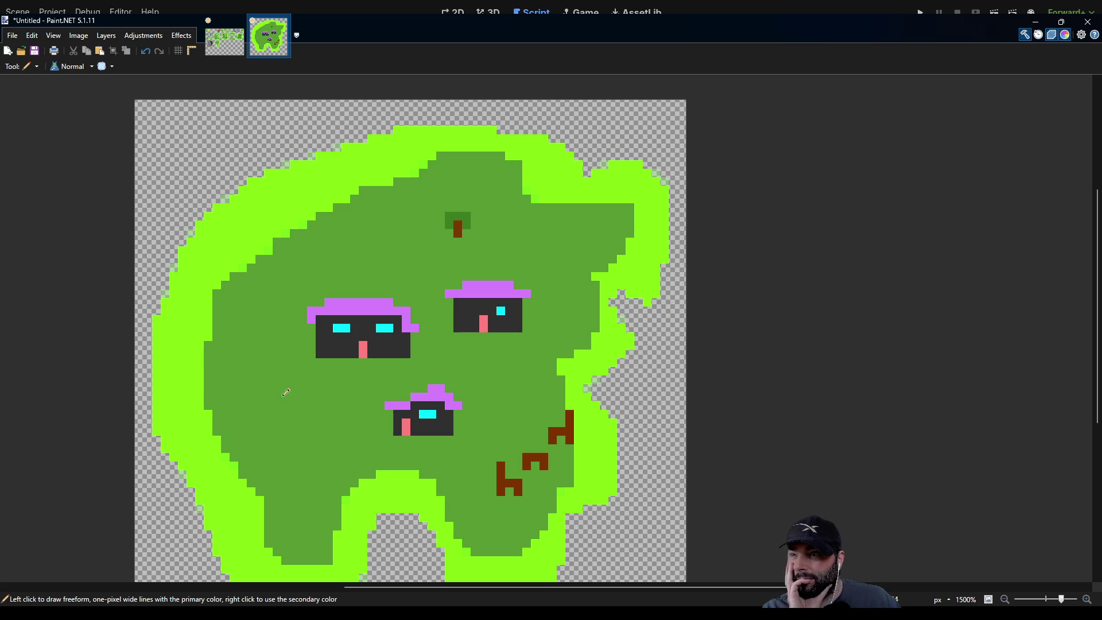
pyautogui.moveTo(268, 423)
pyautogui.mouseDown()
pyautogui.moveTo(267, 405)
pyautogui.moveTo(280, 404)
pyautogui.mouseUp()
pyautogui.moveTo(596, 252); pyautogui.dragTo(605, 233)
pyautogui.moveTo(386, 425)
pyautogui.mouseDown()
pyautogui.moveTo(430, 379)
pyautogui.moveTo(373, 400)
pyautogui.moveTo(382, 385)
pyautogui.moveTo(382, 395)
pyautogui.mouseUp()
pyautogui.rightClick(364, 393)
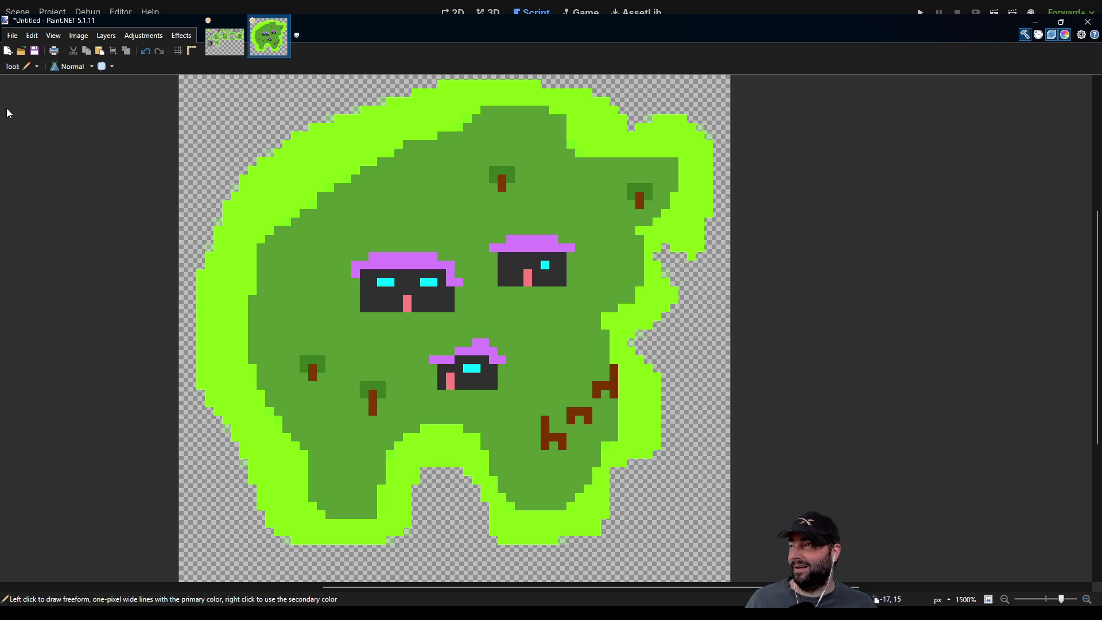
# Zoom out and select the whole island tile.
pyautogui.press('s')
pyautogui.hotkey('ctrl', '-')
pyautogui.hotkey('ctrl', 'a')
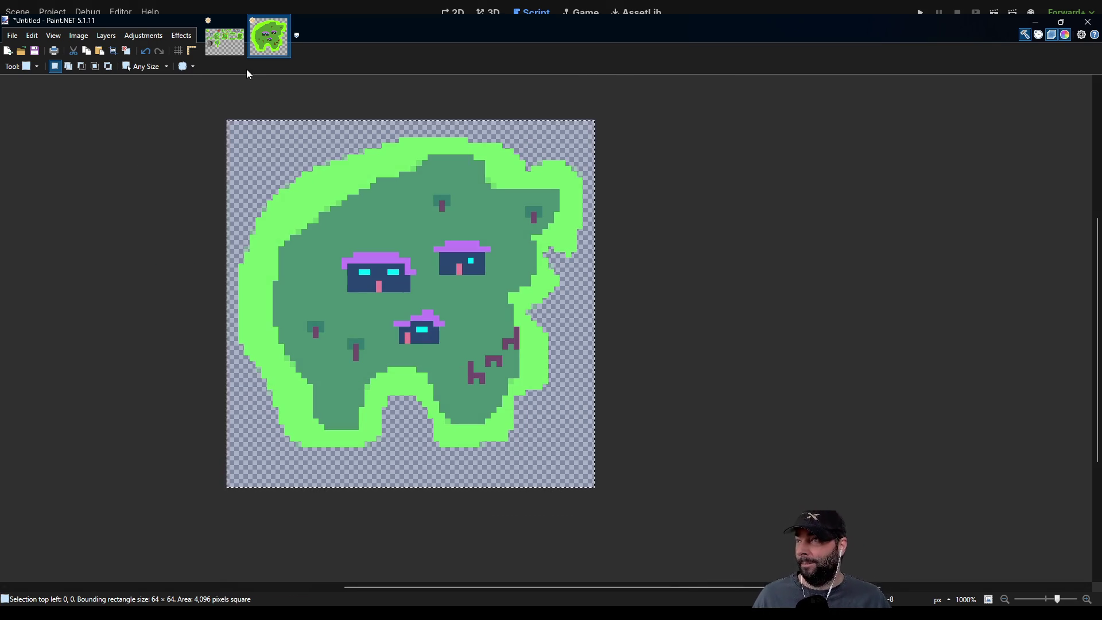
# Paste the island into islandtilemap.png beside the bottom-row blue-tower island and deselect it.
pyautogui.click(225, 41)
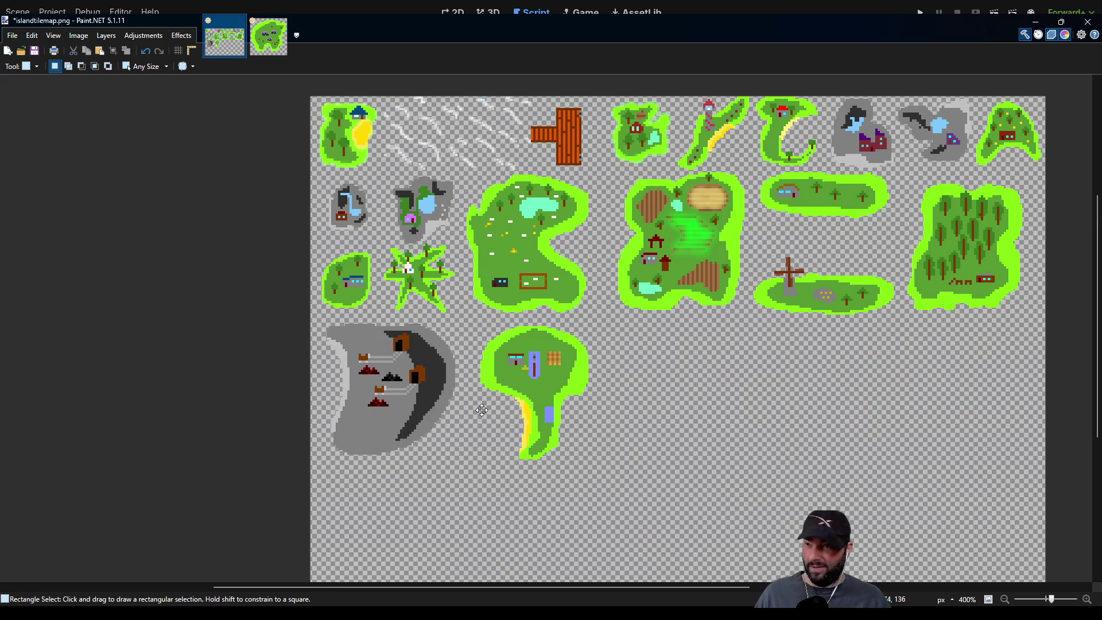
pyautogui.hotkey('ctrl', 'v')
pyautogui.moveTo(408, 183)
pyautogui.mouseDown()
pyautogui.moveTo(660, 443)
pyautogui.moveTo(693, 442)
pyautogui.moveTo(703, 405)
pyautogui.mouseUp()
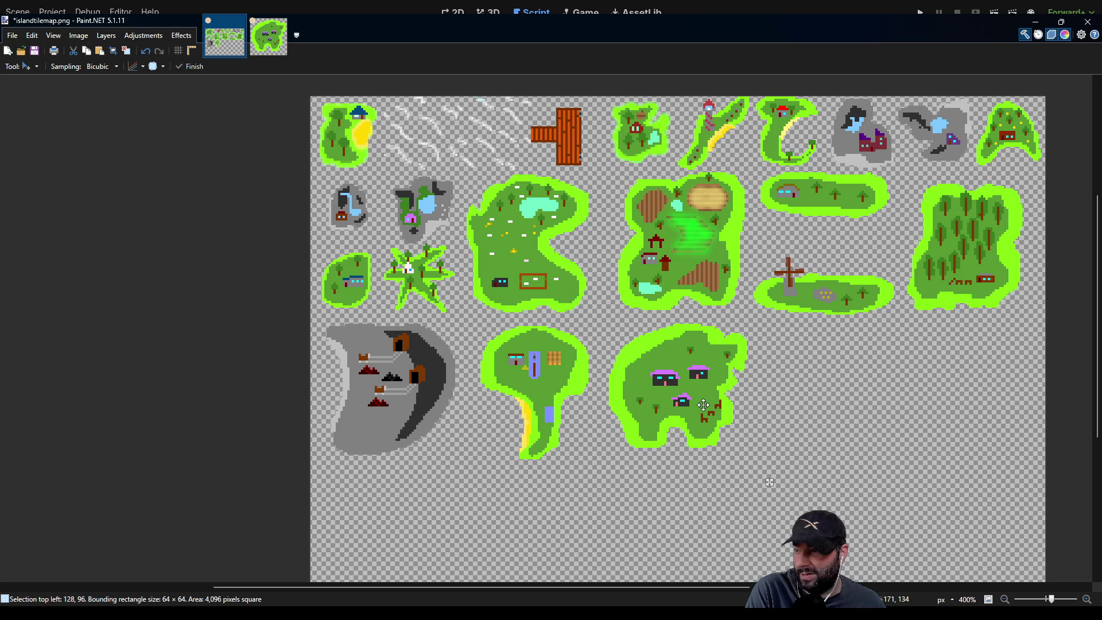
pyautogui.hscroll(3, 860, 443)
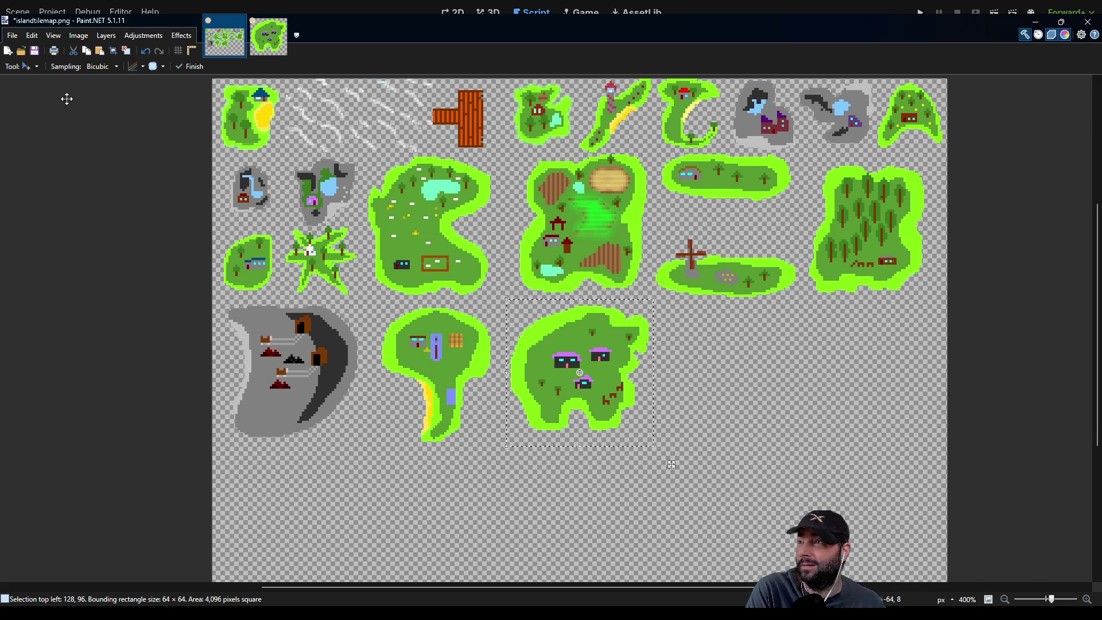
pyautogui.press('s')
pyautogui.click(727, 416)
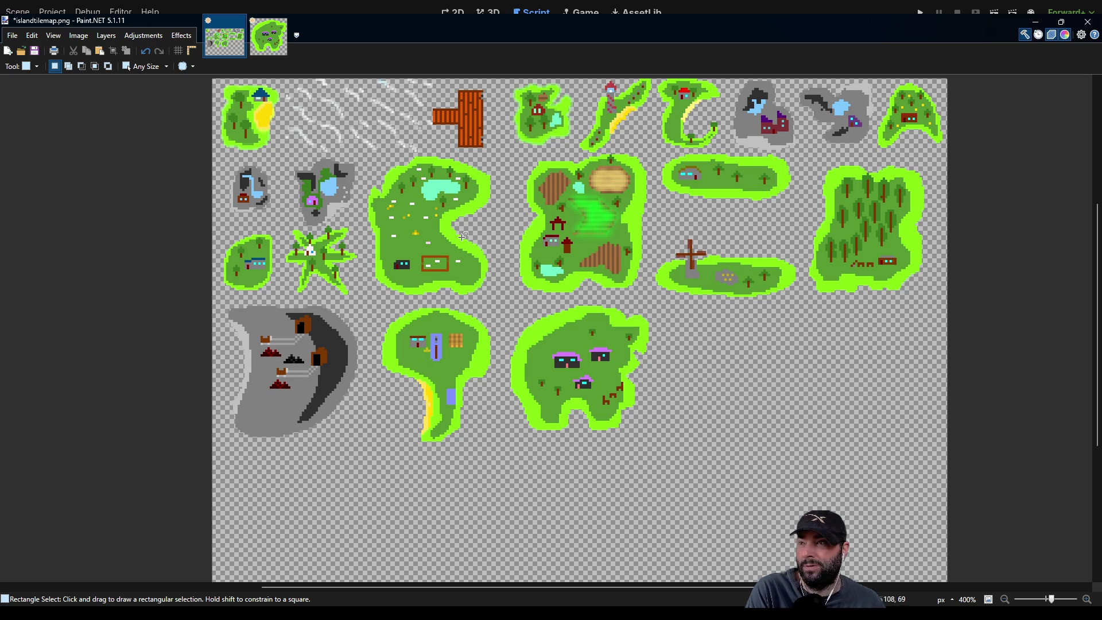
# Zoom in on the long island's house and sample its grey wall colour.
pyautogui.moveTo(644, 355); pyautogui.dragTo(397, 358)
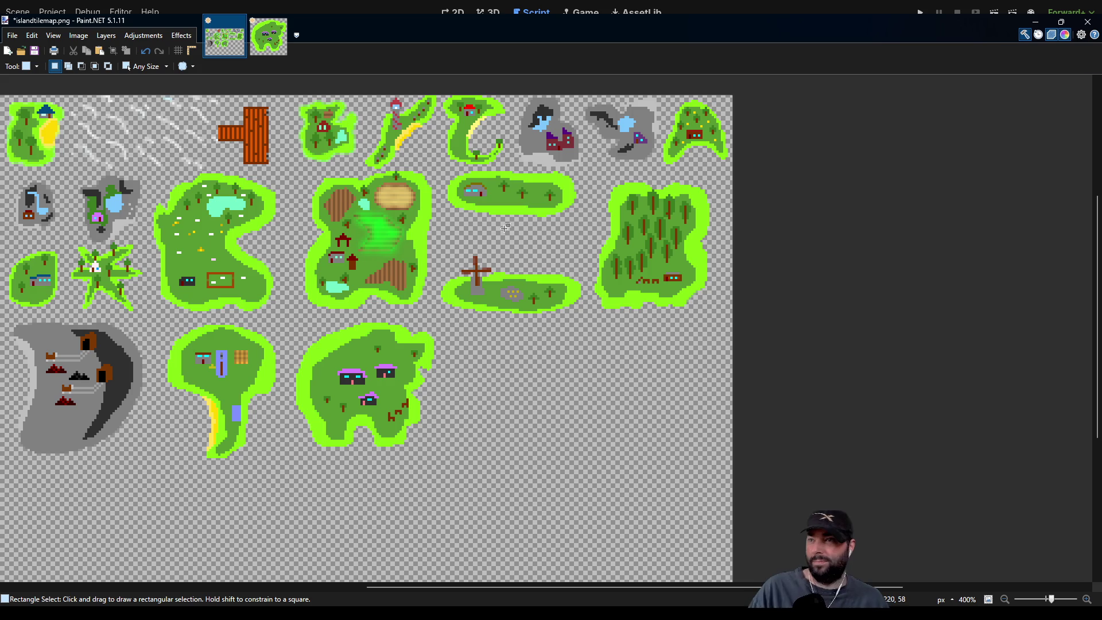
pyautogui.scroll(5, 504, 228)
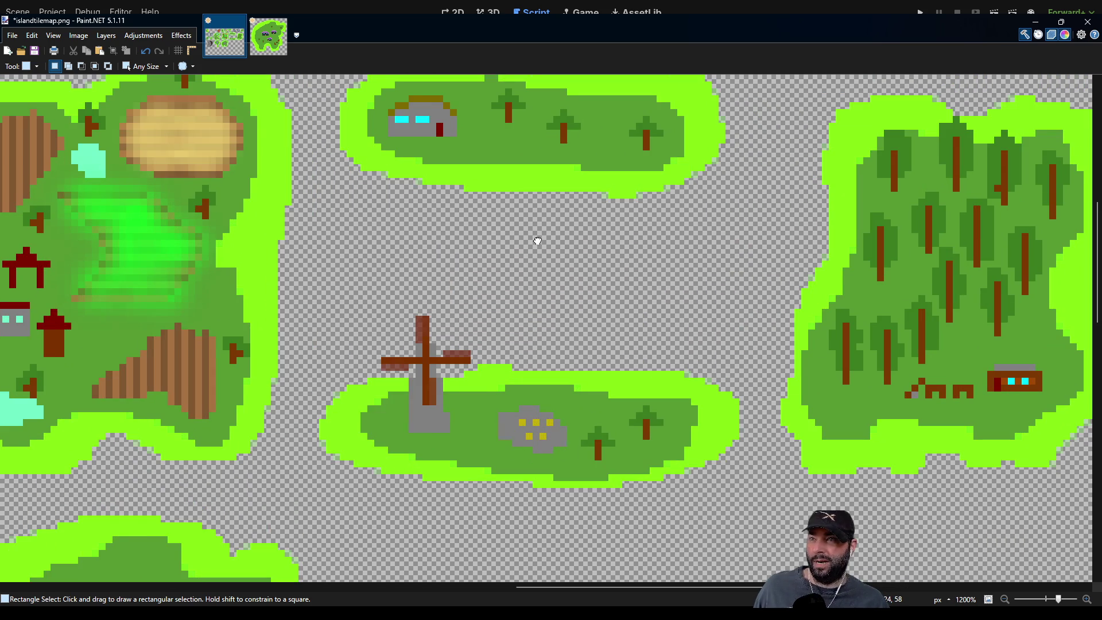
pyautogui.moveTo(538, 239); pyautogui.dragTo(525, 314)
pyautogui.scroll(-2, 526, 314)
pyautogui.scroll(3, 422, 295)
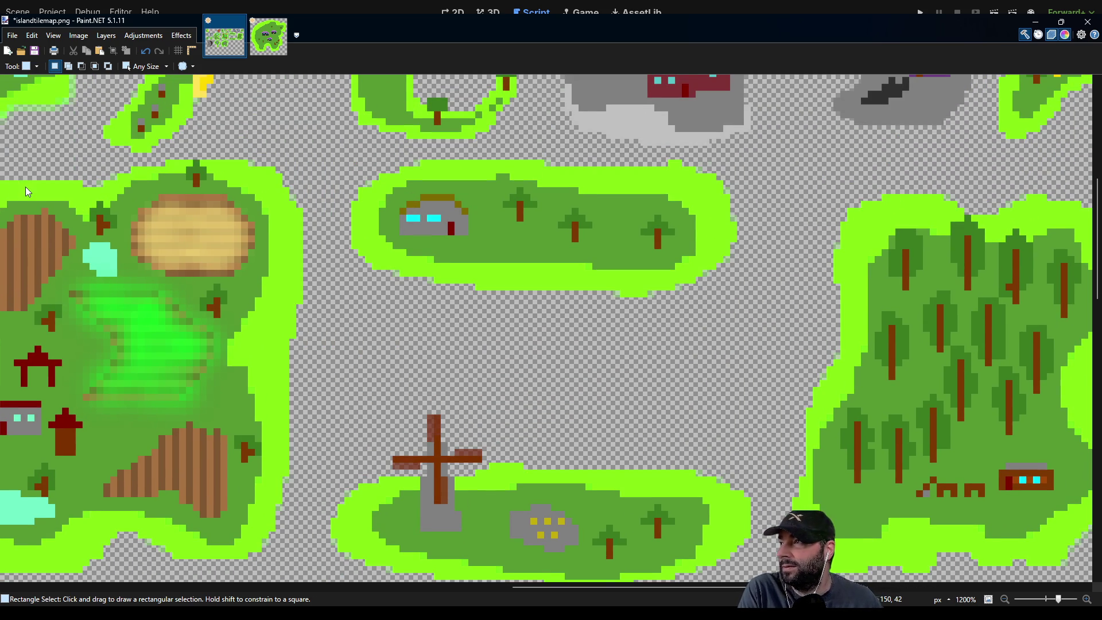
pyautogui.press('p')
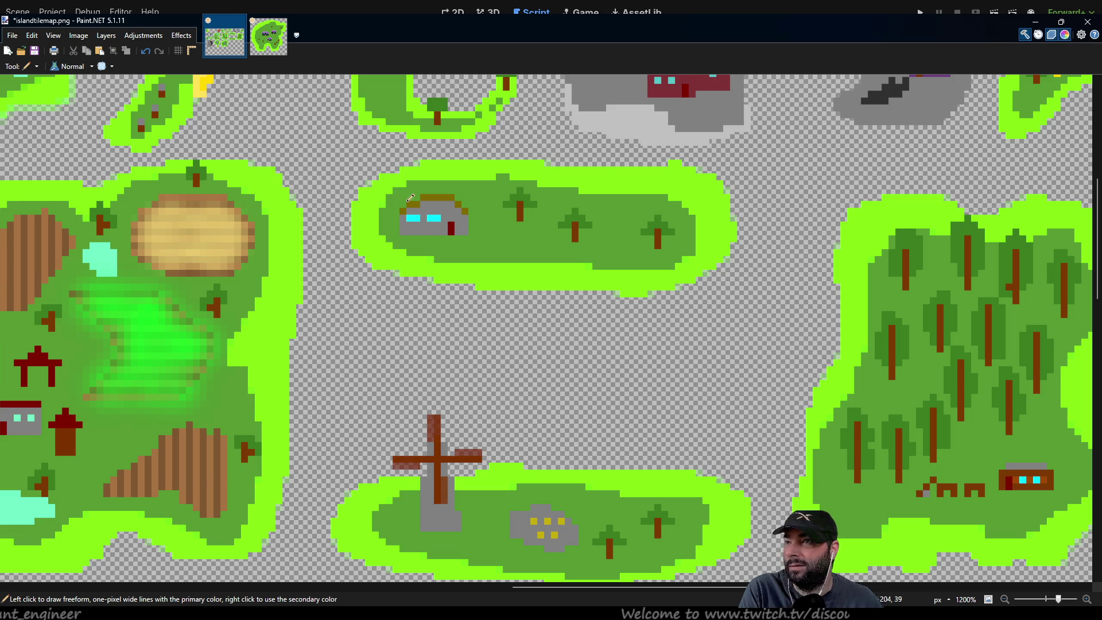
pyautogui.press('k')
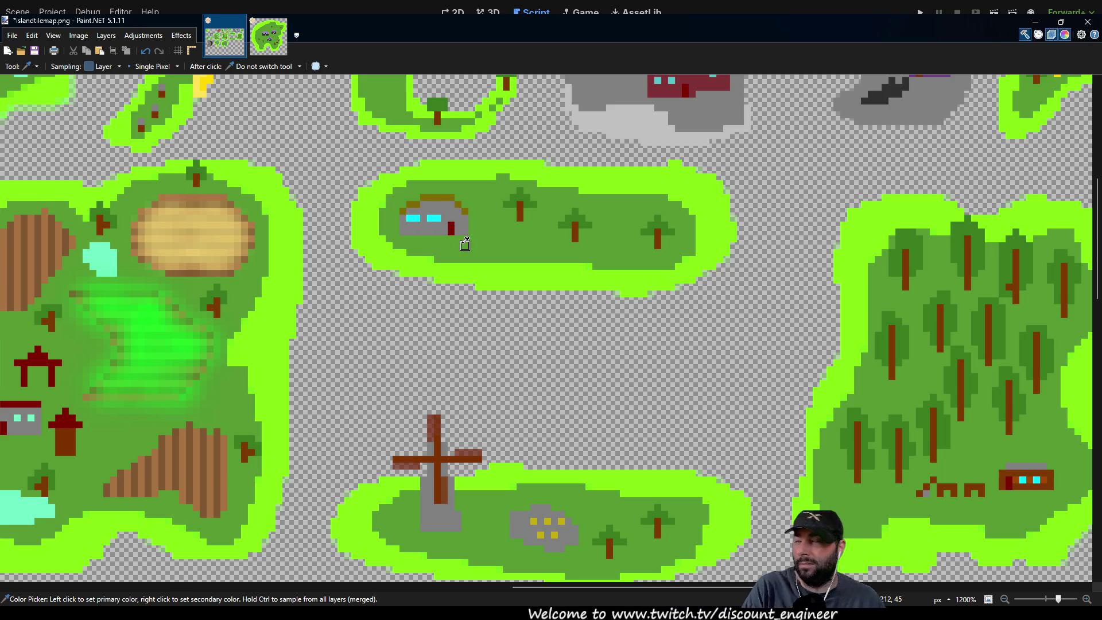
pyautogui.scroll(3, 462, 222)
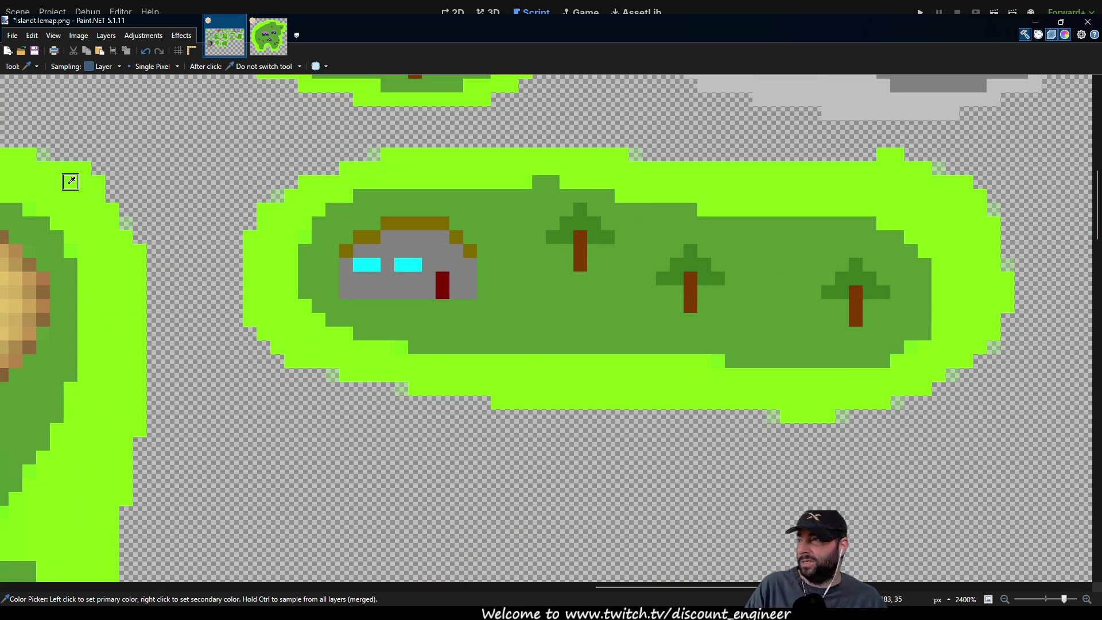
# Draw a two-pixel grey chimney on the roof's top-right corner.
pyautogui.press('p')
pyautogui.click(457, 227)
pyautogui.click(457, 211)
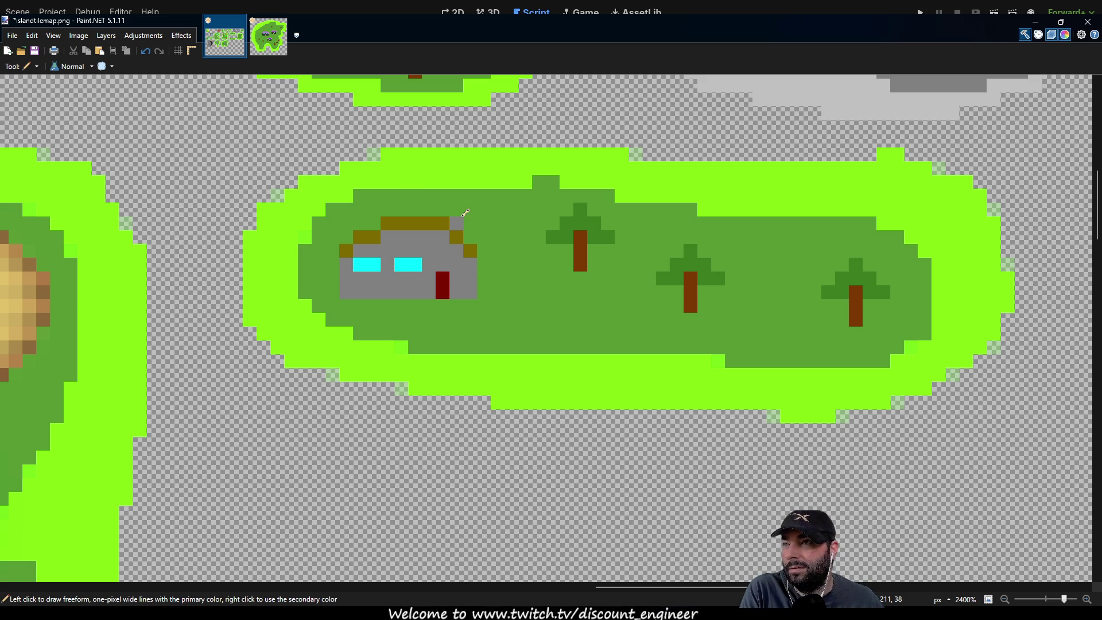
# Lay a pale smoke trail rising from the chimney, redoing the first misplaced attempt.
pyautogui.scroll(1, 499, 264)
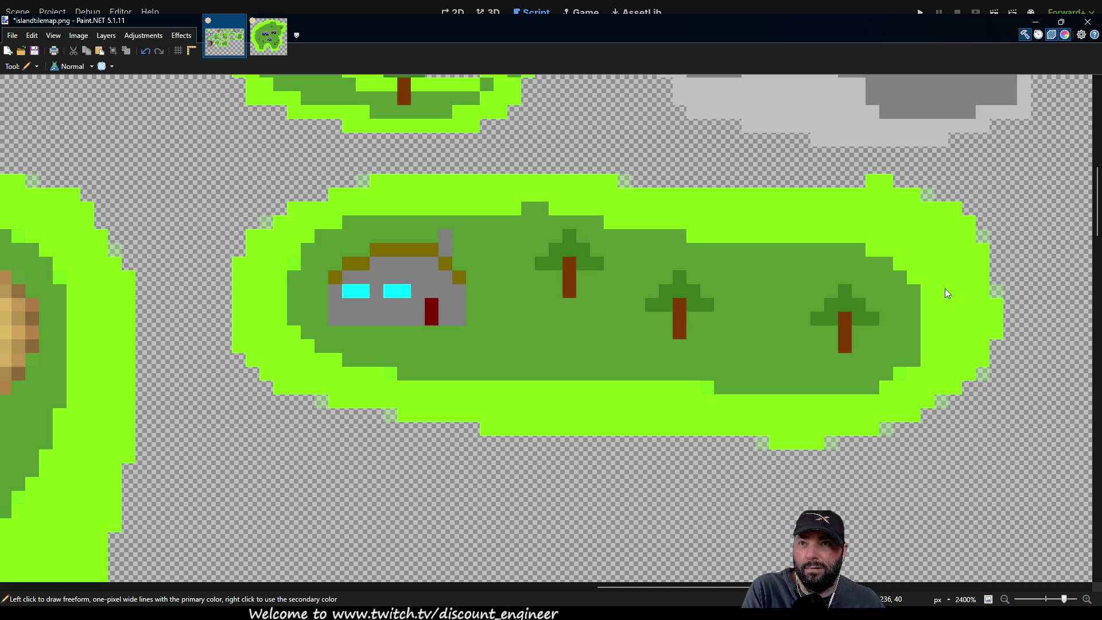
pyautogui.click(459, 223)
pyautogui.click(478, 208)
pyautogui.click(501, 208)
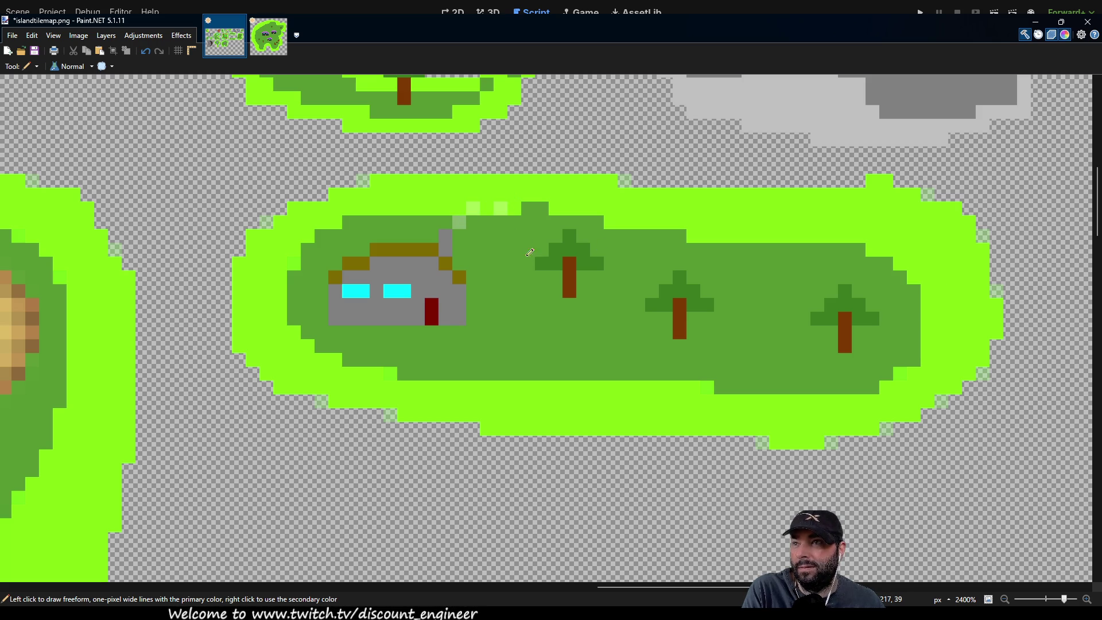
pyautogui.click(520, 205)
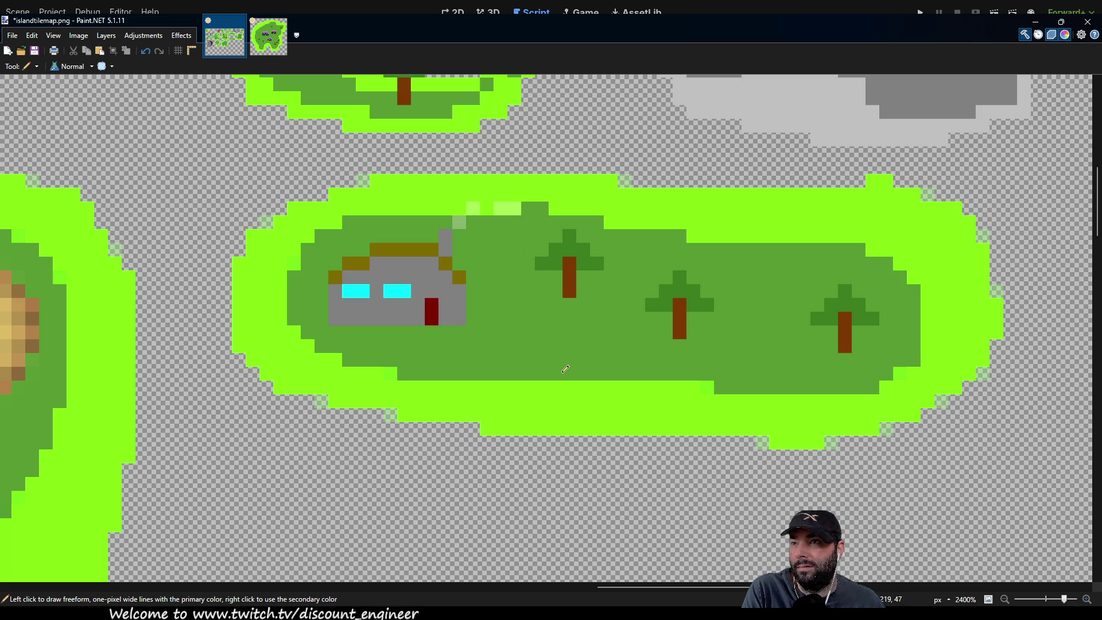
pyautogui.hotkey('ctrl', 'z')
pyautogui.hotkey('ctrl', 'z')
pyautogui.hotkey('ctrl', 'z')
pyautogui.click(446, 222)
pyautogui.click(459, 208)
pyautogui.click(476, 202)
pyautogui.click(494, 197)
# Brighten the smoke pixels and extend the faint trail up toward the island's top edge.
pyautogui.moveTo(538, 309)
pyautogui.mouseDown()
pyautogui.moveTo(502, 342)
pyautogui.moveTo(249, 364)
pyautogui.moveTo(452, 348)
pyautogui.moveTo(467, 414)
pyautogui.moveTo(487, 369)
pyautogui.mouseUp()
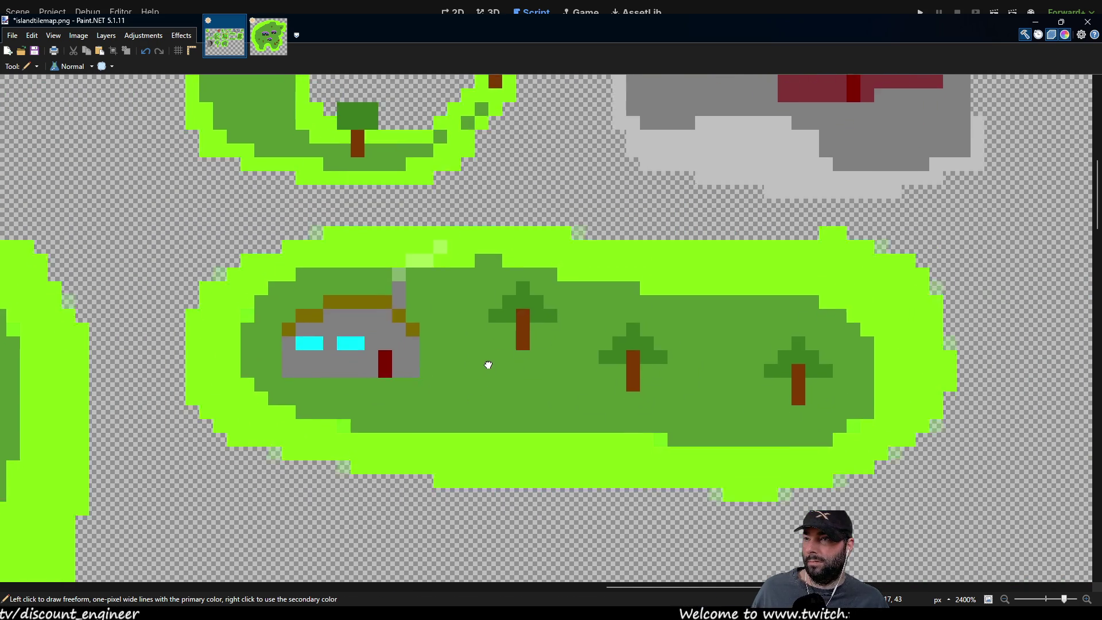
pyautogui.scroll(-6, 504, 337)
pyautogui.scroll(-10, 505, 337)
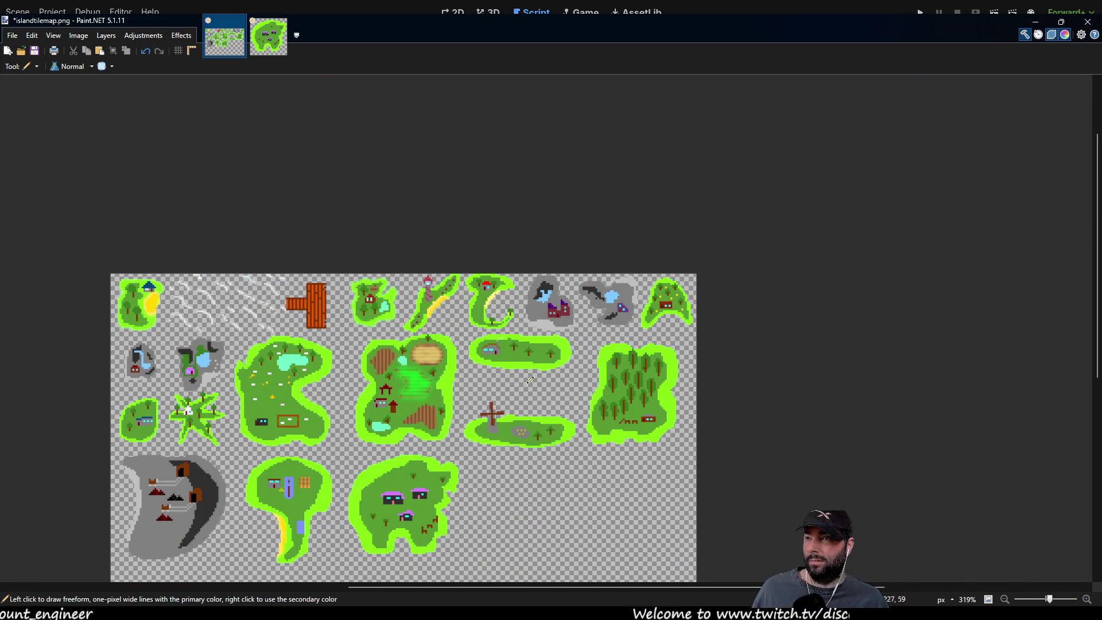
pyautogui.scroll(8, 535, 381)
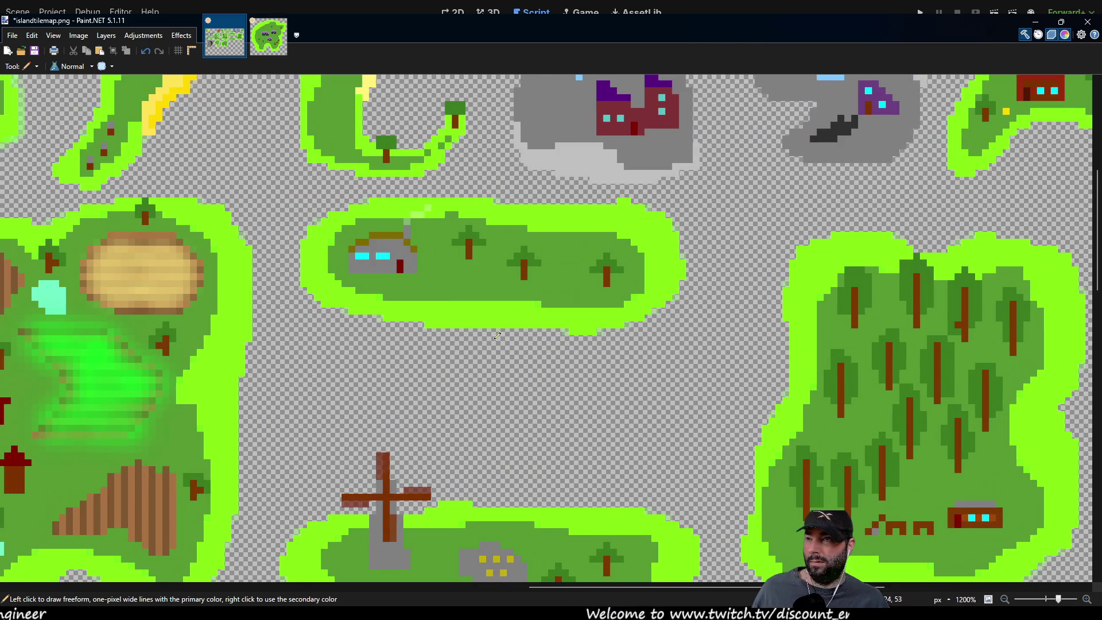
pyautogui.scroll(1, 466, 313)
pyautogui.scroll(3, 465, 312)
pyautogui.click(364, 383)
pyautogui.moveTo(380, 365); pyautogui.dragTo(420, 355)
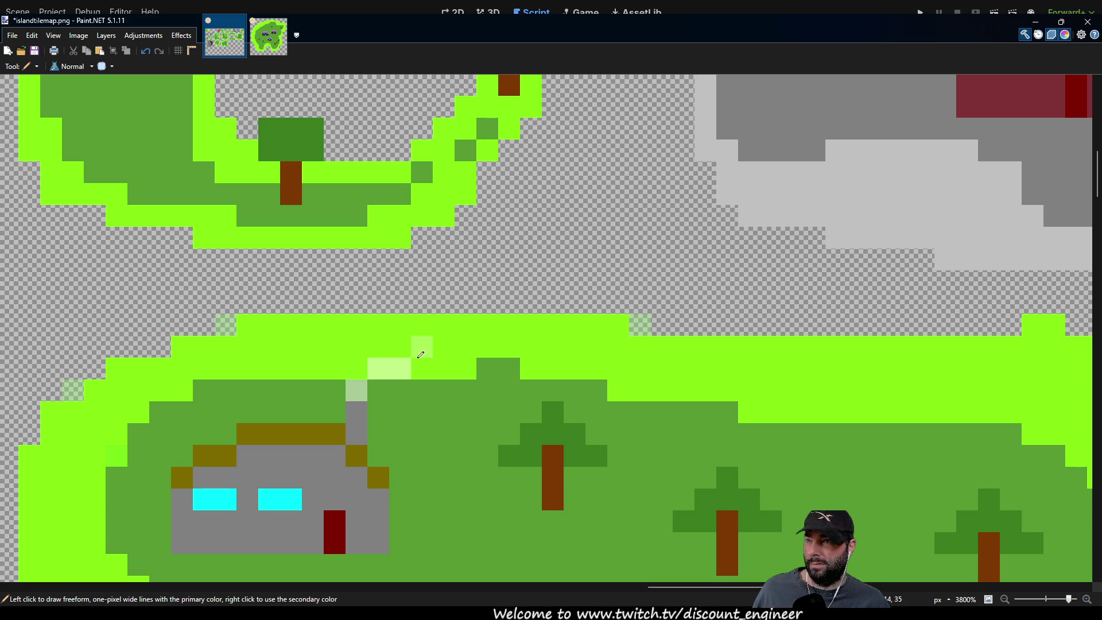
pyautogui.click(432, 345)
pyautogui.click(461, 328)
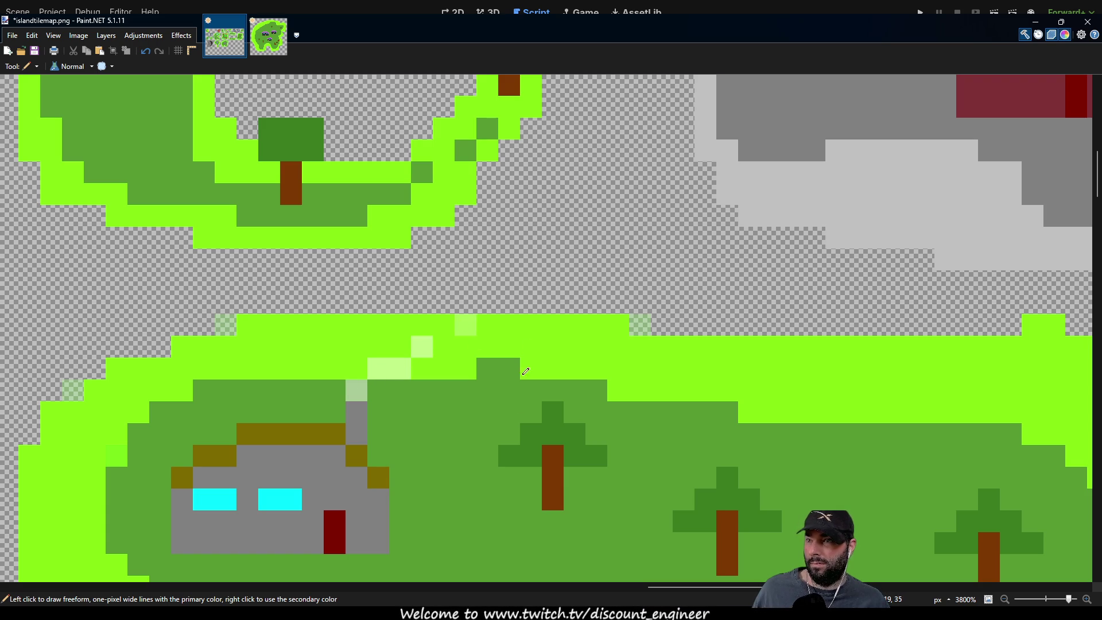
pyautogui.click(533, 323)
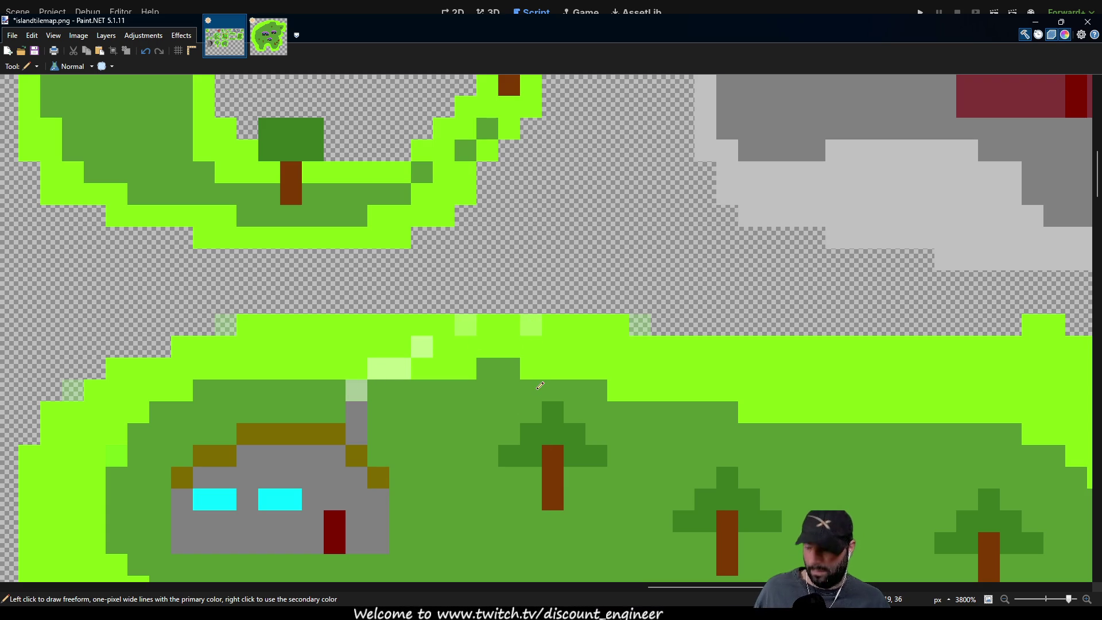
pyautogui.hotkey('ctrl', 'z')
pyautogui.click(508, 308)
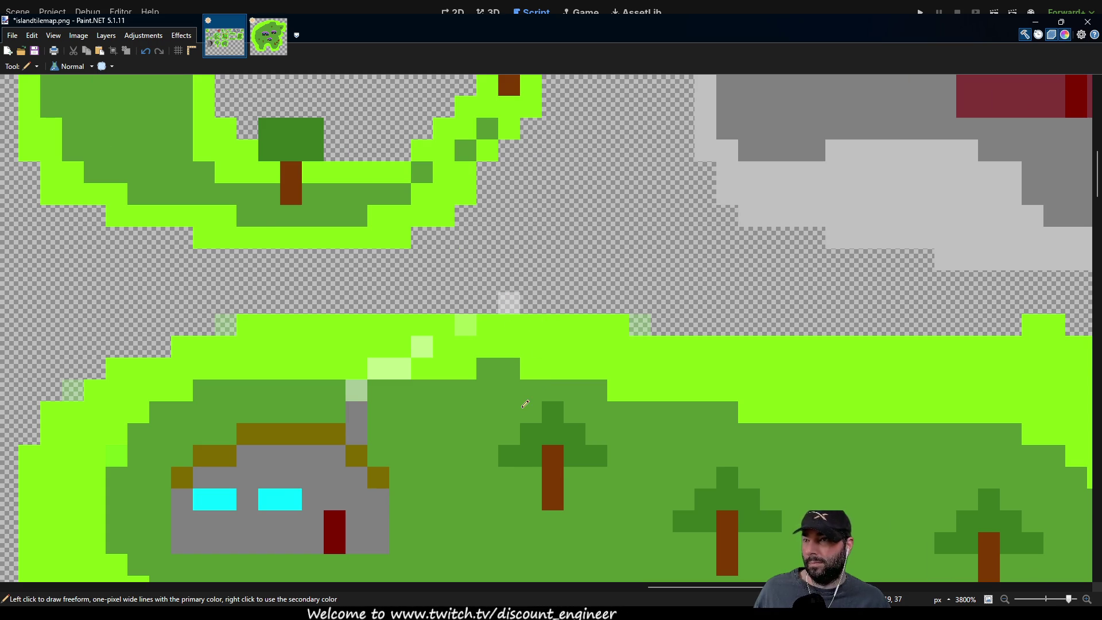
pyautogui.scroll(-6, 525, 404)
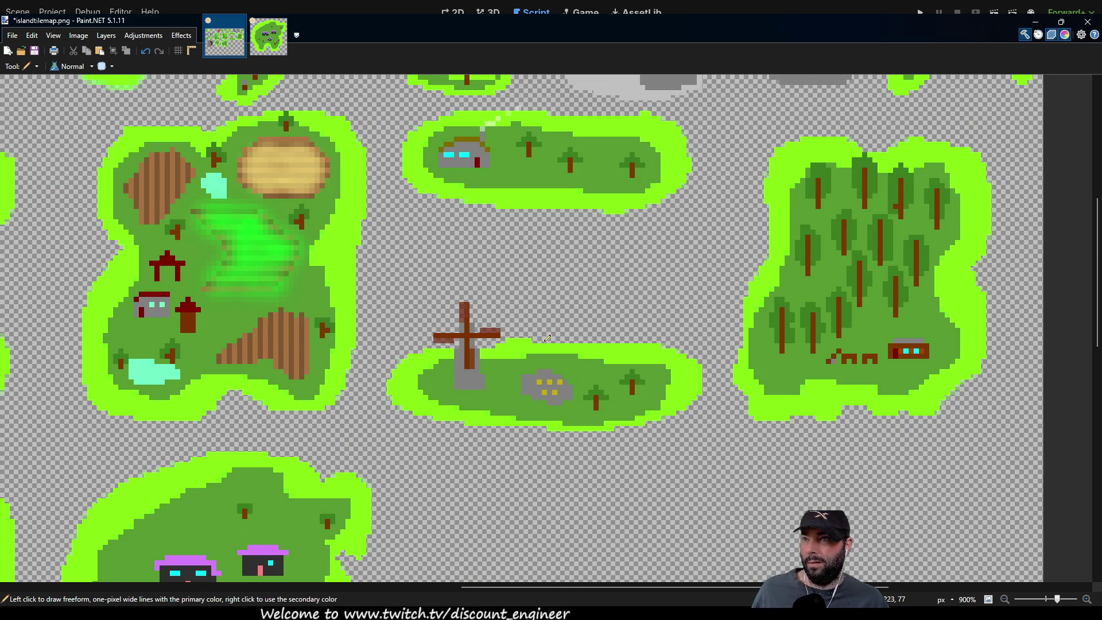
# Switch to the Untitled image and delete the three-house island, leaving a transparent canvas.
pyautogui.scroll(3, 547, 338)
pyautogui.scroll(-4, 551, 310)
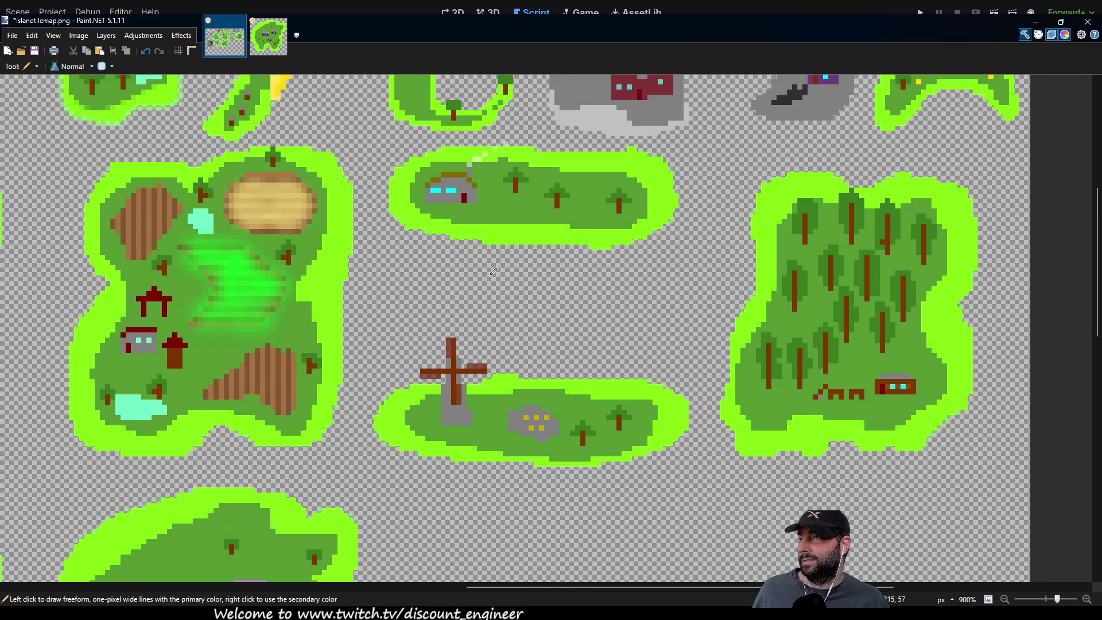
pyautogui.scroll(-4, 574, 356)
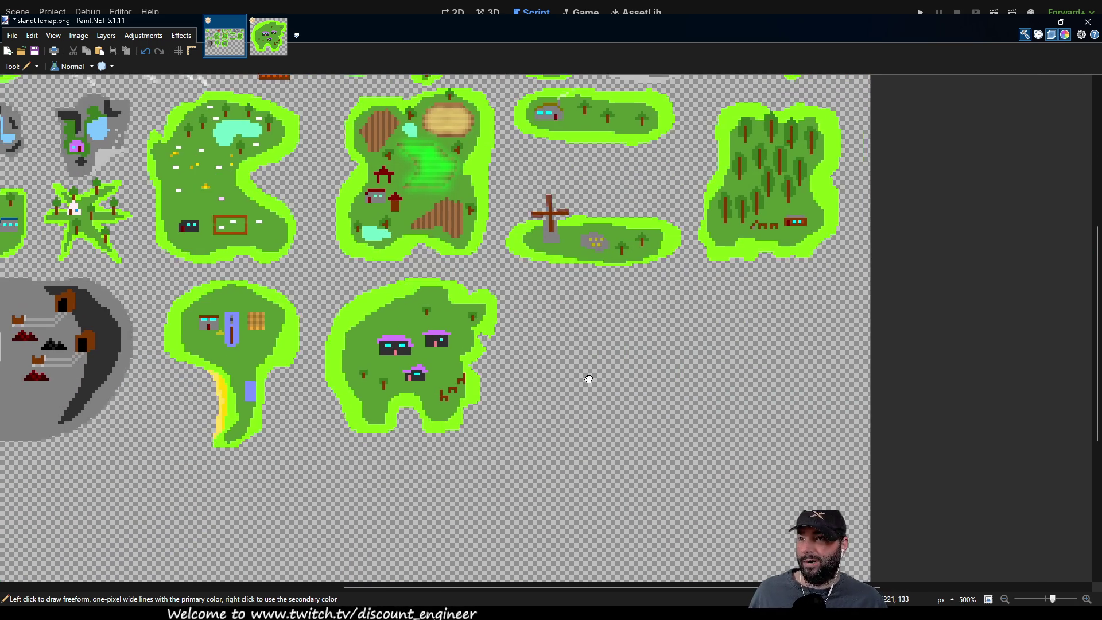
pyautogui.moveTo(551, 347)
pyautogui.mouseDown()
pyautogui.moveTo(551, 297)
pyautogui.moveTo(394, 283)
pyautogui.moveTo(372, 318)
pyautogui.mouseUp()
pyautogui.click(268, 48)
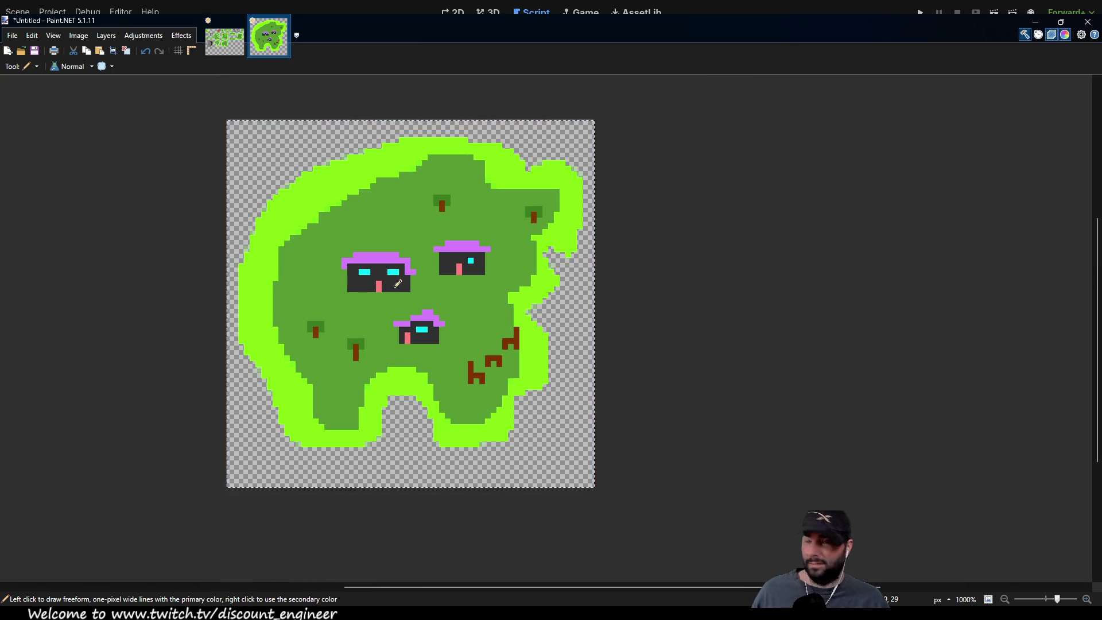
pyautogui.press('Delete')
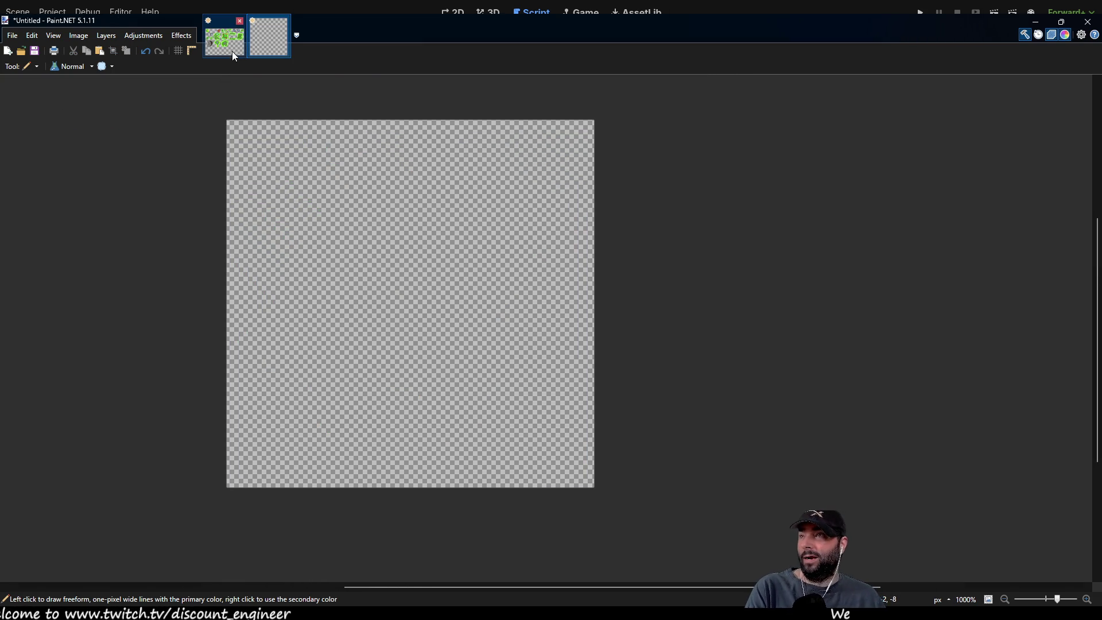
# Bring up the island tilemap sheet and pan its view right and down.
pyautogui.click(232, 51)
pyautogui.scroll(-2, 534, 472)
pyautogui.moveTo(533, 471)
pyautogui.mouseDown()
pyautogui.moveTo(360, 467)
pyautogui.moveTo(339, 504)
pyautogui.moveTo(475, 484)
pyautogui.moveTo(394, 443)
pyautogui.moveTo(387, 421)
pyautogui.mouseUp()
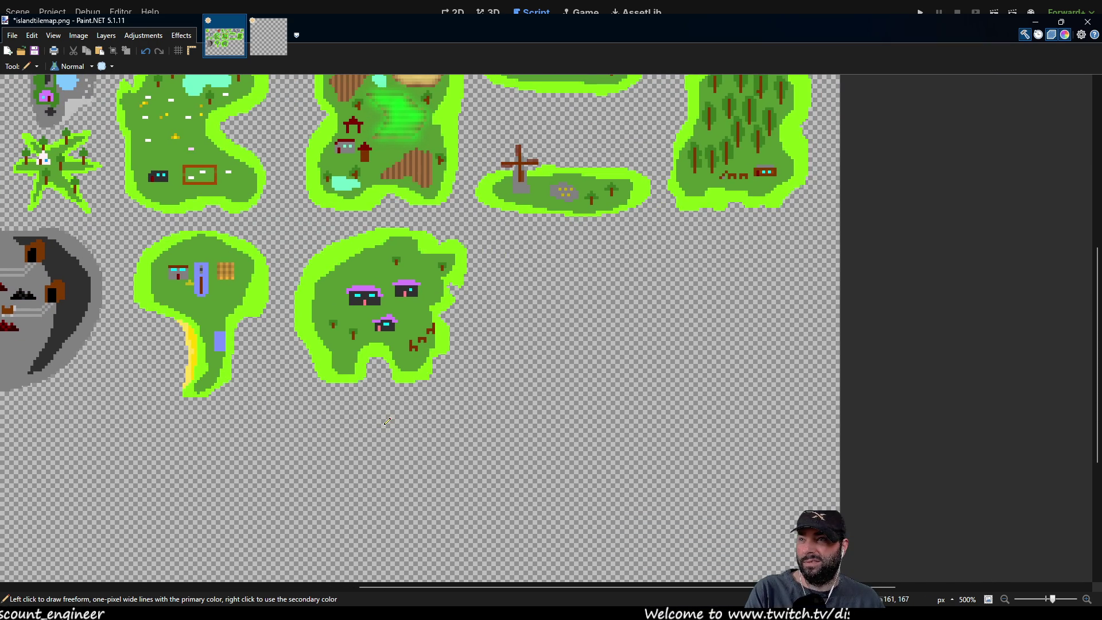
pyautogui.click(265, 39)
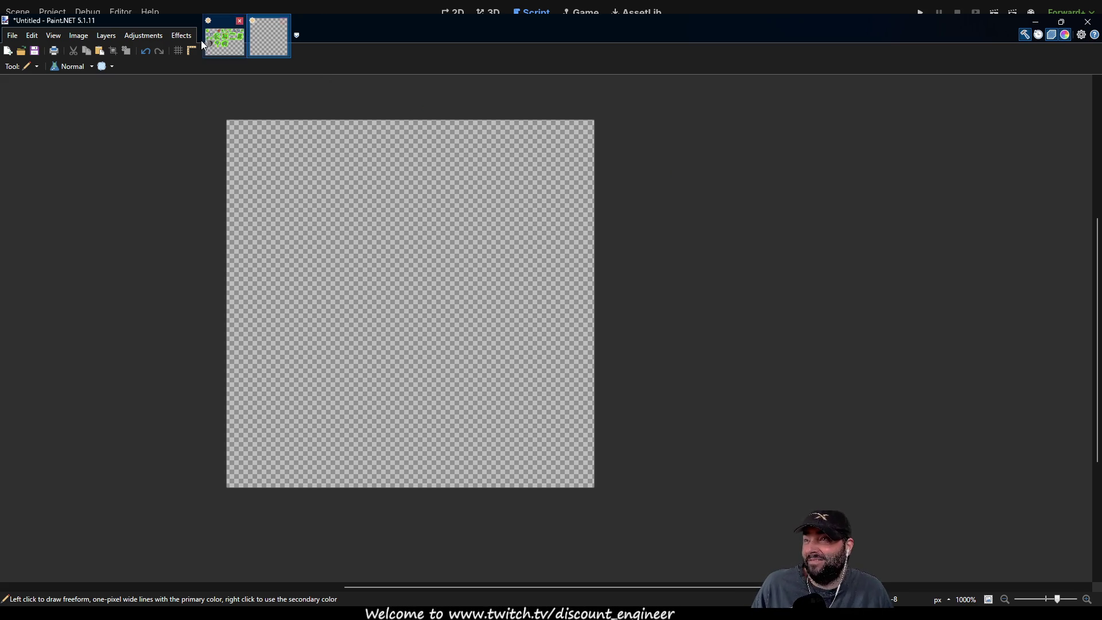
pyautogui.click(223, 49)
pyautogui.moveTo(305, 433)
pyautogui.mouseDown()
pyautogui.moveTo(563, 411)
pyautogui.moveTo(534, 477)
pyautogui.moveTo(499, 502)
pyautogui.moveTo(369, 569)
pyautogui.moveTo(258, 600)
pyautogui.moveTo(319, 536)
pyautogui.moveTo(357, 522)
pyautogui.moveTo(402, 568)
pyautogui.moveTo(439, 575)
pyautogui.moveTo(452, 511)
pyautogui.mouseUp()
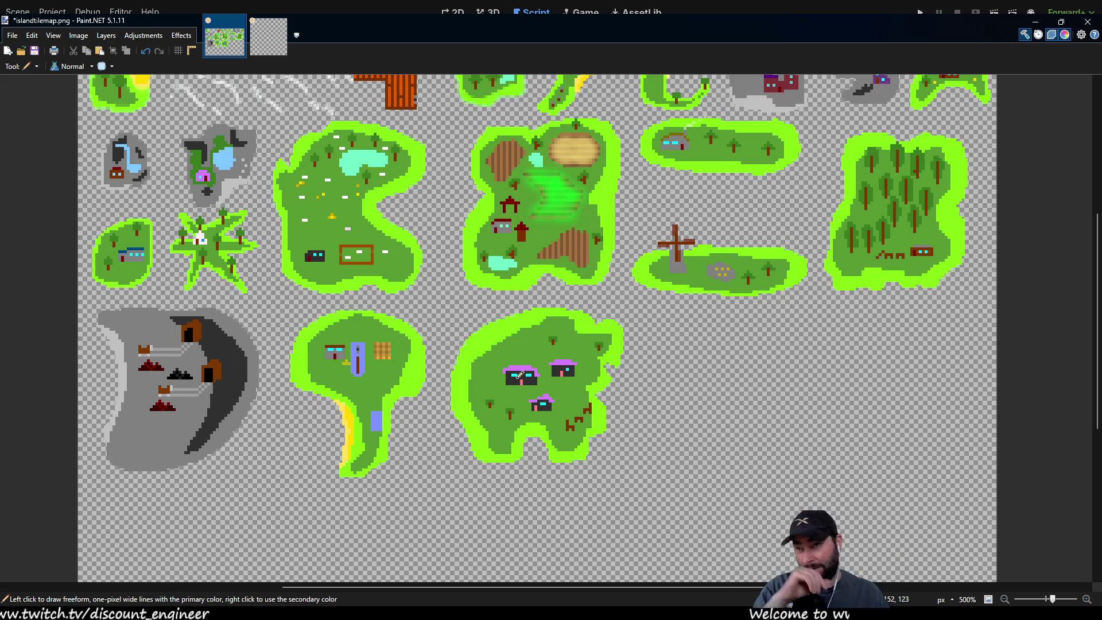
pyautogui.hscroll(2, 715, 352)
# Flip between the Untitled image and the tilemap, readying Color Picker and Pencil, ending on islandtilemap.png.
pyautogui.click(253, 41)
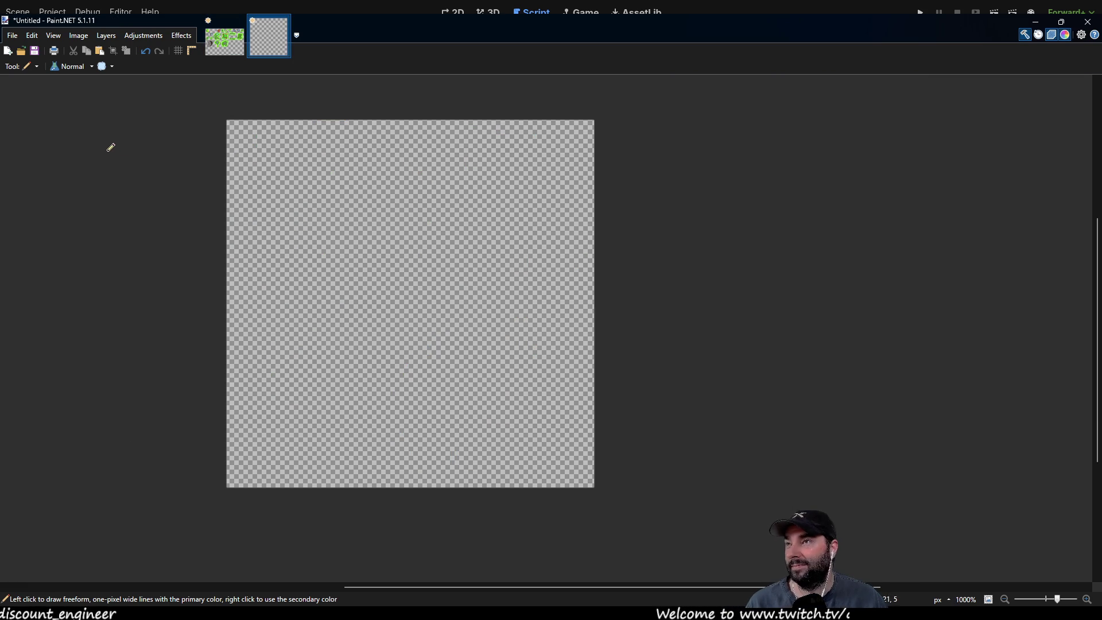
pyautogui.click(218, 49)
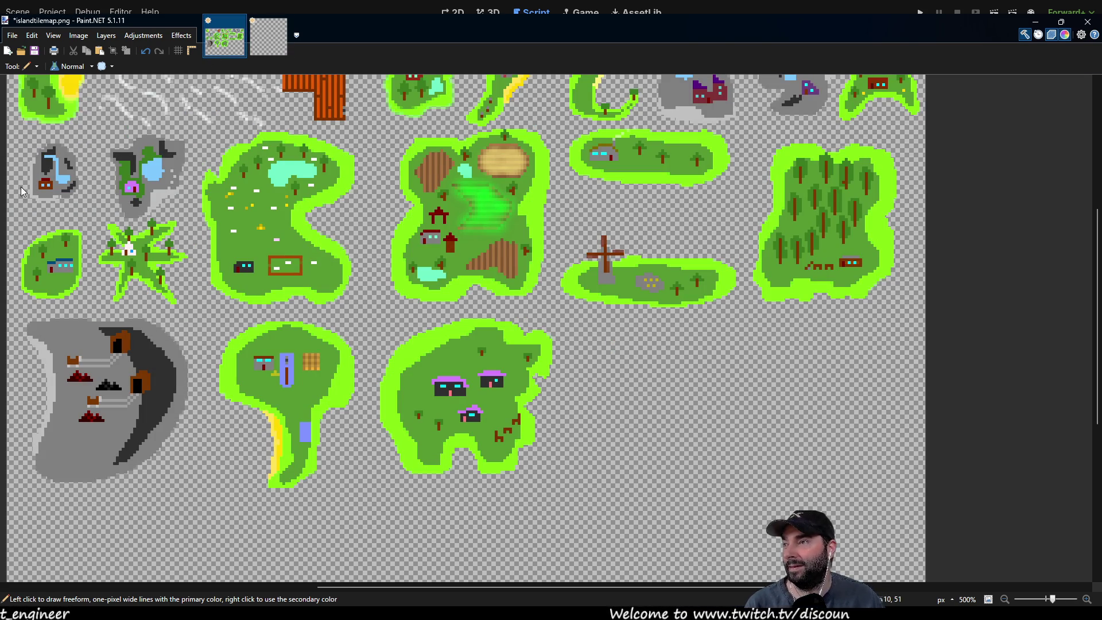
pyautogui.press('k')
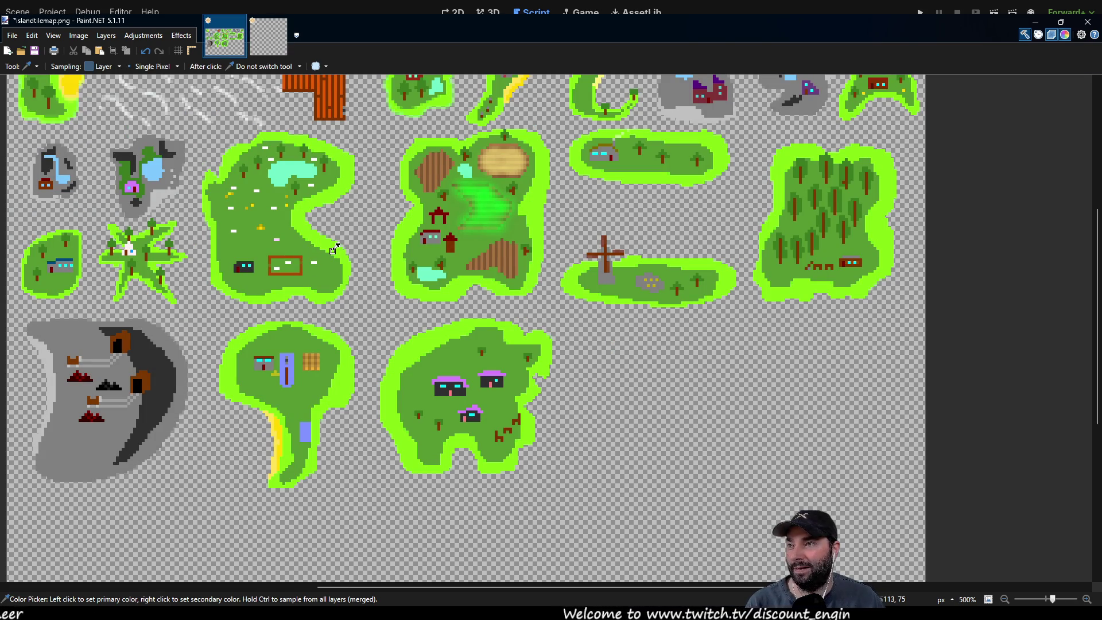
pyautogui.click(269, 36)
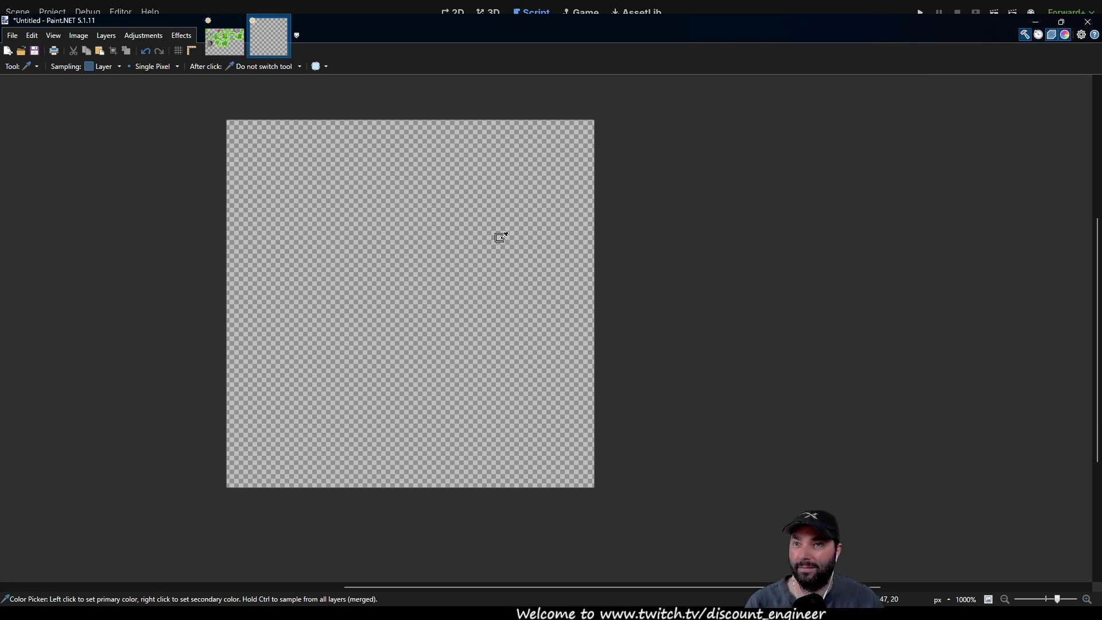
pyautogui.press('p')
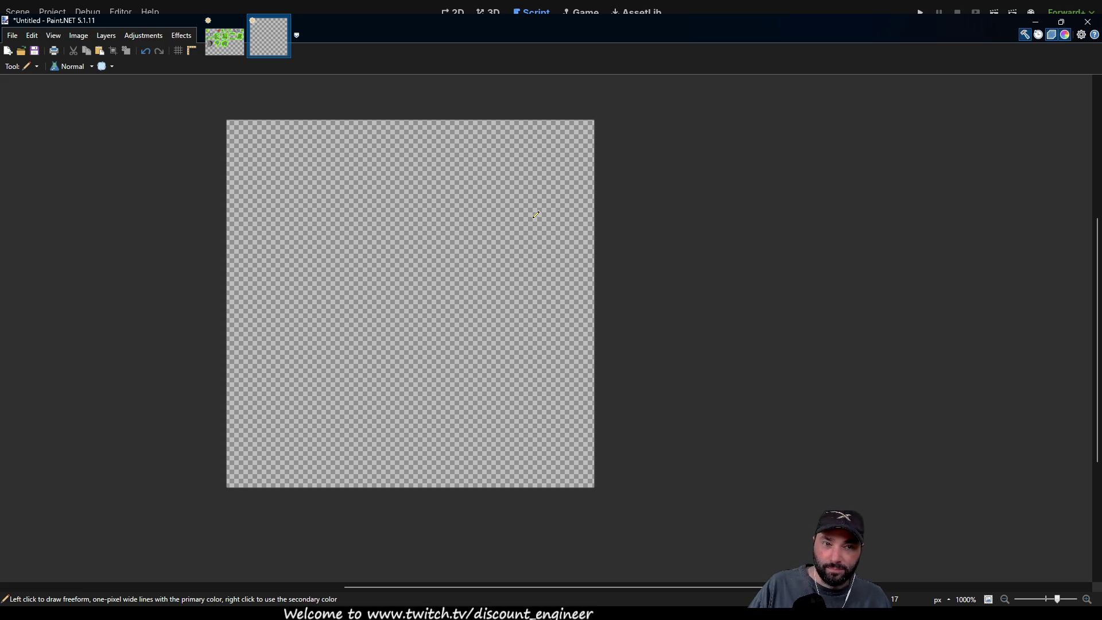
pyautogui.click(235, 46)
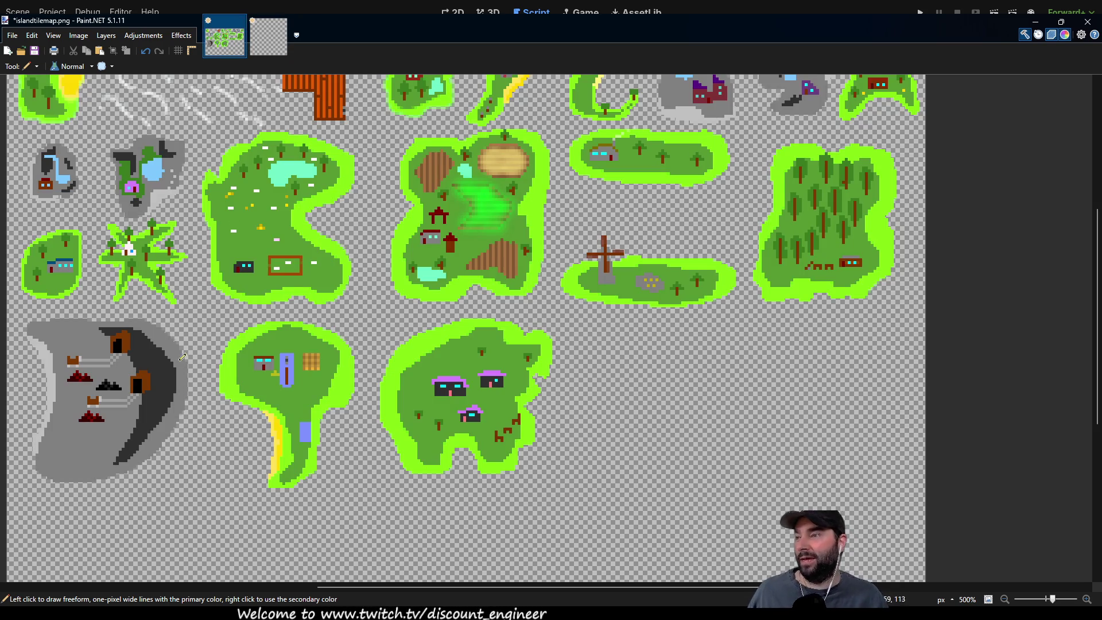
pyautogui.scroll(5, 182, 349)
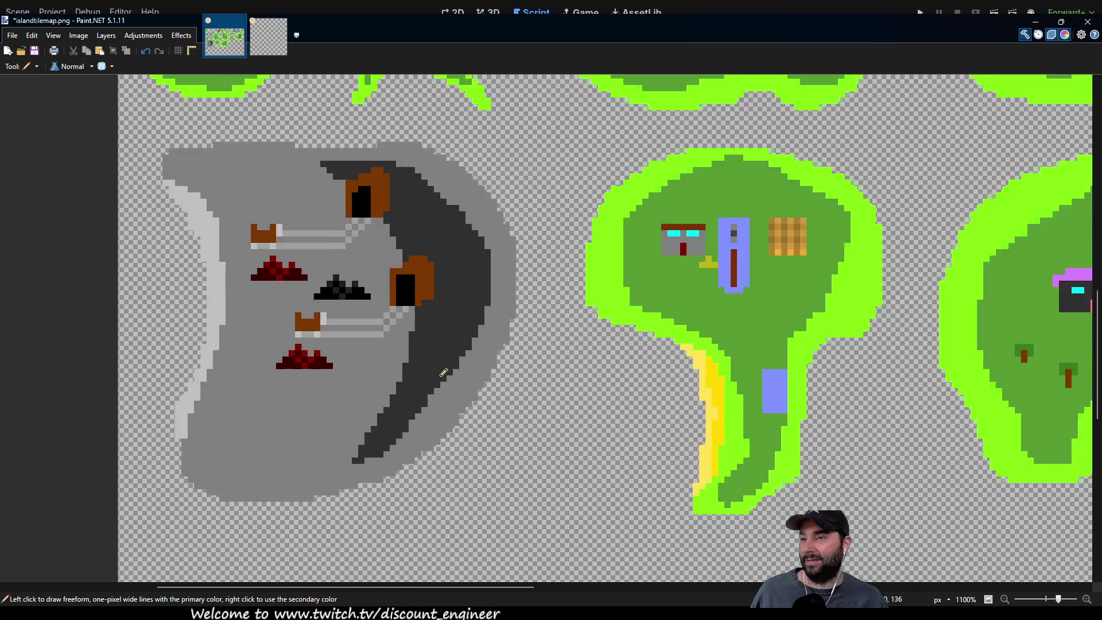
pyautogui.scroll(5, 444, 372)
pyautogui.moveTo(276, 305)
pyautogui.mouseDown()
pyautogui.moveTo(477, 384)
pyautogui.moveTo(664, 512)
pyautogui.moveTo(685, 490)
pyautogui.mouseUp()
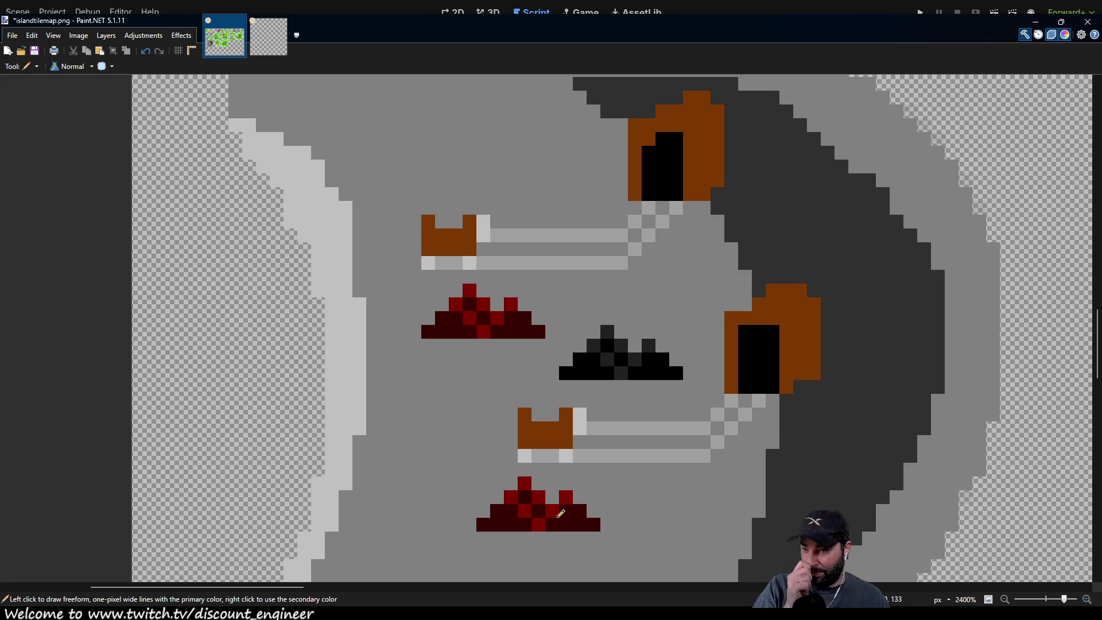
pyautogui.moveTo(589, 360)
pyautogui.mouseDown()
pyautogui.moveTo(494, 315)
pyautogui.moveTo(408, 249)
pyautogui.mouseUp()
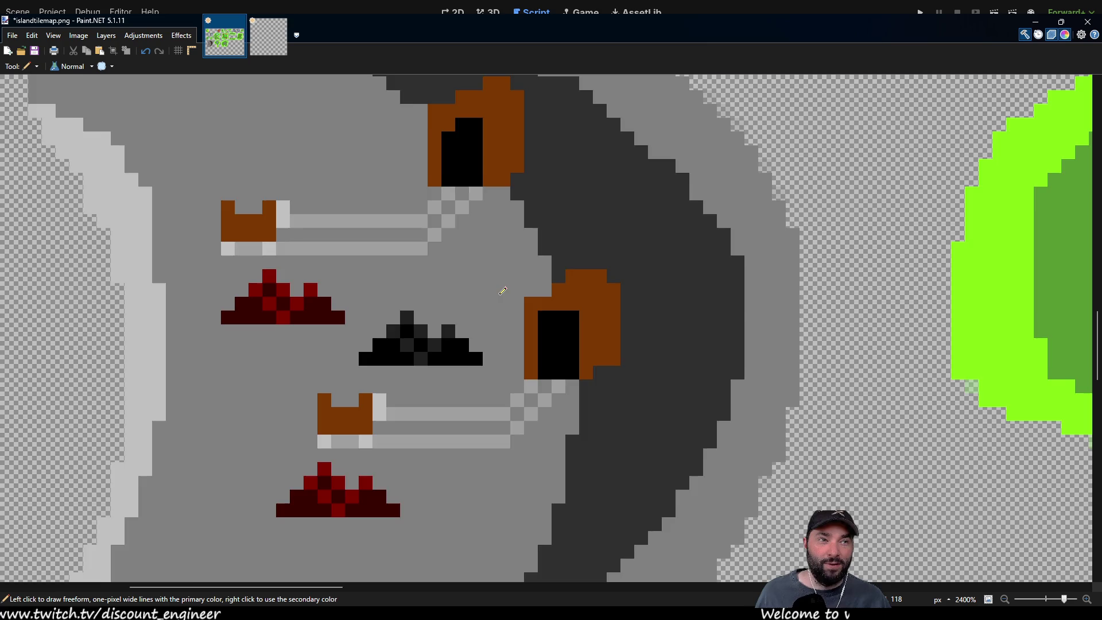
pyautogui.scroll(-4, 501, 289)
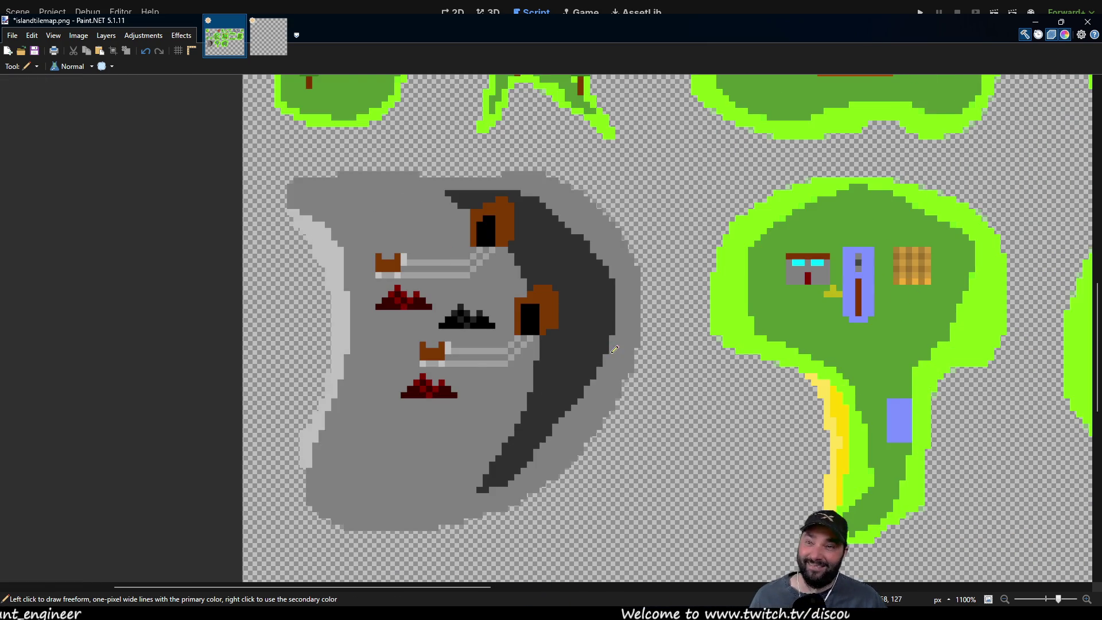
pyautogui.scroll(-6, 615, 350)
pyautogui.scroll(2, 620, 354)
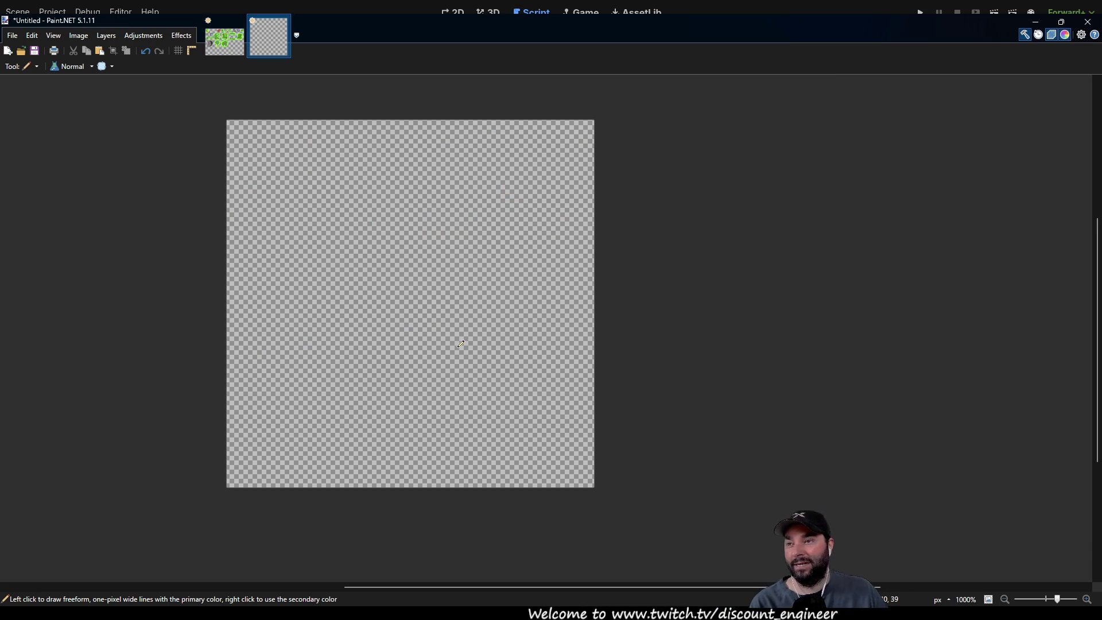
pyautogui.click(234, 44)
pyautogui.scroll(-1, 480, 438)
pyautogui.scroll(1, 480, 438)
pyautogui.scroll(-1, 238, 418)
pyautogui.scroll(1, 605, 401)
pyautogui.moveTo(605, 401); pyautogui.dragTo(619, 397)
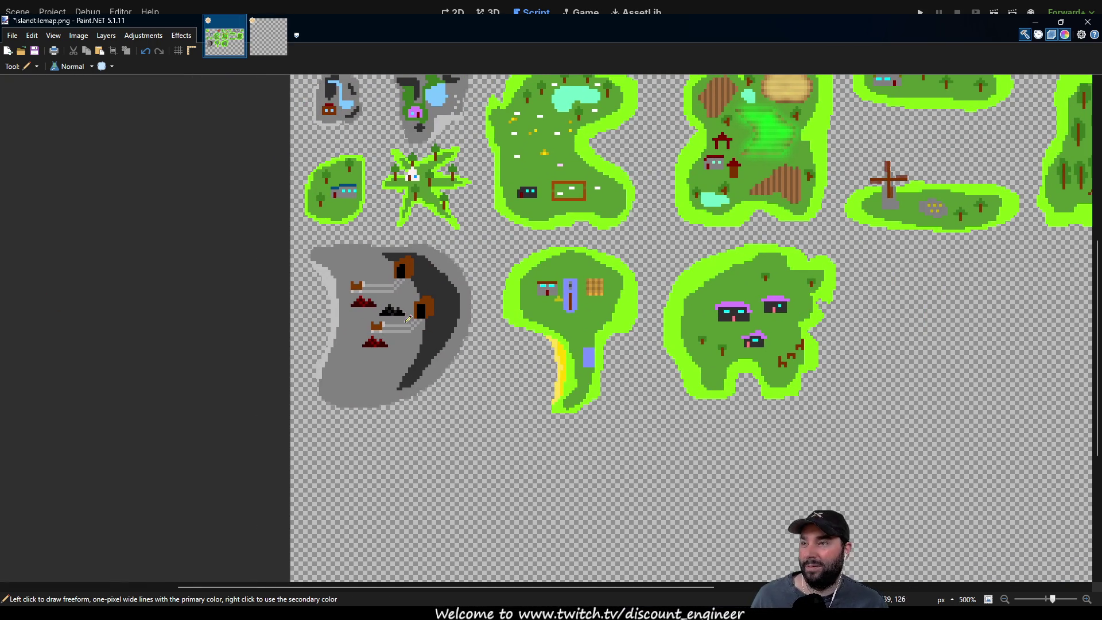
# Sample the rock grey and pencil the new island's outline on the Untitled tile.
pyautogui.press('k')
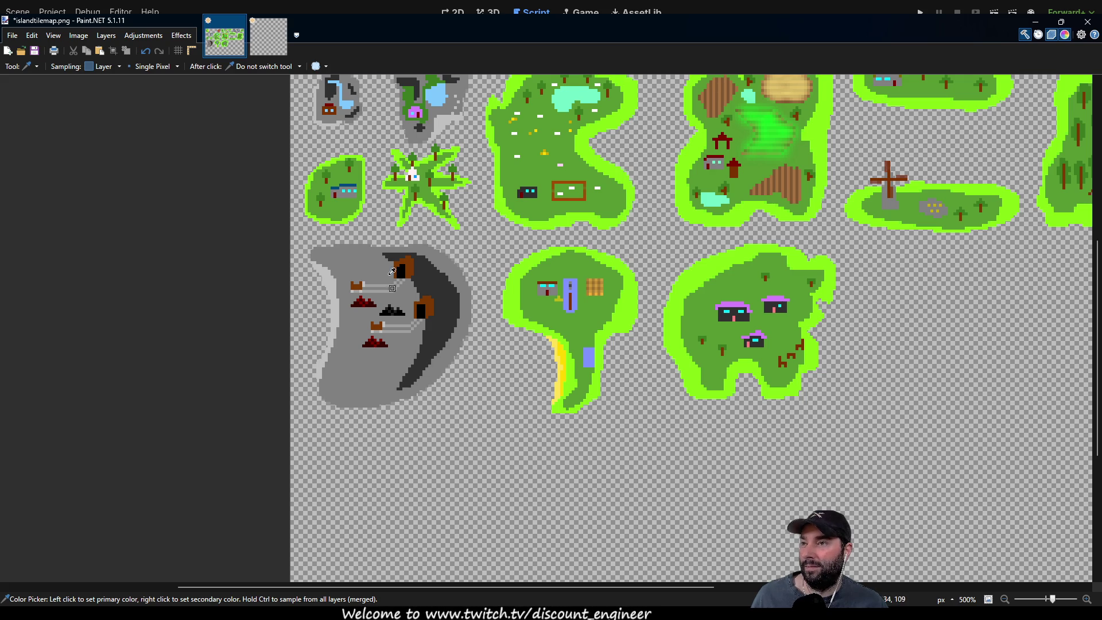
pyautogui.hotkey('ctrl', 'Tab')
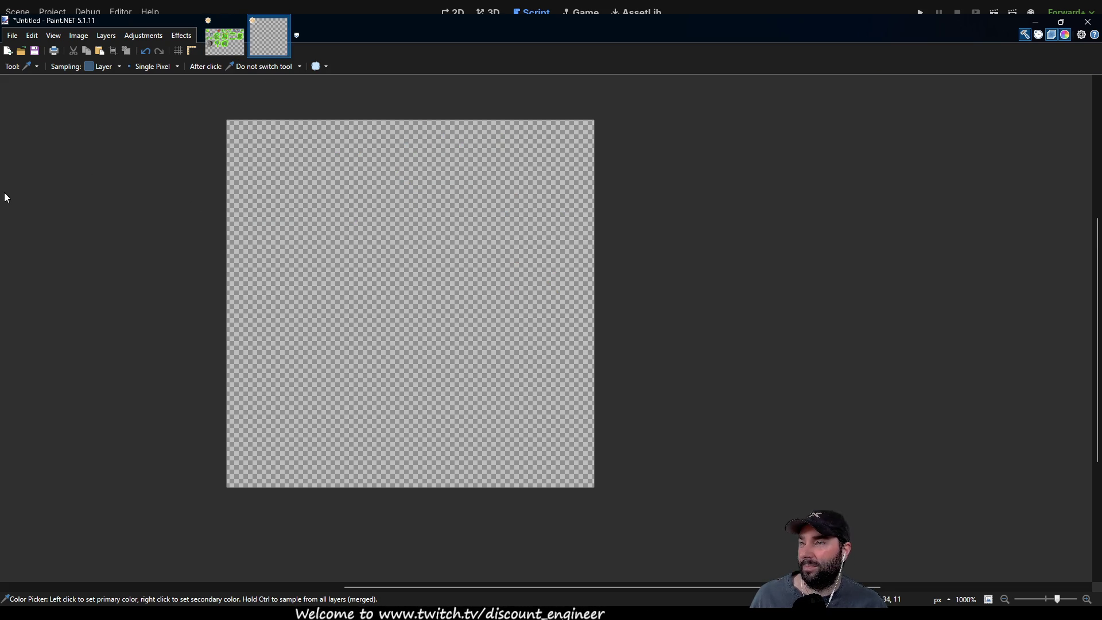
pyautogui.press('p')
pyautogui.moveTo(517, 184)
pyautogui.mouseDown()
pyautogui.moveTo(395, 163)
pyautogui.moveTo(287, 396)
pyautogui.moveTo(419, 478)
pyautogui.moveTo(552, 391)
pyautogui.moveTo(546, 204)
pyautogui.moveTo(525, 186)
pyautogui.mouseUp()
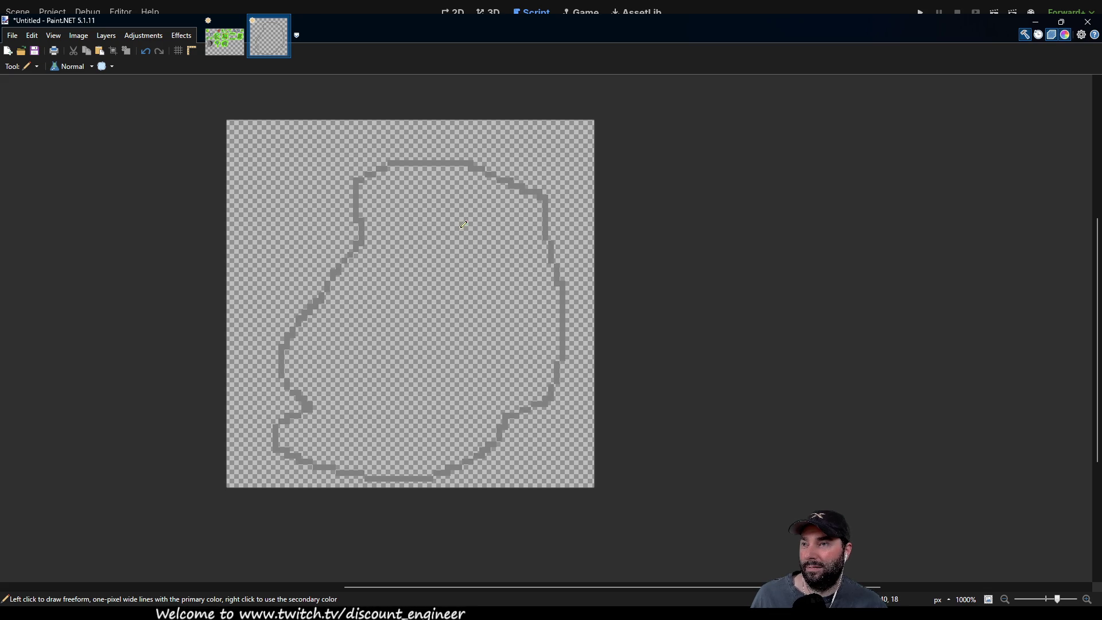
# Draw a dark jagged crevice inside the island, joining its two edges.
pyautogui.moveTo(459, 214); pyautogui.dragTo(495, 346)
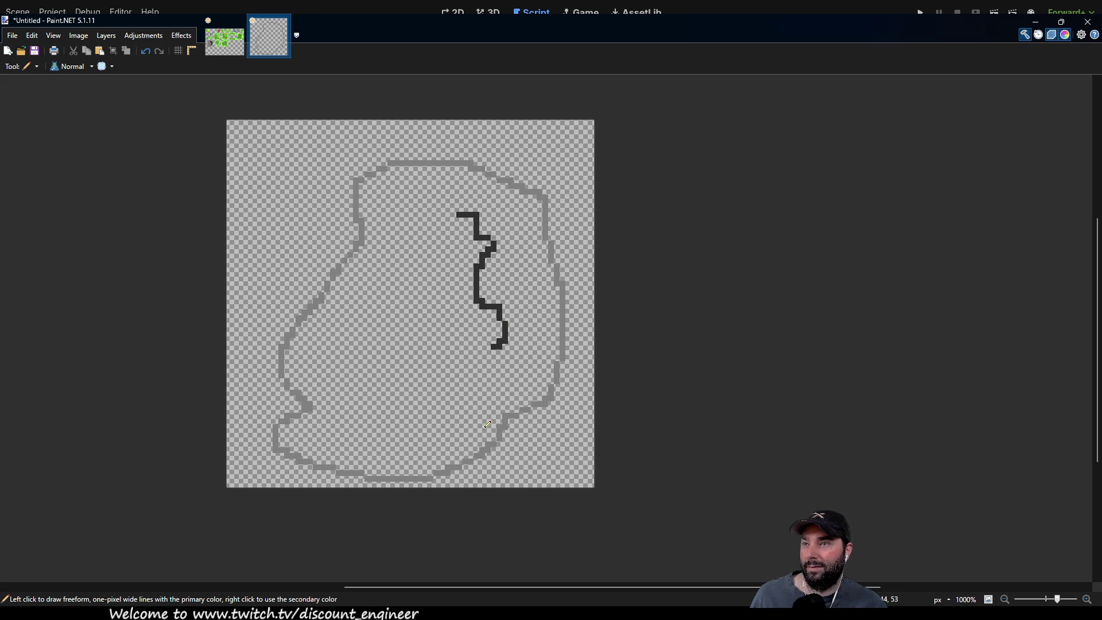
pyautogui.moveTo(475, 214)
pyautogui.mouseDown()
pyautogui.moveTo(511, 235)
pyautogui.moveTo(518, 310)
pyautogui.moveTo(493, 376)
pyautogui.mouseUp()
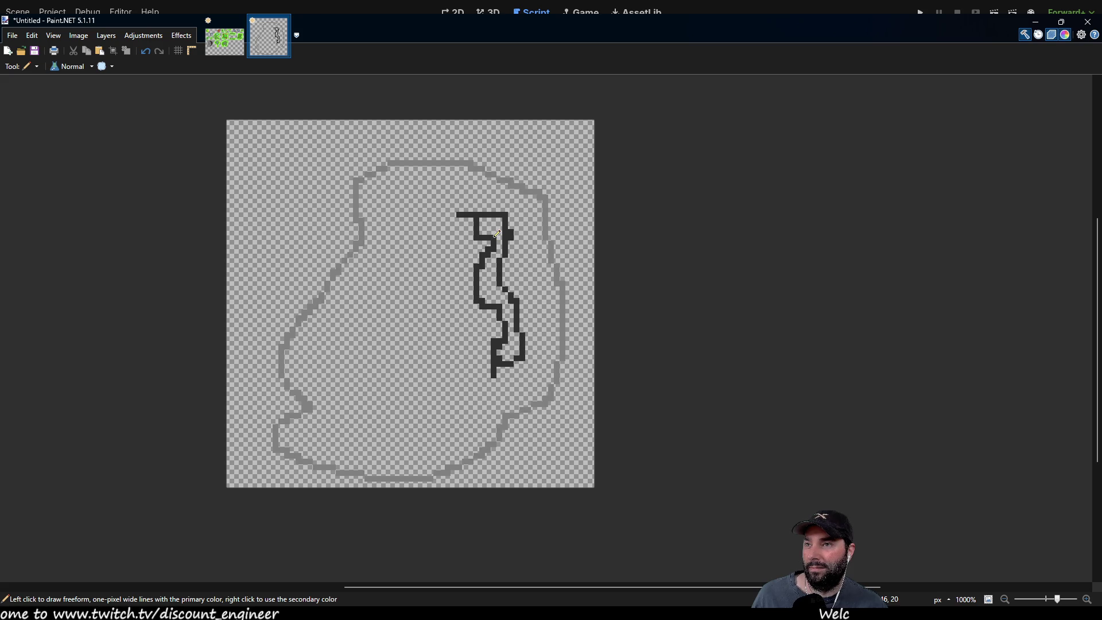
pyautogui.moveTo(504, 286); pyautogui.dragTo(515, 298)
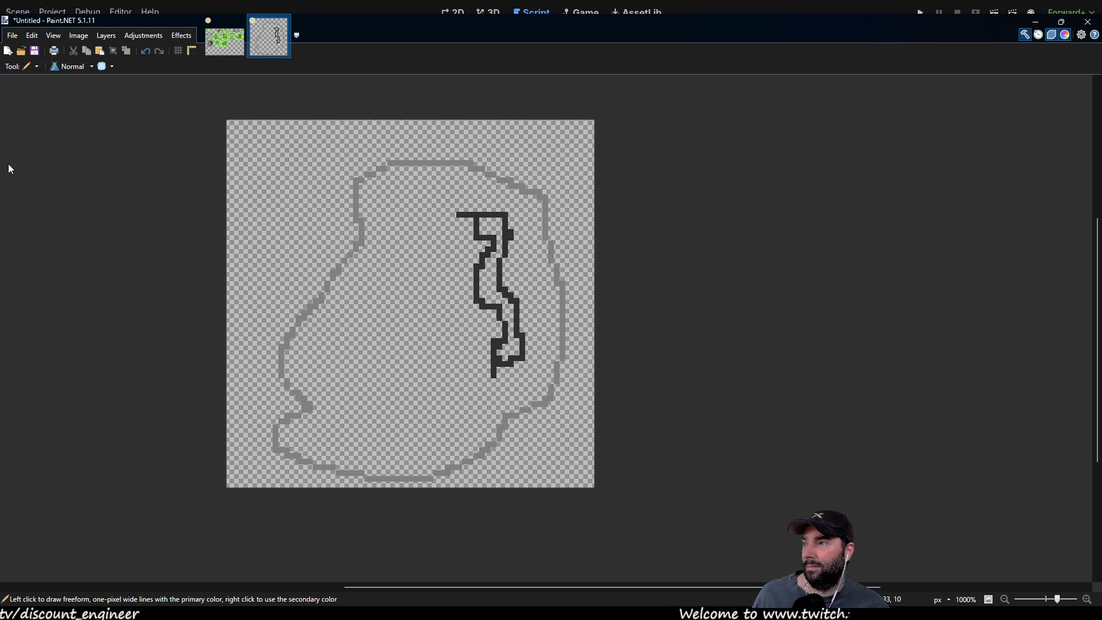
# Bucket-fill the island interior grey and the crevice dark.
pyautogui.press('f')
pyautogui.click(383, 351)
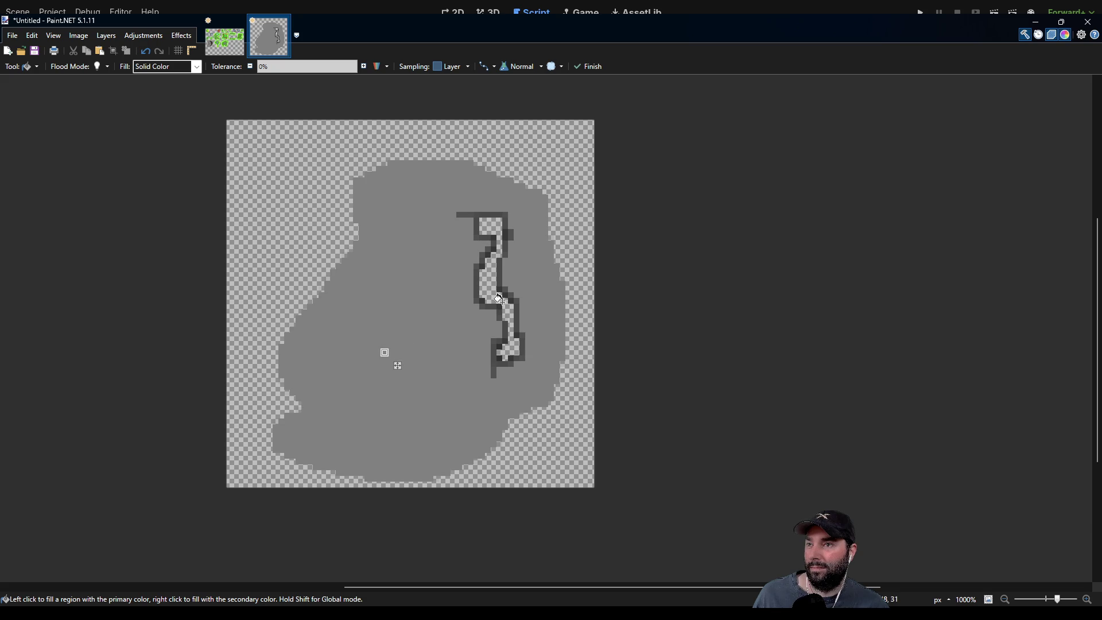
pyautogui.click(494, 289)
pyautogui.click(494, 226)
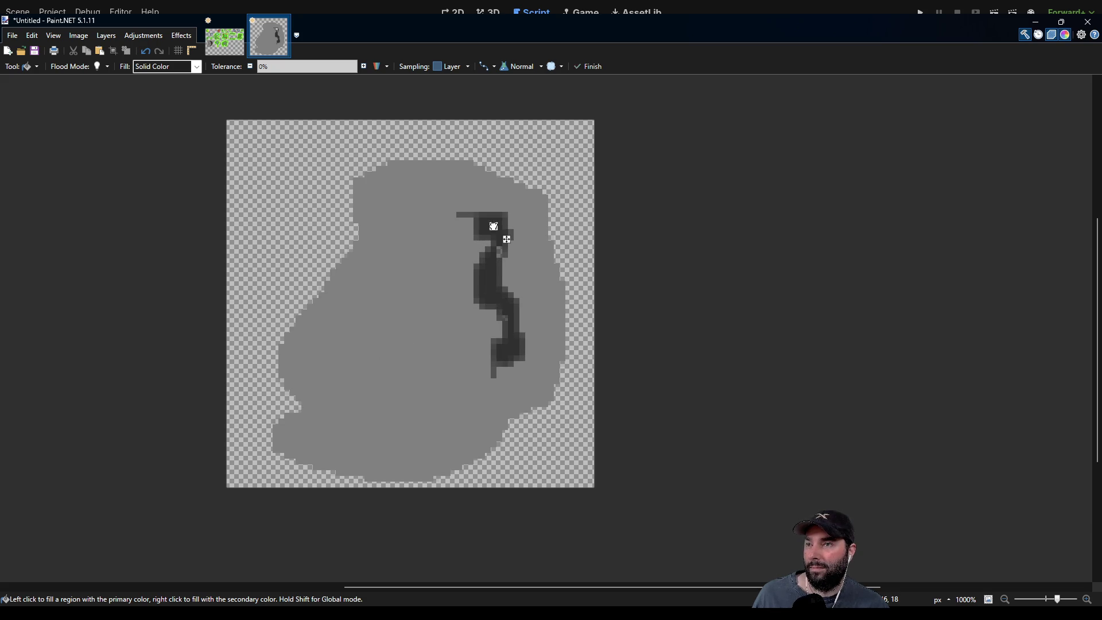
# Adjust the fill tolerance and fill the leftover light pixels inside the crevice.
pyautogui.scroll(5, 505, 239)
pyautogui.click(477, 233)
pyautogui.click(477, 253)
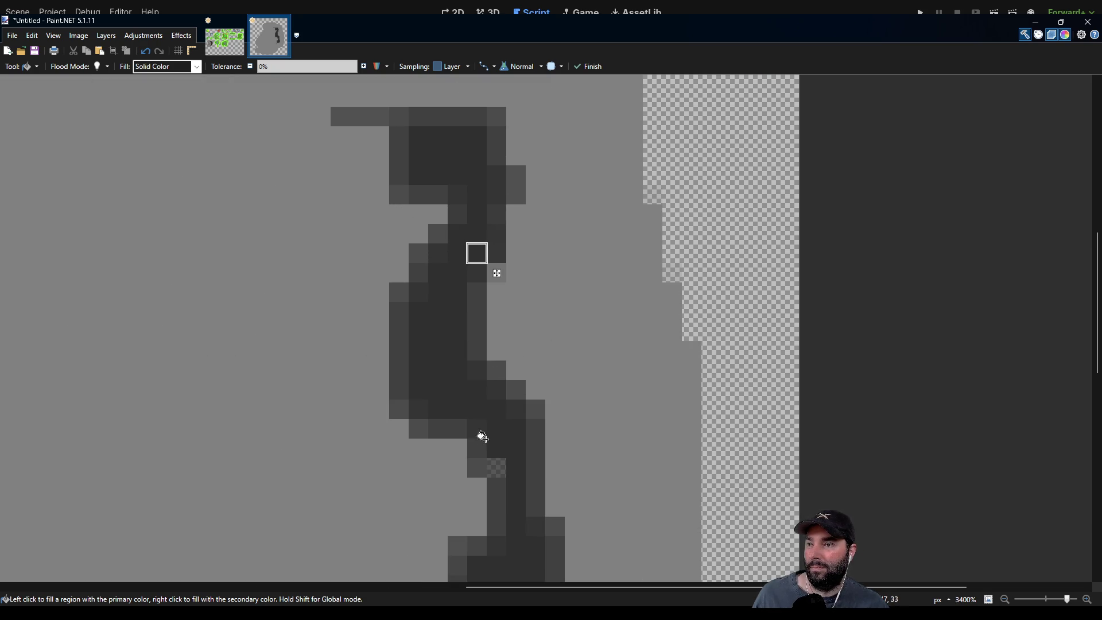
pyautogui.moveTo(301, 67)
pyautogui.mouseDown()
pyautogui.moveTo(320, 72)
pyautogui.moveTo(261, 71)
pyautogui.mouseUp()
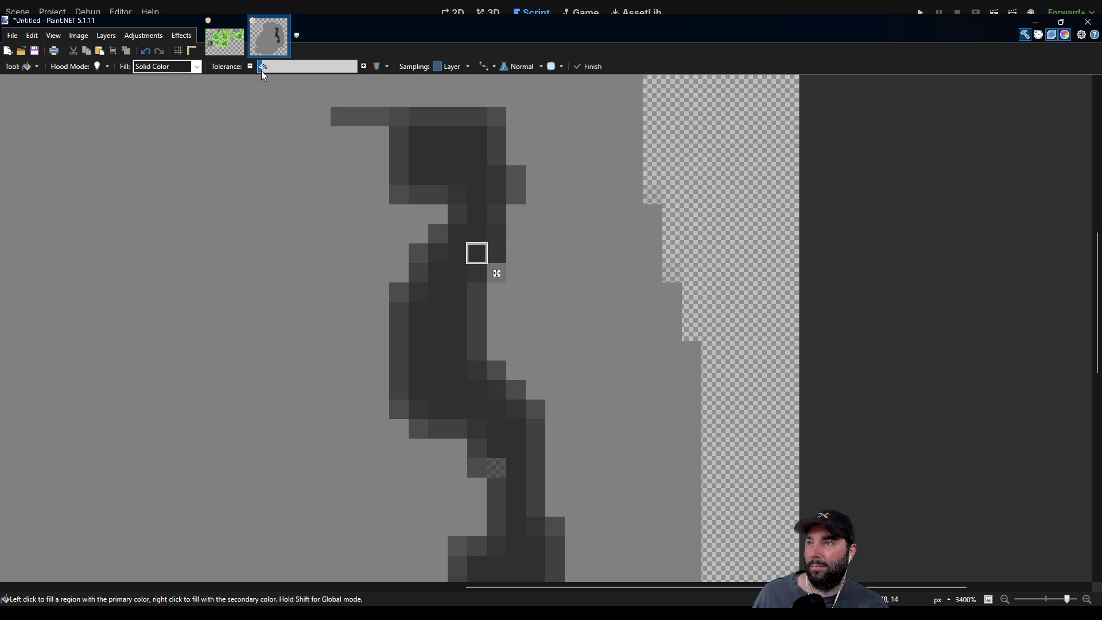
pyautogui.scroll(-1, 429, 320)
pyautogui.scroll(-3, 429, 321)
pyautogui.click(483, 298)
pyautogui.scroll(-3, 359, 280)
pyautogui.scroll(-2, 360, 280)
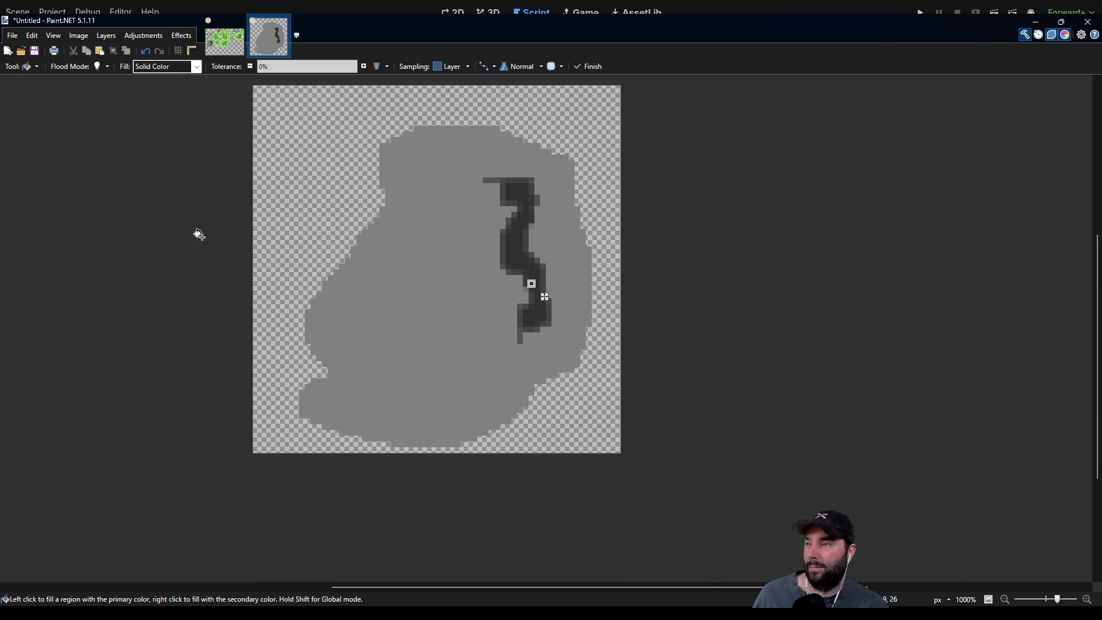
# Sample a colour from the tilemap sheet and return to the untitled island tile.
pyautogui.click(224, 38)
pyautogui.click(266, 34)
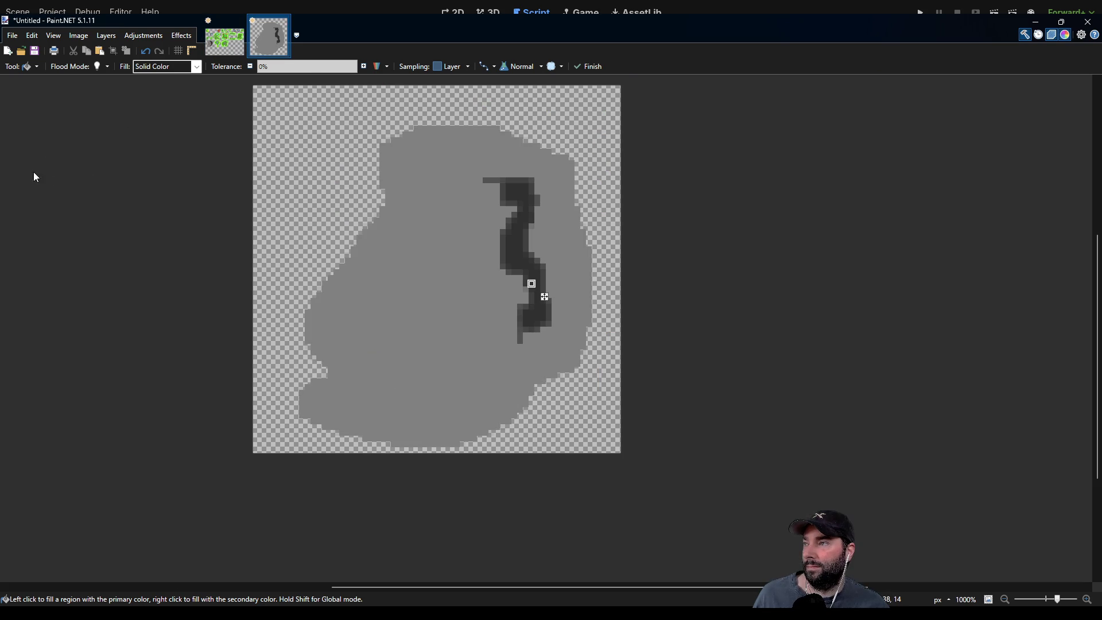
pyautogui.press('p')
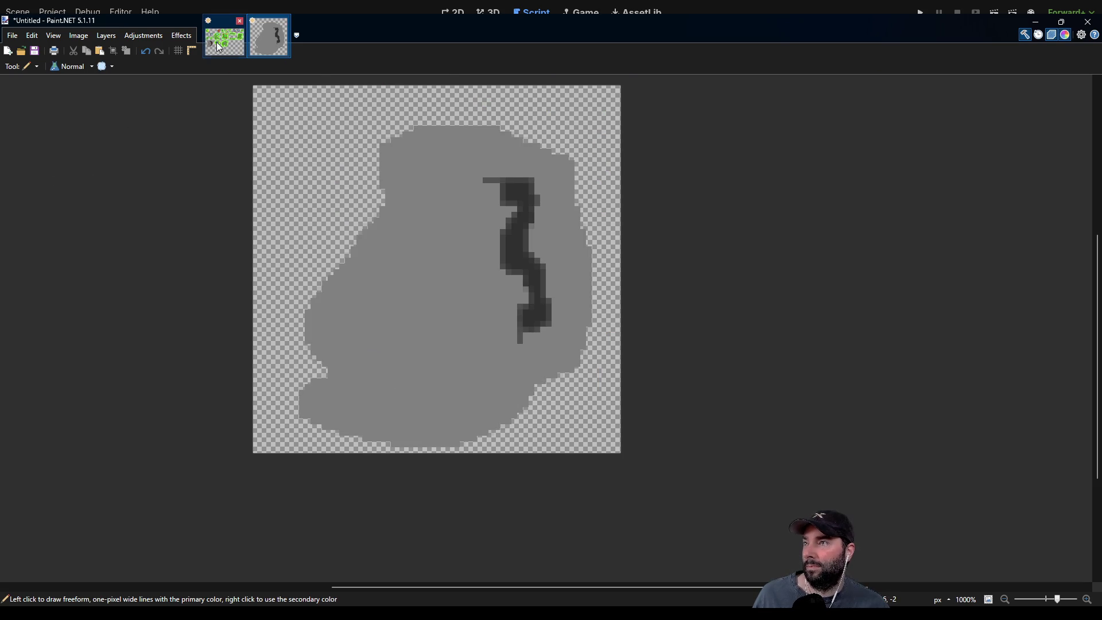
pyautogui.click(216, 42)
pyautogui.press('k')
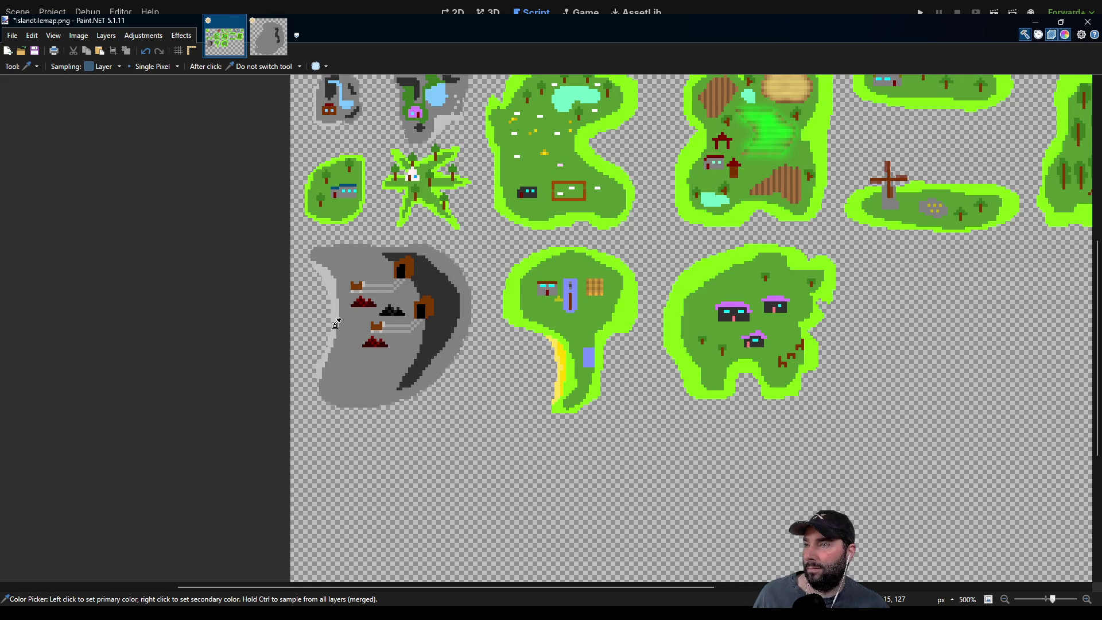
pyautogui.scroll(5, 379, 345)
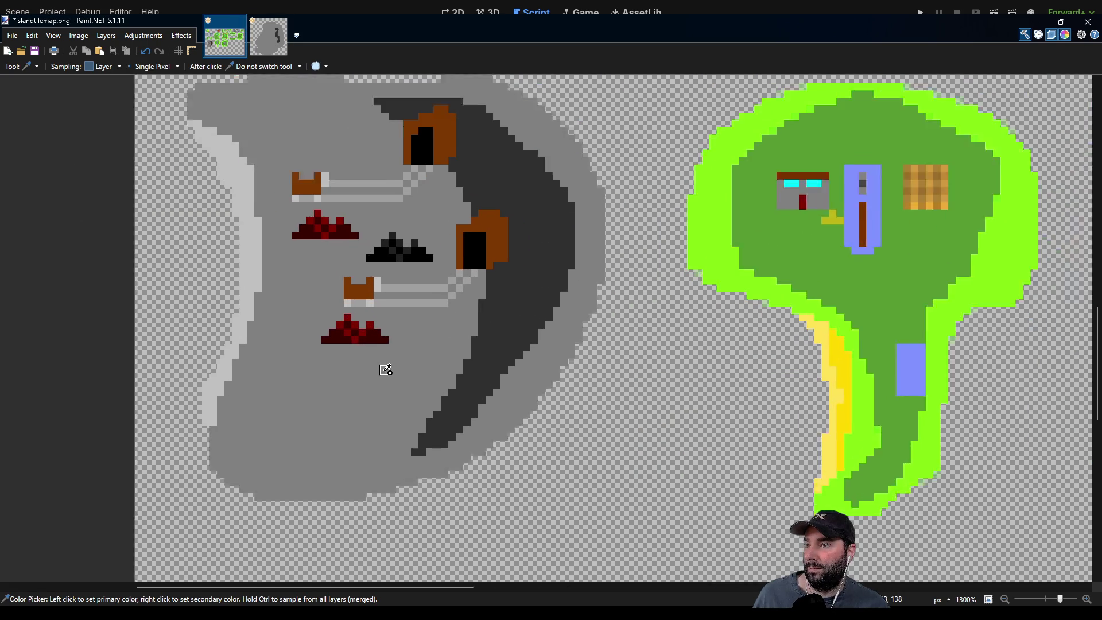
pyautogui.click(269, 36)
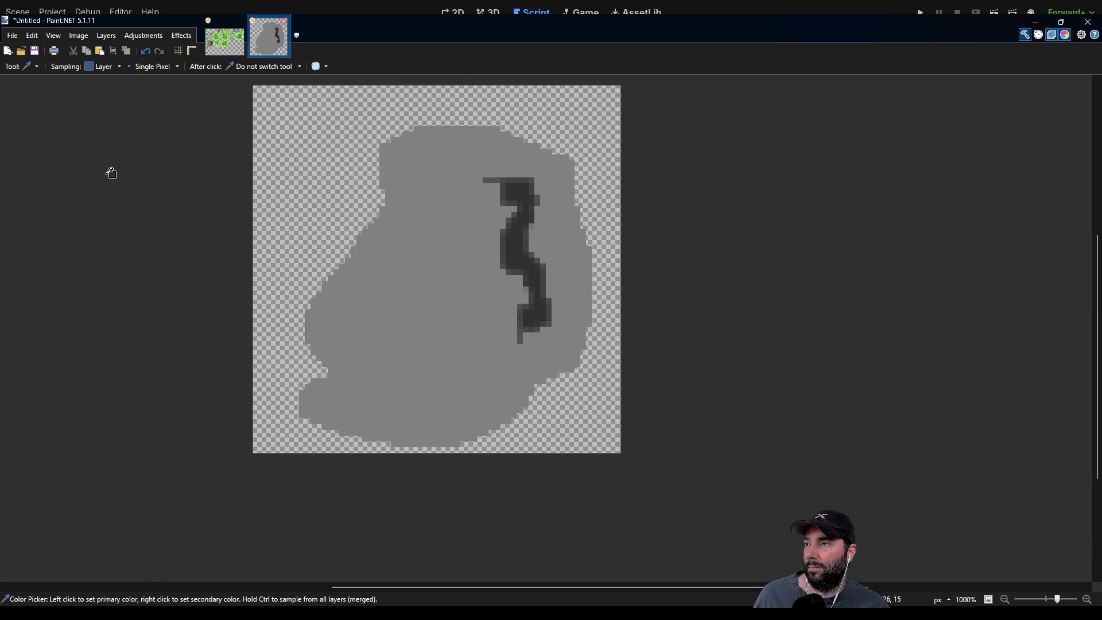
# Pencil a light grey highlight along the island's left edge.
pyautogui.press('p')
pyautogui.scroll(1, 538, 287)
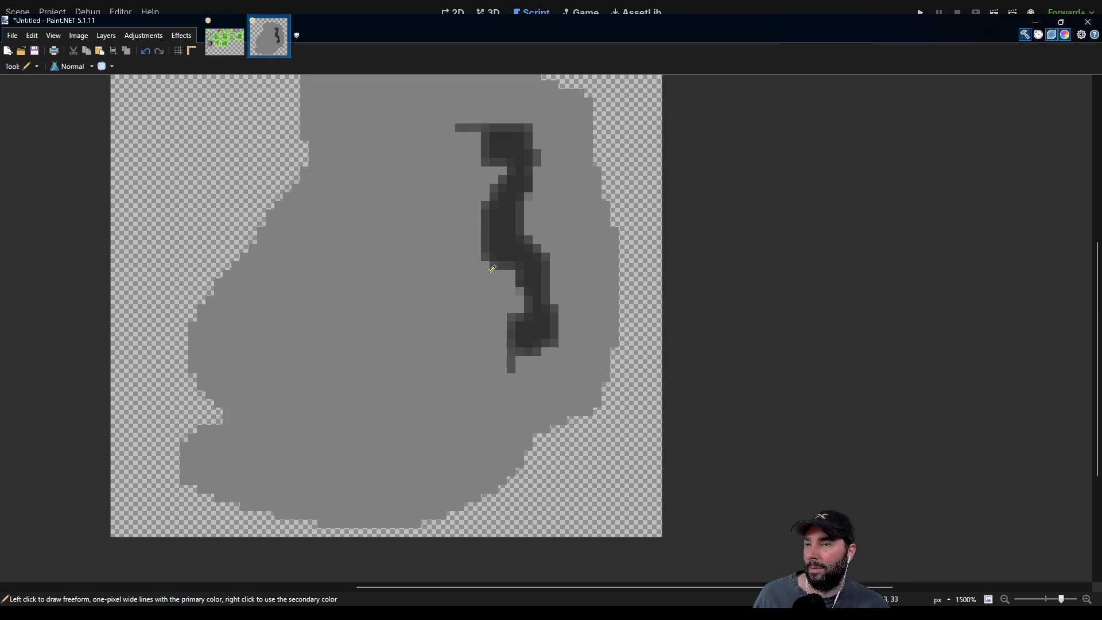
pyautogui.scroll(1, 486, 270)
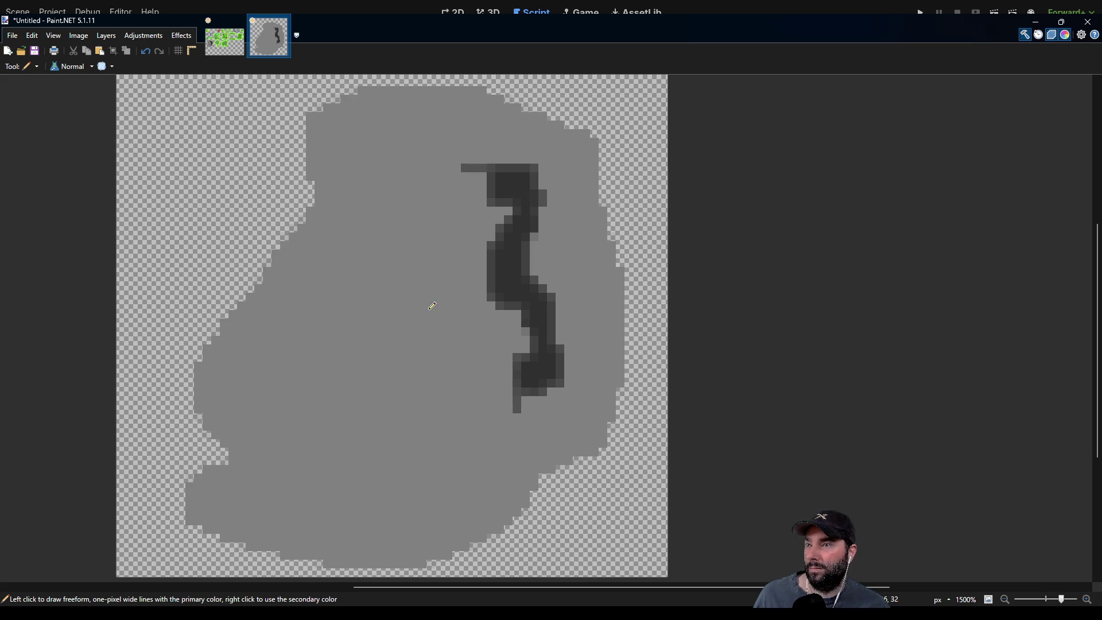
pyautogui.hscroll(-3, 432, 306)
pyautogui.scroll(1, 483, 244)
pyautogui.moveTo(500, 171)
pyautogui.mouseDown()
pyautogui.moveTo(460, 221)
pyautogui.moveTo(415, 325)
pyautogui.moveTo(454, 244)
pyautogui.moveTo(485, 201)
pyautogui.moveTo(479, 221)
pyautogui.moveTo(505, 201)
pyautogui.moveTo(492, 234)
pyautogui.moveTo(433, 290)
pyautogui.moveTo(450, 301)
pyautogui.moveTo(465, 263)
pyautogui.mouseUp()
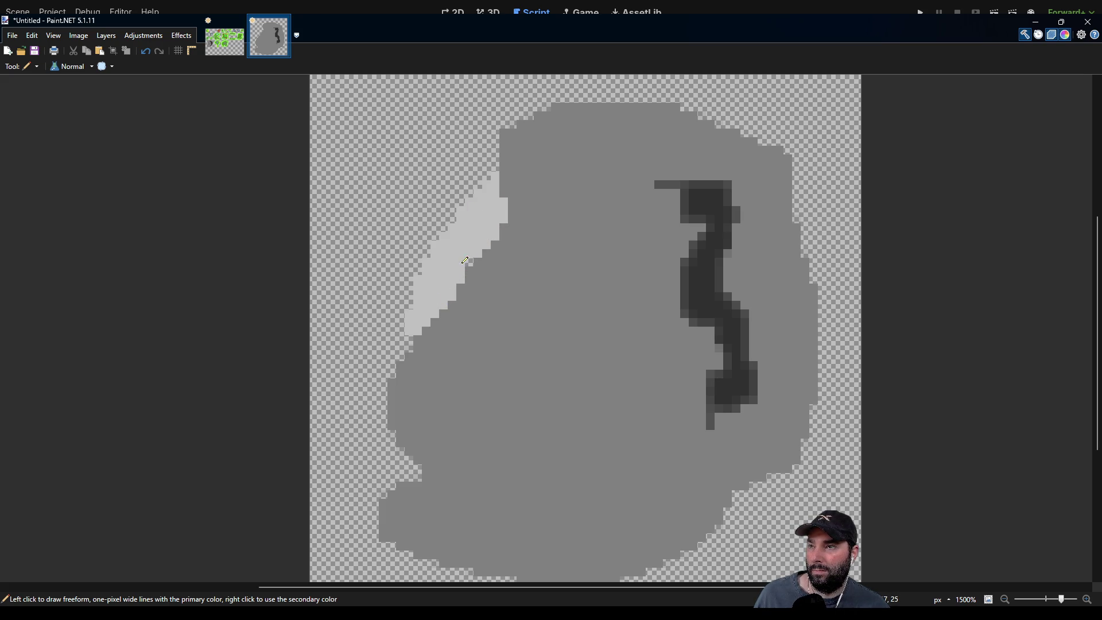
# Draw a dark red mound near the island's bottom and view the tilemap sheet.
pyautogui.scroll(-2, 545, 284)
pyautogui.hscroll(1, 546, 284)
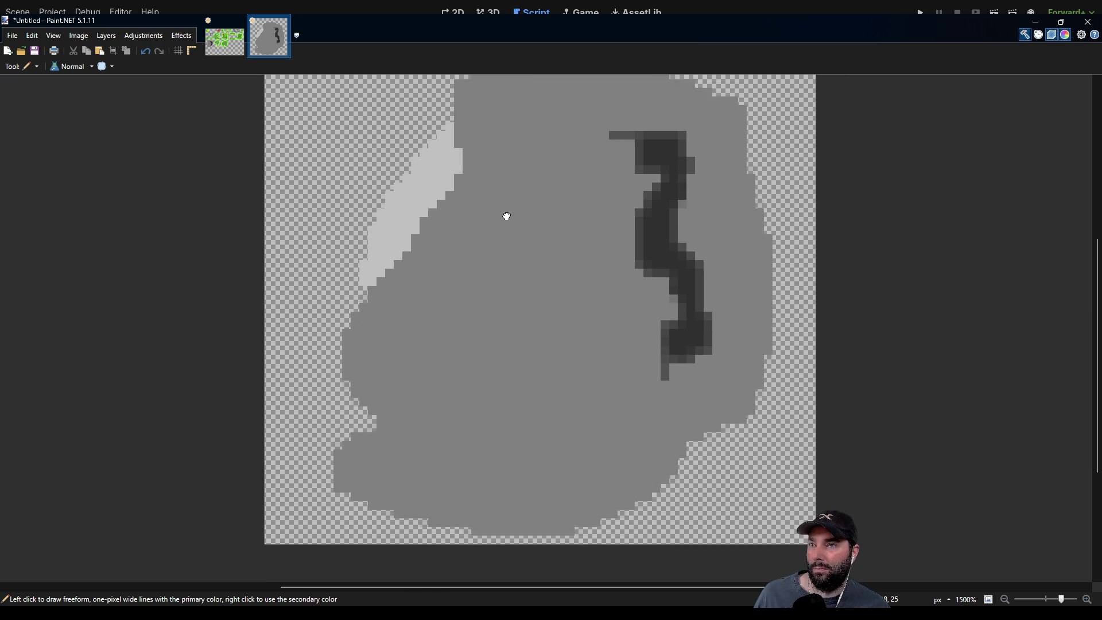
pyautogui.moveTo(474, 311); pyautogui.dragTo(400, 219)
pyautogui.scroll(-4, 500, 344)
pyautogui.hscroll(-2, 500, 345)
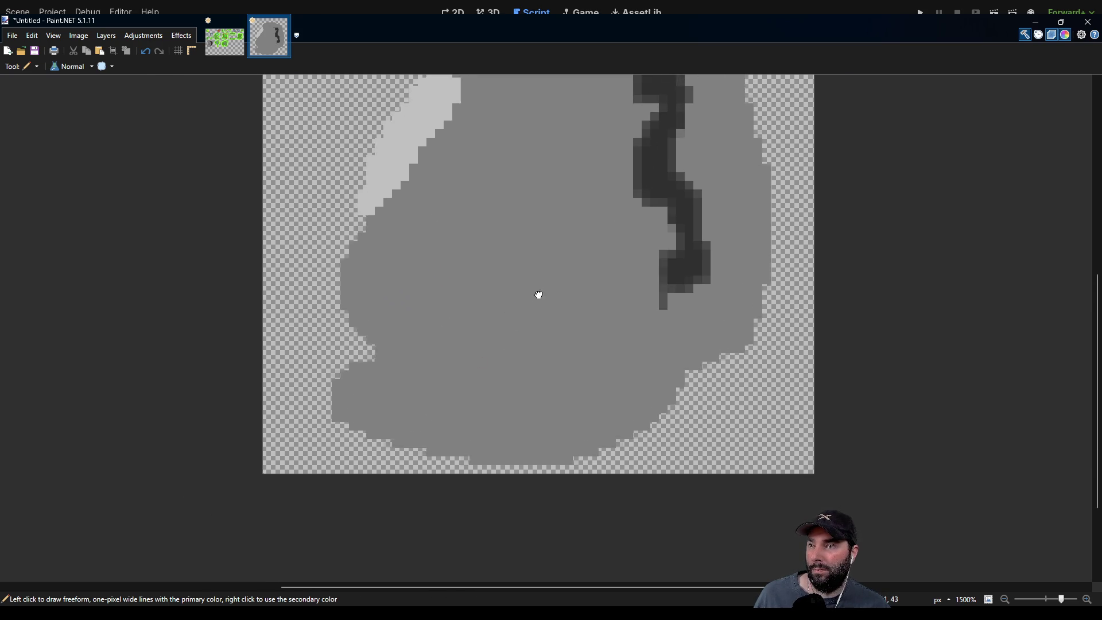
pyautogui.moveTo(494, 321)
pyautogui.mouseDown()
pyautogui.moveTo(474, 324)
pyautogui.moveTo(507, 313)
pyautogui.moveTo(490, 305)
pyautogui.moveTo(512, 306)
pyautogui.mouseUp()
pyautogui.click(224, 39)
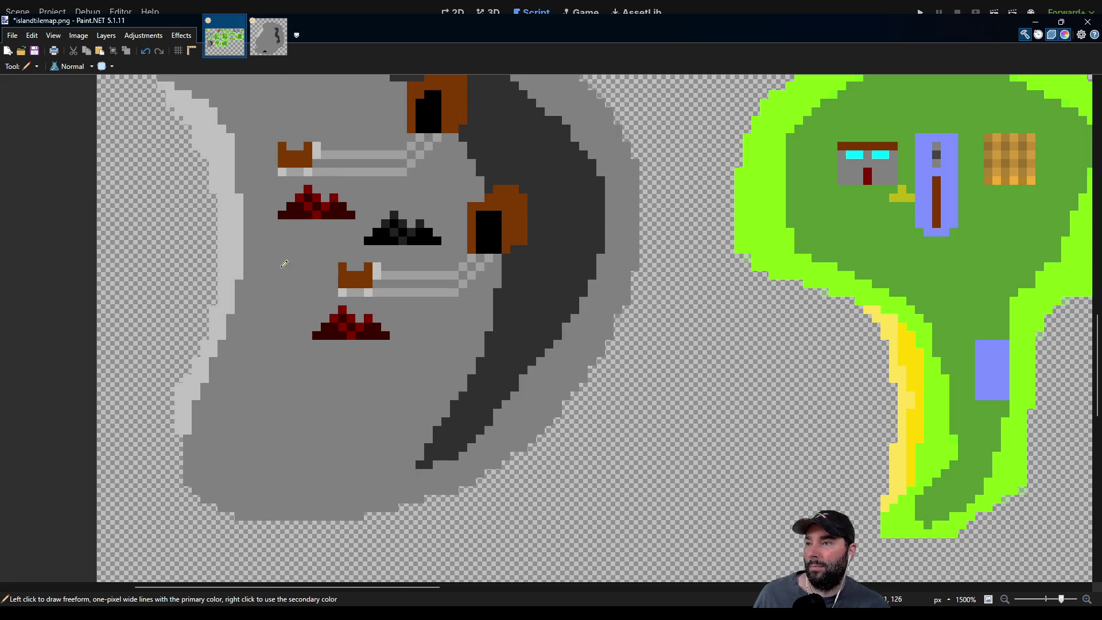
# Dot bright red pixels into the dark red mound and start a purple furnace outline above it.
pyautogui.press('k')
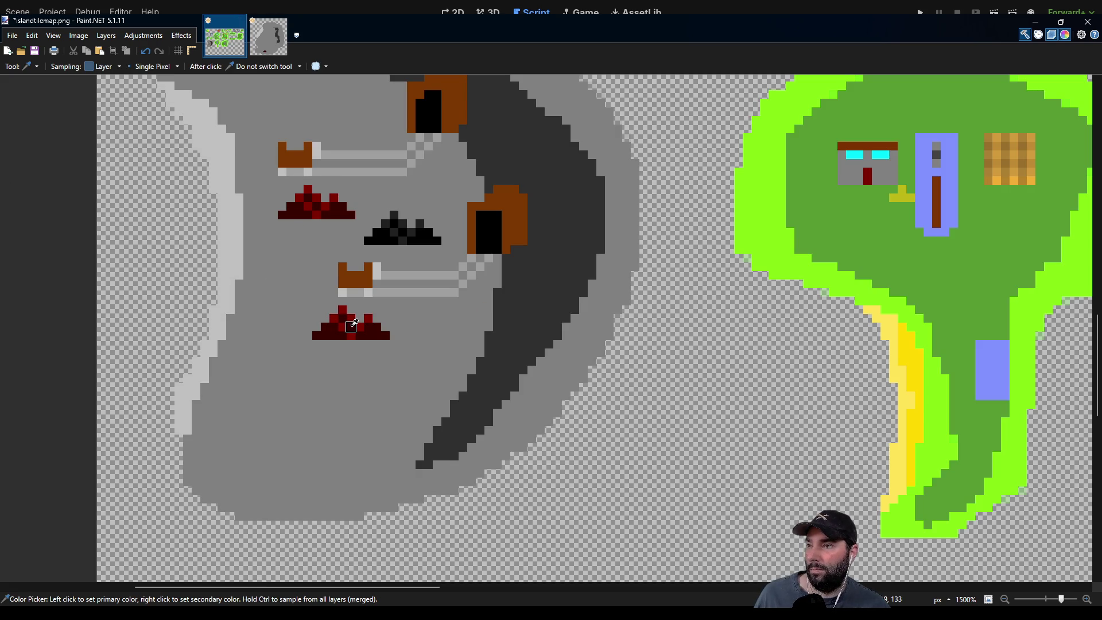
pyautogui.click(268, 47)
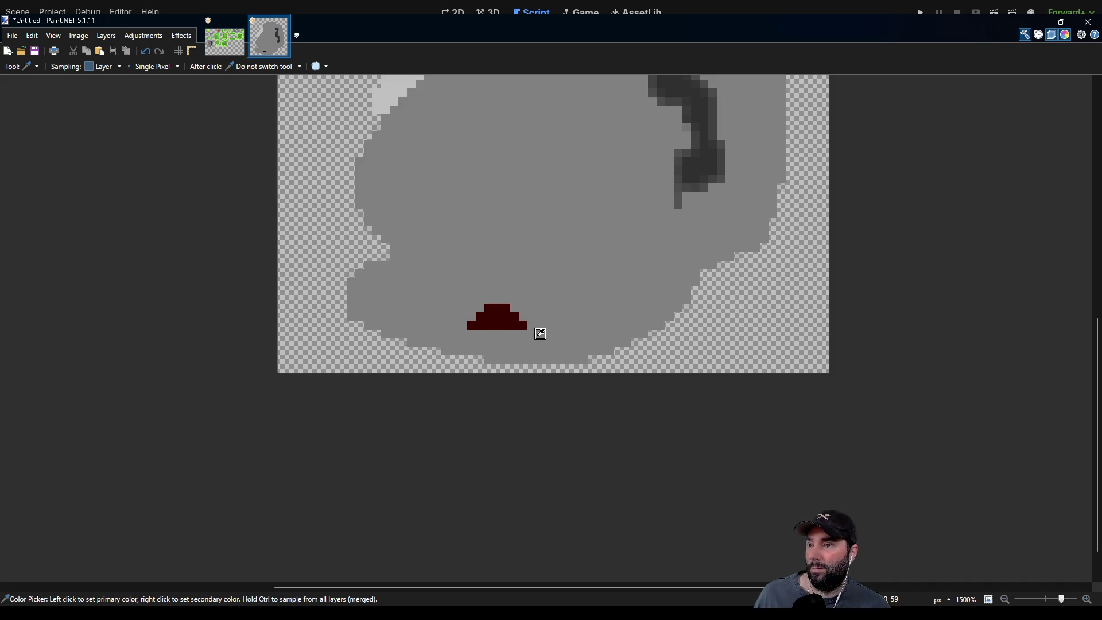
pyautogui.press('p')
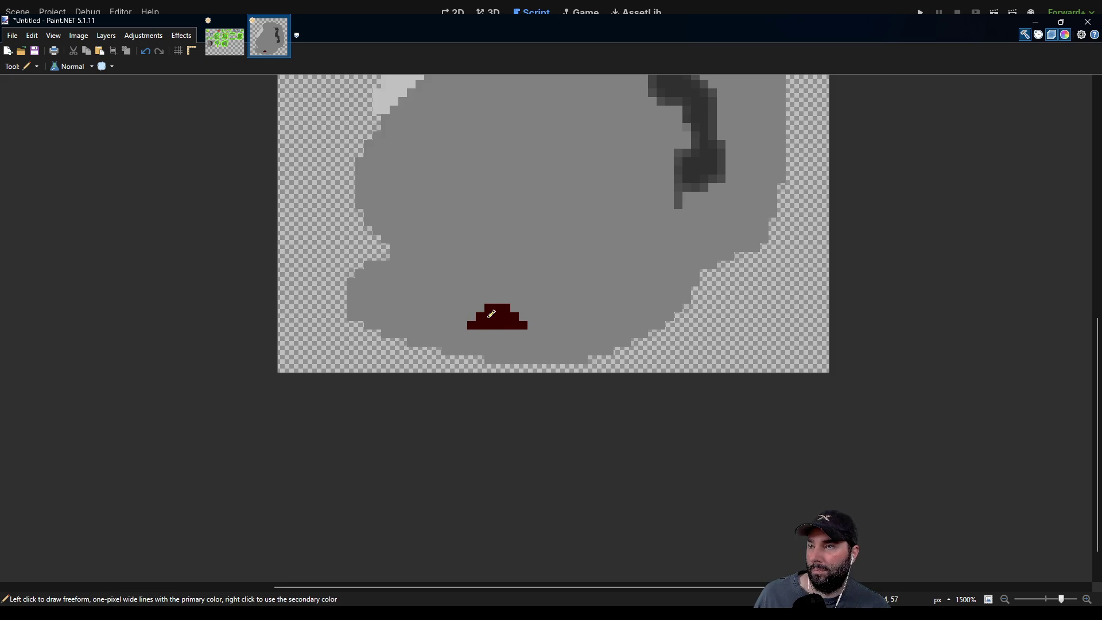
pyautogui.click(505, 325)
pyautogui.click(506, 309)
pyautogui.scroll(-4, 591, 233)
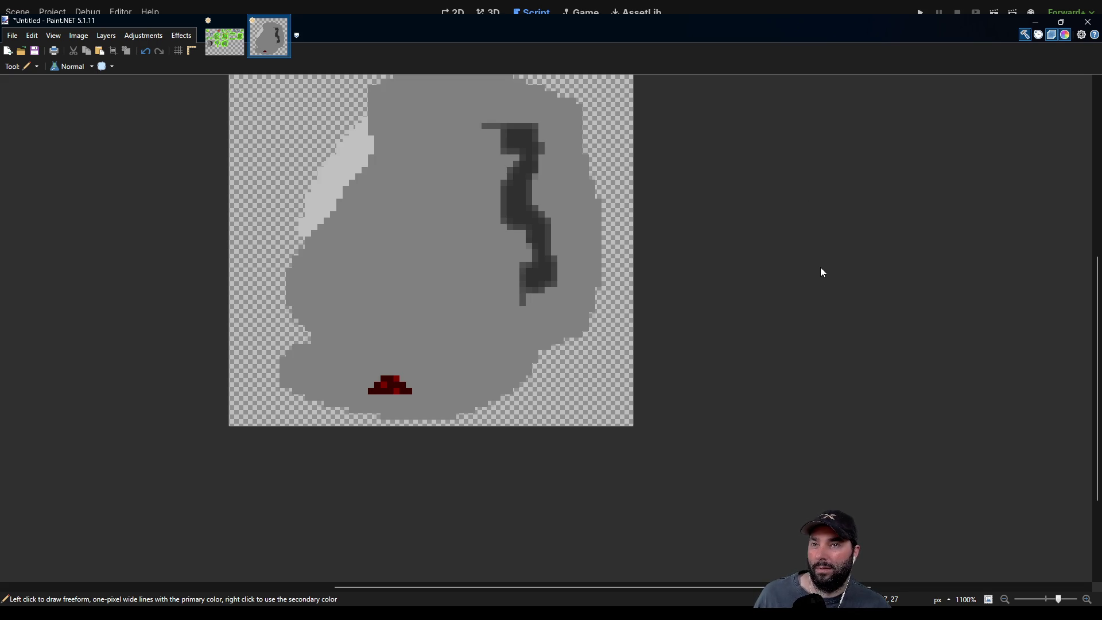
pyautogui.scroll(-2, 437, 307)
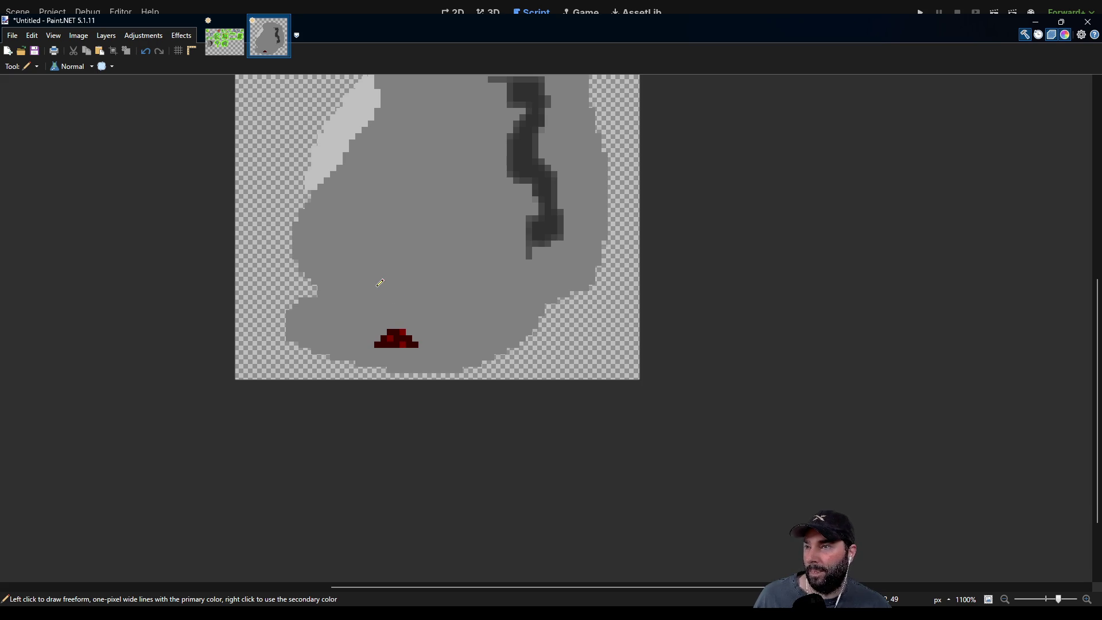
pyautogui.moveTo(359, 288)
pyautogui.mouseDown()
pyautogui.moveTo(359, 261)
pyautogui.moveTo(379, 256)
pyautogui.moveTo(438, 255)
pyautogui.moveTo(436, 282)
pyautogui.mouseUp()
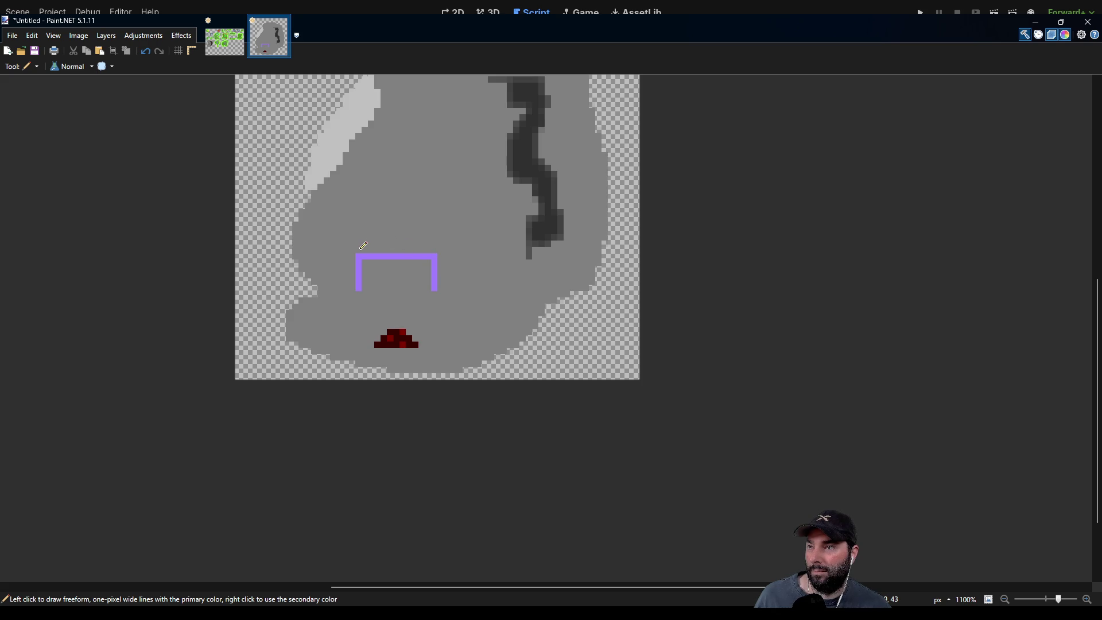
# Draw the furnace chimney and place red and yellow fire pixels, forming an L-shaped flame.
pyautogui.moveTo(365, 252)
pyautogui.mouseDown()
pyautogui.moveTo(365, 228)
pyautogui.moveTo(385, 244)
pyautogui.mouseUp()
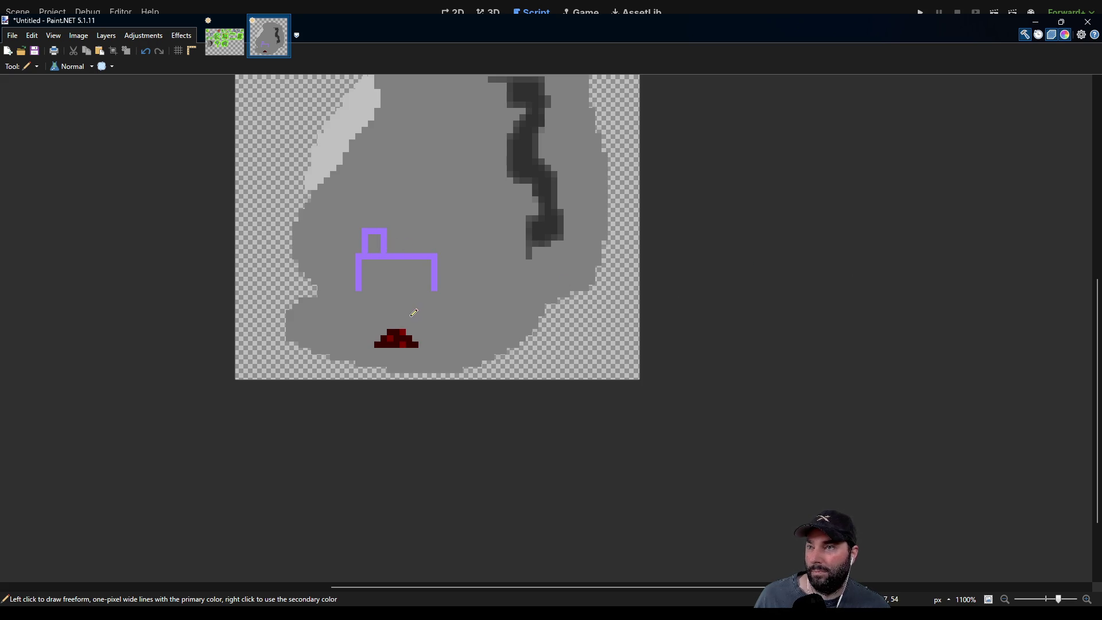
pyautogui.scroll(5, 380, 305)
pyautogui.rightClick(347, 241)
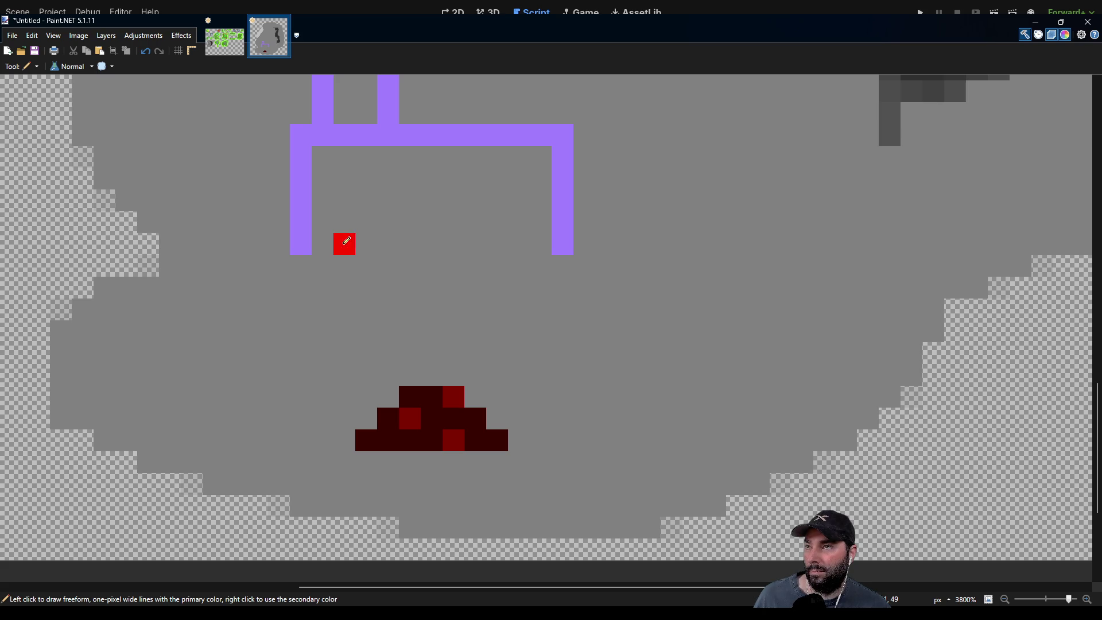
pyautogui.rightClick(388, 243)
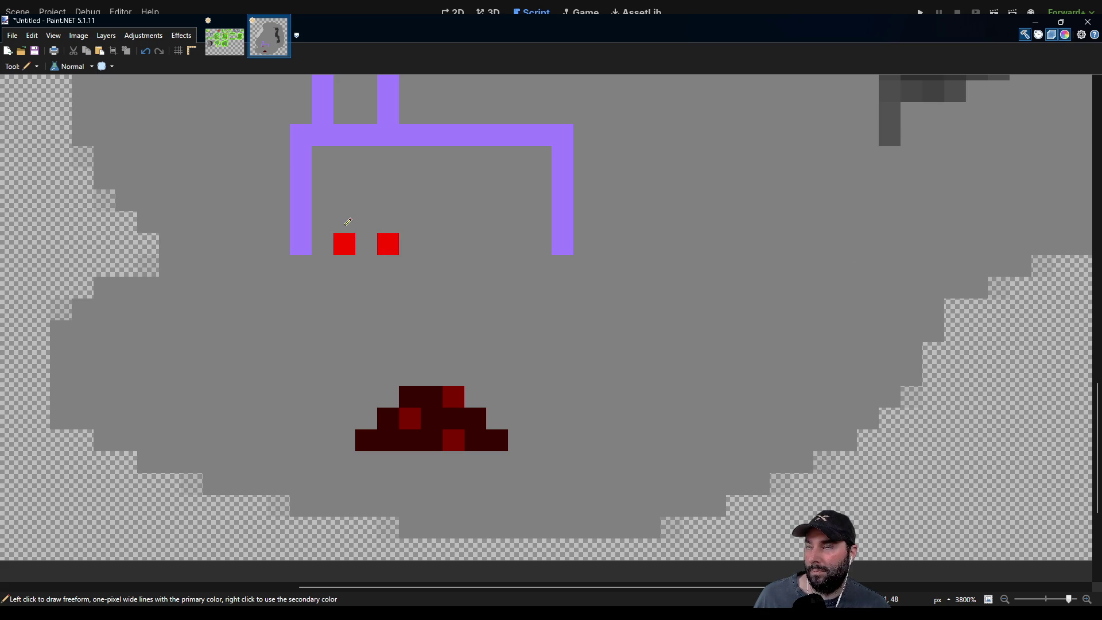
pyautogui.click(347, 223)
pyautogui.click(345, 241)
pyautogui.moveTo(367, 238); pyautogui.dragTo(385, 239)
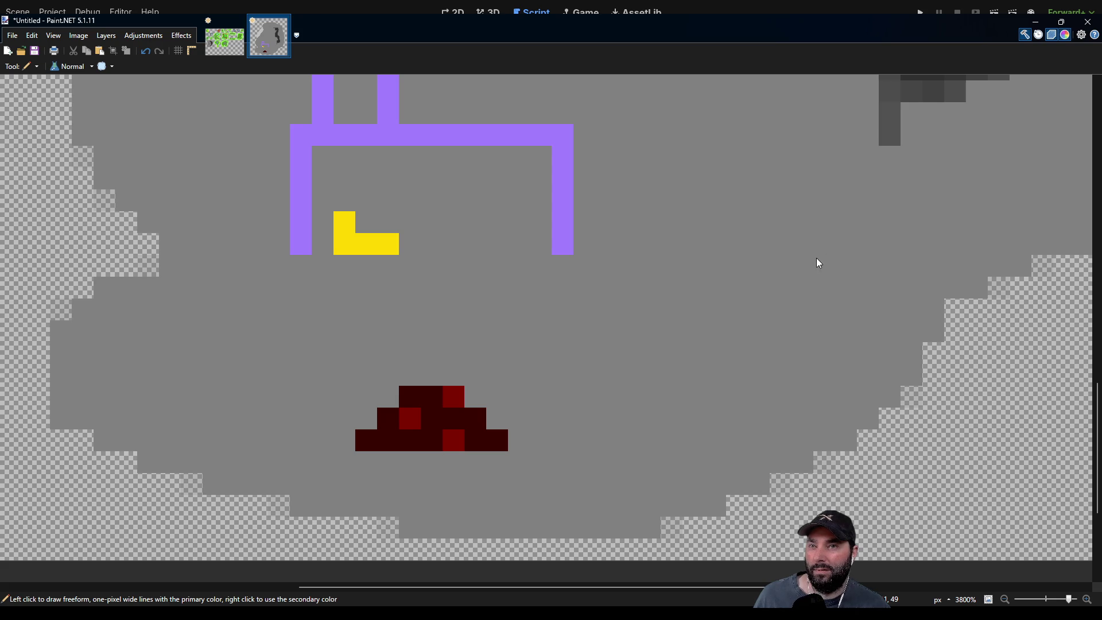
# Surround the yellow flame with red pixels and complete the red border beside it.
pyautogui.click(345, 222)
pyautogui.click(322, 244)
pyautogui.click(366, 222)
pyautogui.click(388, 222)
pyautogui.click(386, 239)
pyautogui.moveTo(425, 246)
pyautogui.mouseDown()
pyautogui.moveTo(529, 347)
pyautogui.moveTo(529, 369)
pyautogui.moveTo(448, 315)
pyautogui.mouseUp()
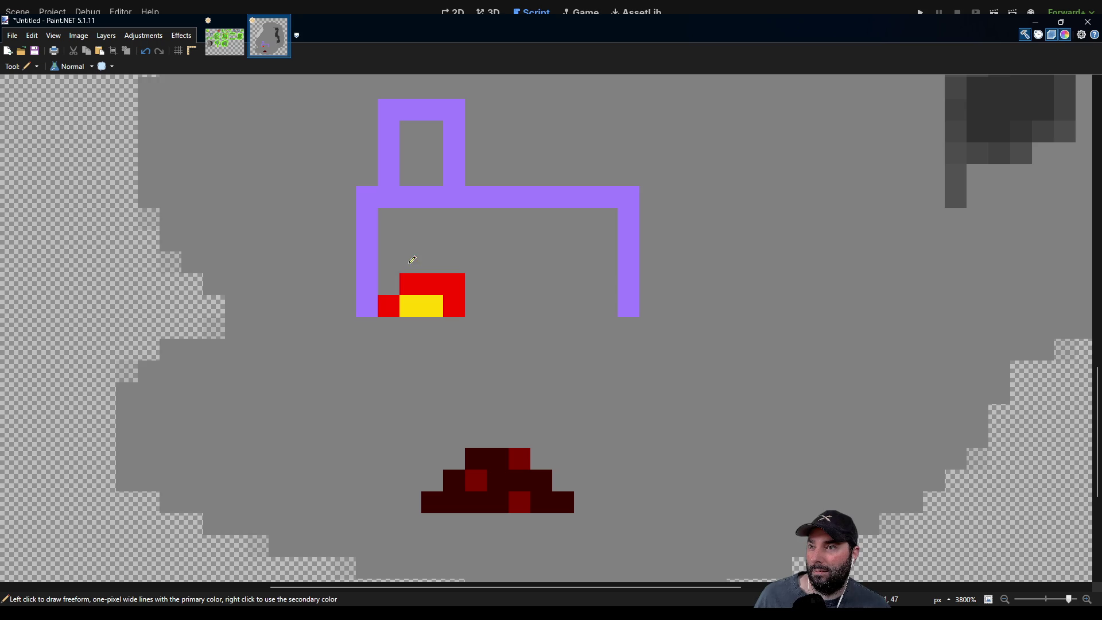
pyautogui.click(407, 308)
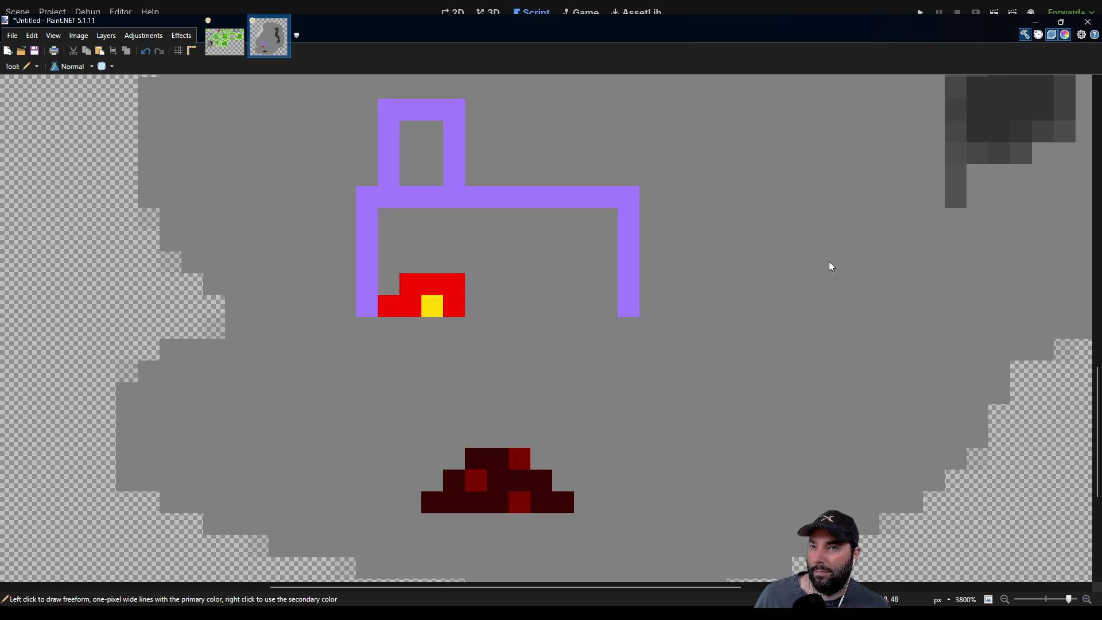
# Paint black over the red fire pixels, leaving a solid black opening above the yellow flames.
pyautogui.click(411, 306)
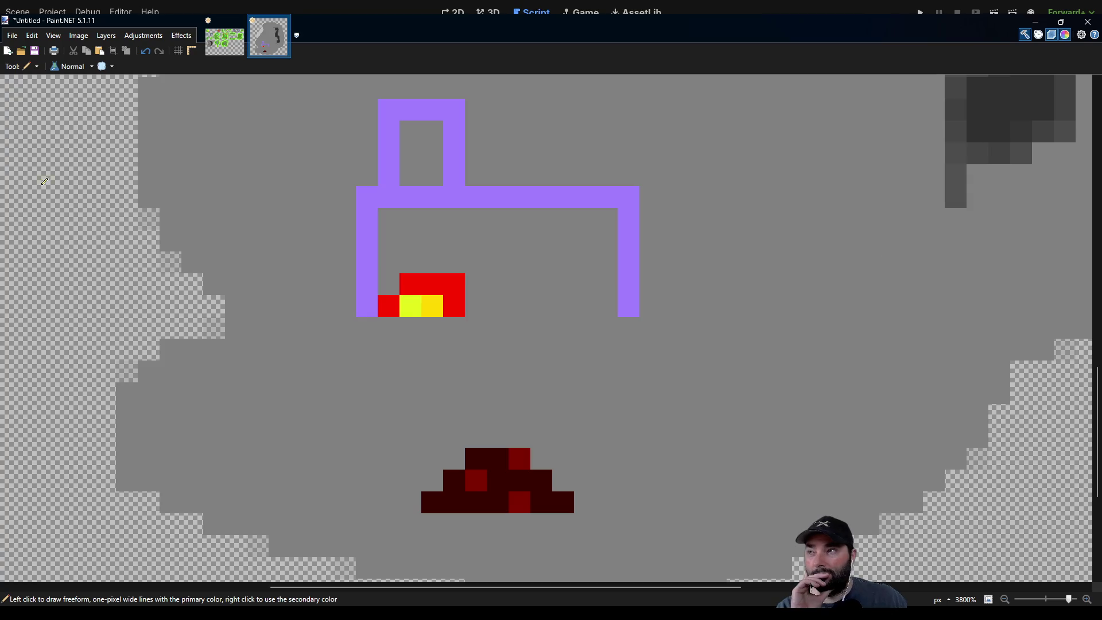
pyautogui.press('k')
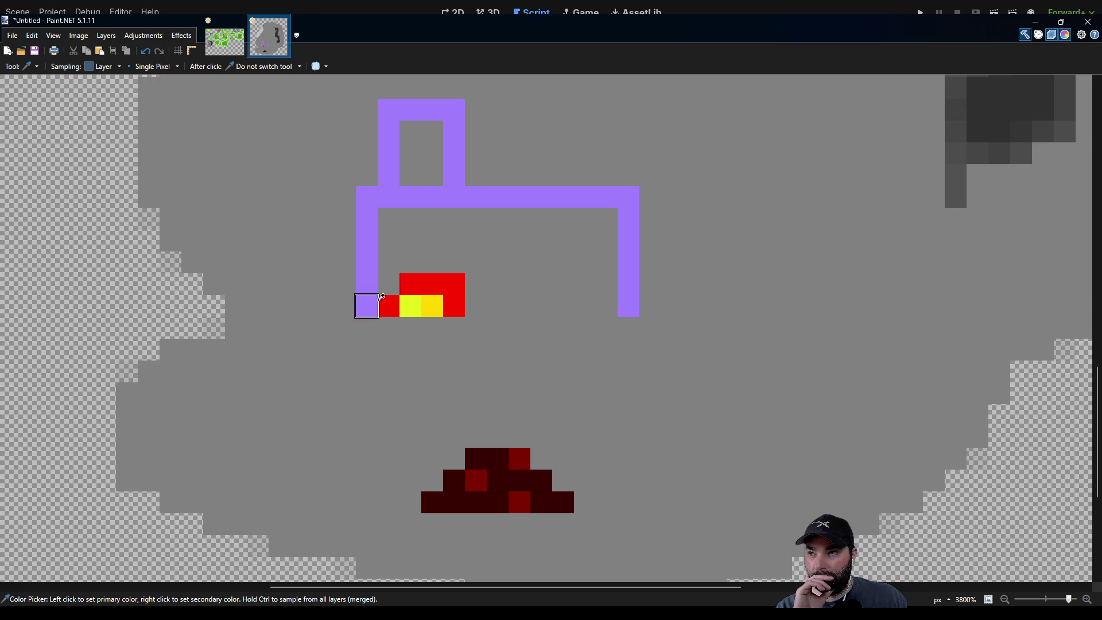
pyautogui.press('p')
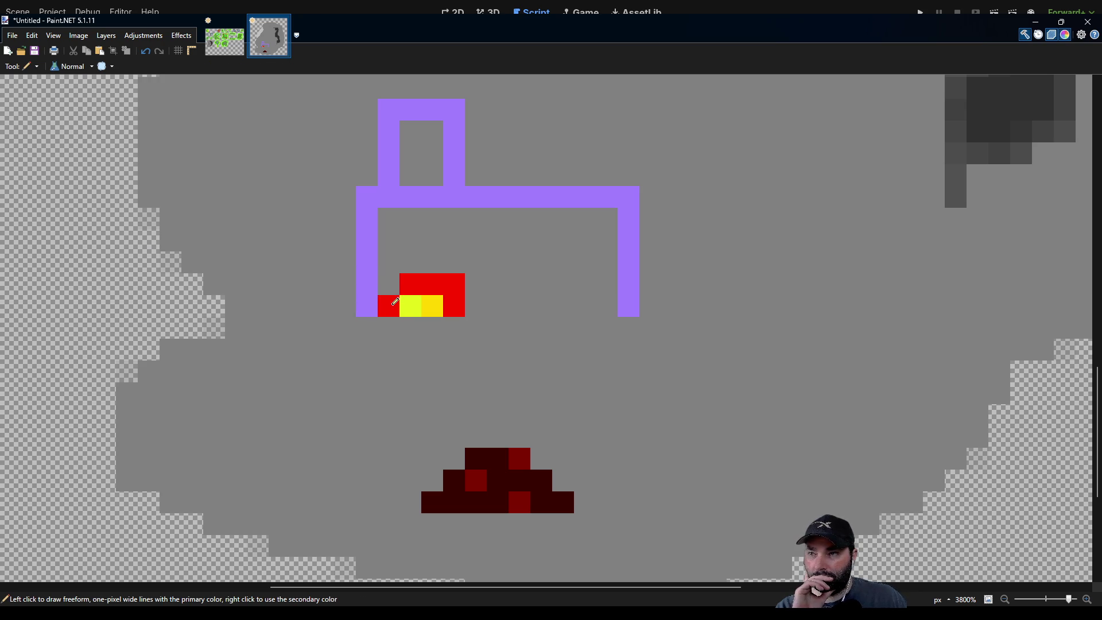
pyautogui.moveTo(395, 299)
pyautogui.mouseDown()
pyautogui.moveTo(411, 278)
pyautogui.moveTo(449, 281)
pyautogui.moveTo(454, 296)
pyautogui.mouseUp()
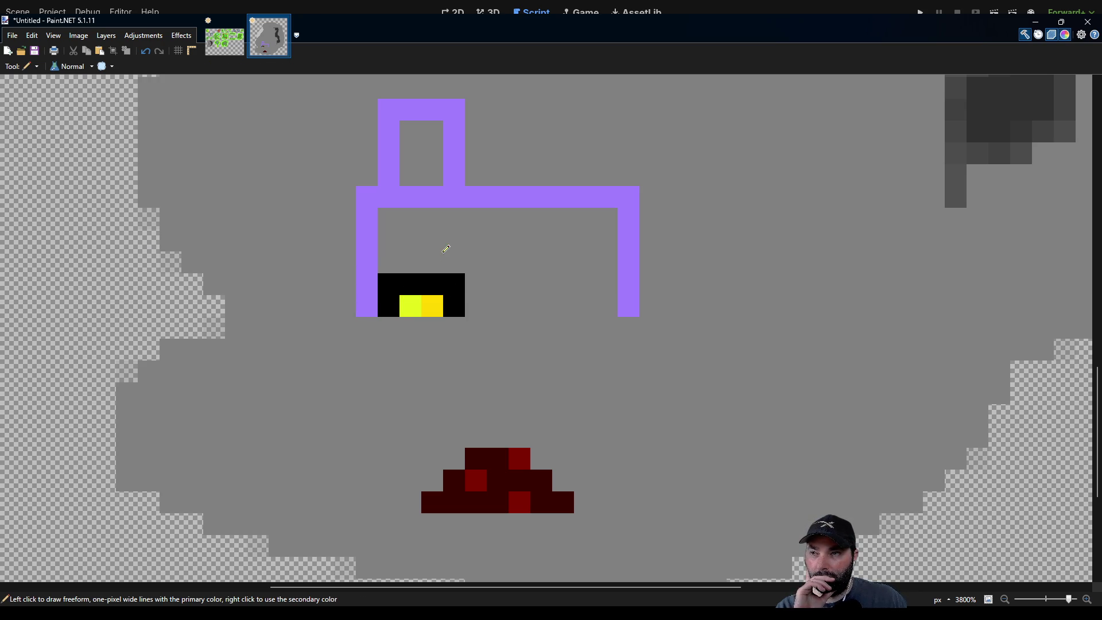
pyautogui.moveTo(446, 249); pyautogui.dragTo(438, 288)
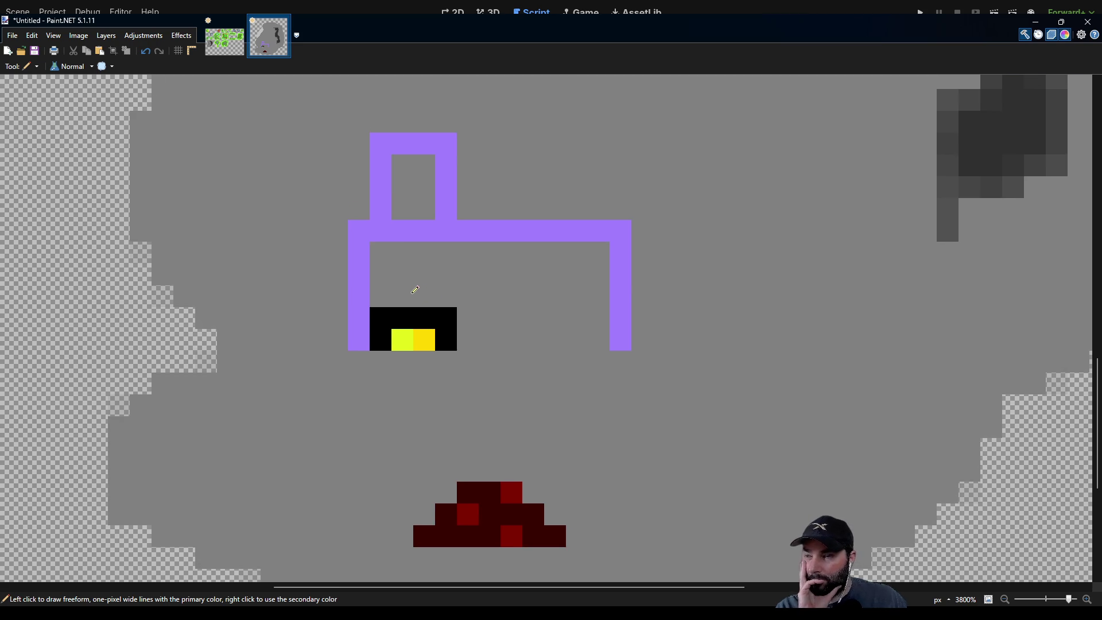
pyautogui.click(380, 293)
pyautogui.click(445, 294)
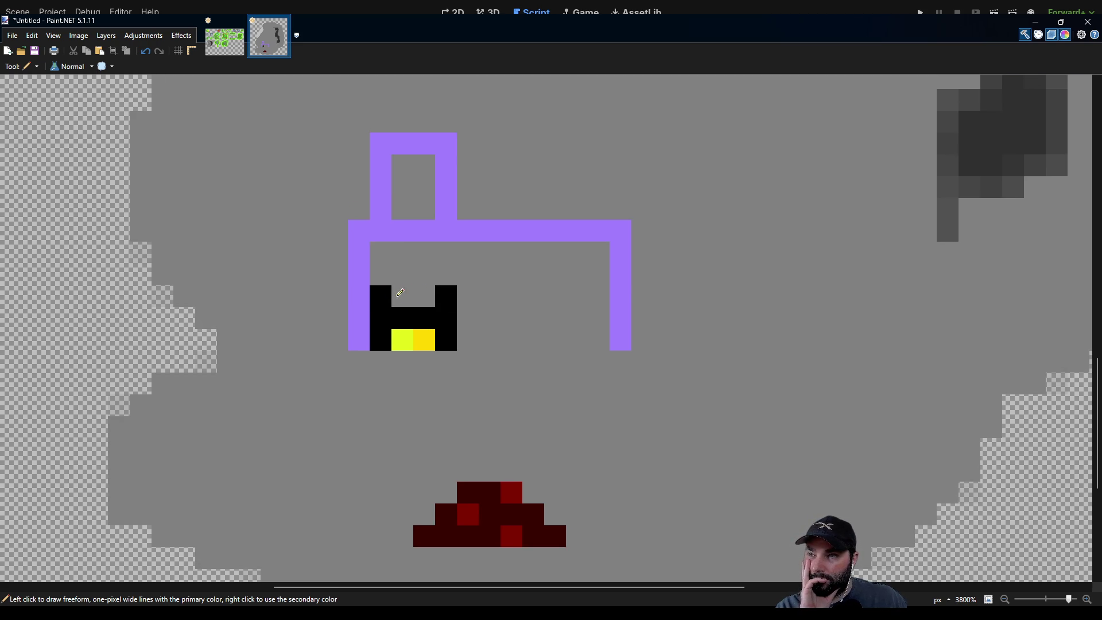
pyautogui.moveTo(392, 290); pyautogui.dragTo(437, 291)
pyautogui.scroll(1, 445, 305)
pyautogui.hscroll(1, 446, 305)
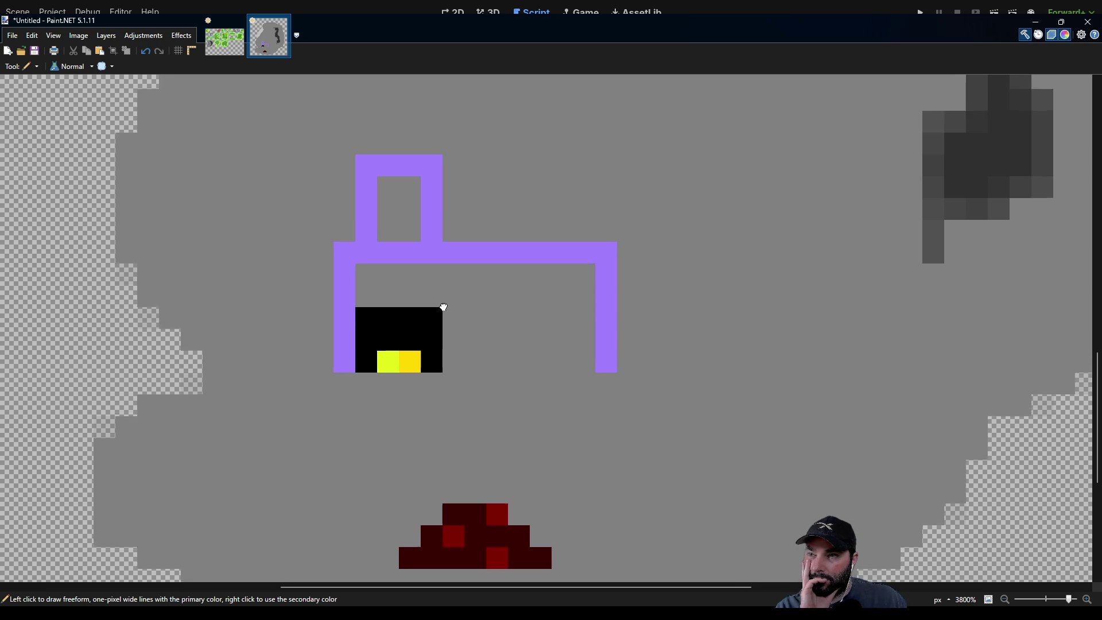
# Fill the furnace body and chimney solid purple around the opening.
pyautogui.press('k')
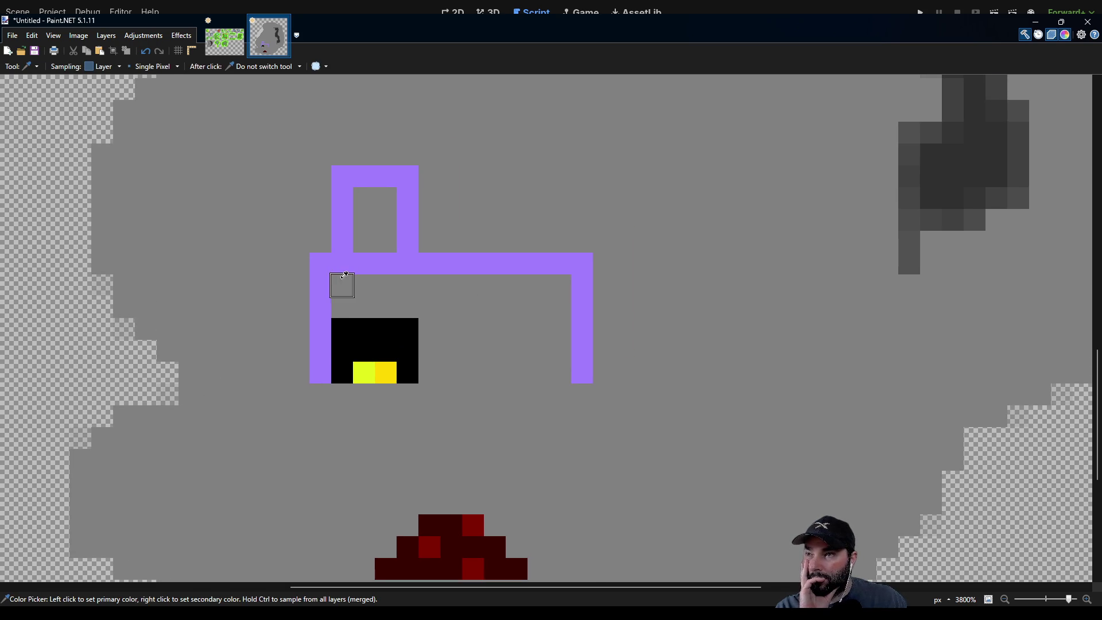
pyautogui.press('p')
pyautogui.moveTo(440, 364); pyautogui.dragTo(438, 282)
pyautogui.moveTo(439, 370)
pyautogui.mouseDown()
pyautogui.moveTo(544, 373)
pyautogui.moveTo(568, 304)
pyautogui.moveTo(487, 285)
pyautogui.moveTo(468, 314)
pyautogui.moveTo(465, 353)
pyautogui.moveTo(546, 344)
pyautogui.moveTo(499, 324)
pyautogui.moveTo(545, 327)
pyautogui.mouseUp()
pyautogui.moveTo(356, 226)
pyautogui.mouseDown()
pyautogui.moveTo(391, 206)
pyautogui.moveTo(387, 216)
pyautogui.mouseUp()
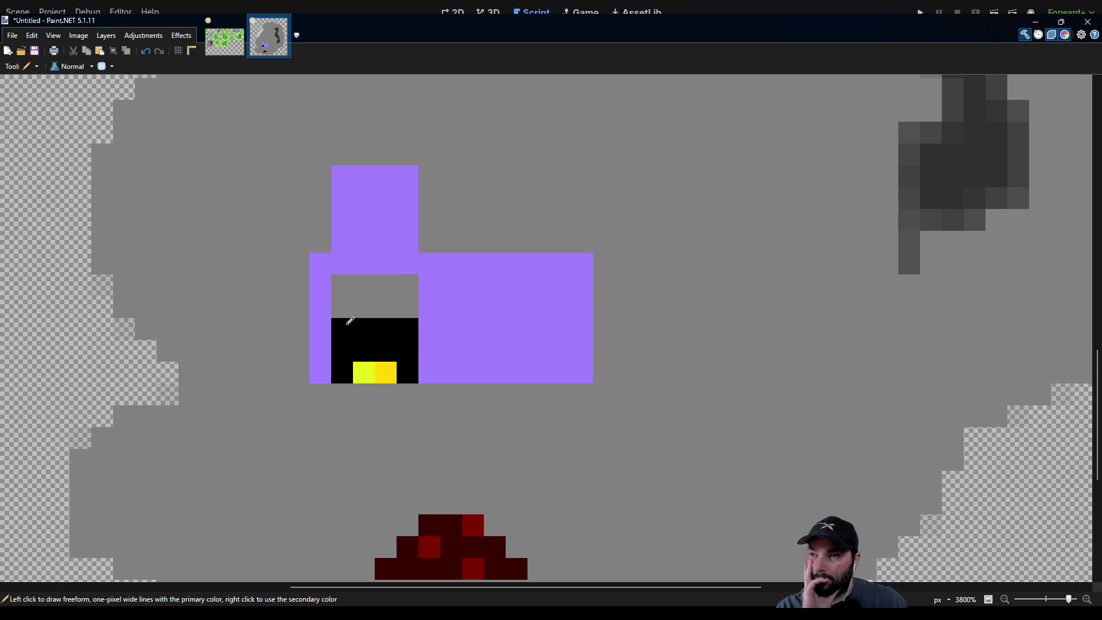
pyautogui.scroll(-3, 453, 346)
pyautogui.scroll(1, 438, 241)
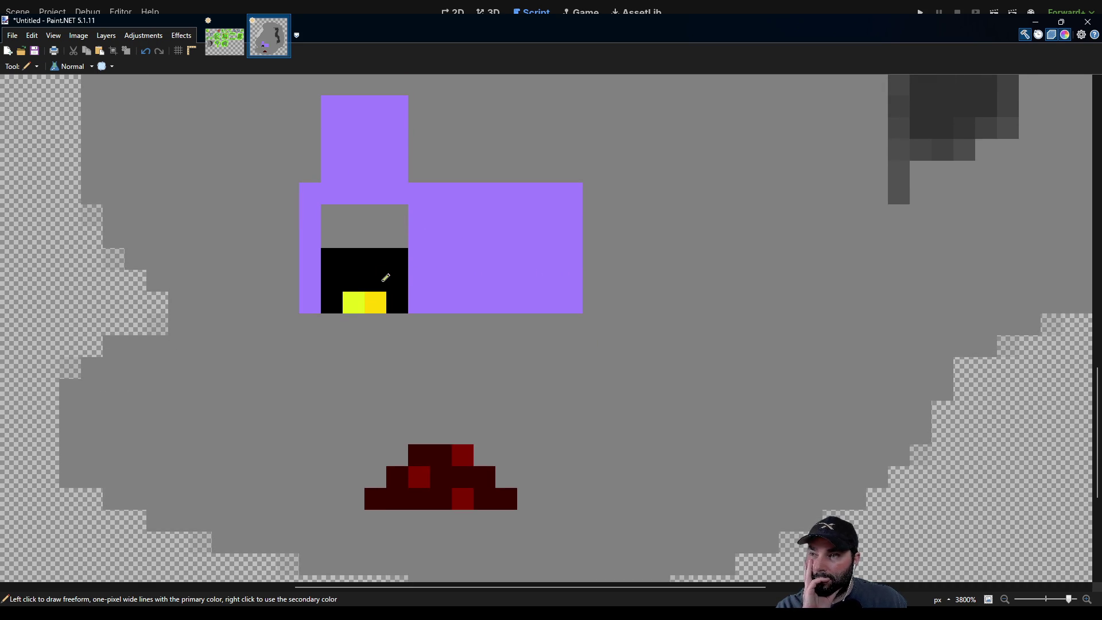
# Add a red and a dark red ember pixel above the yellow flame.
pyautogui.press('k')
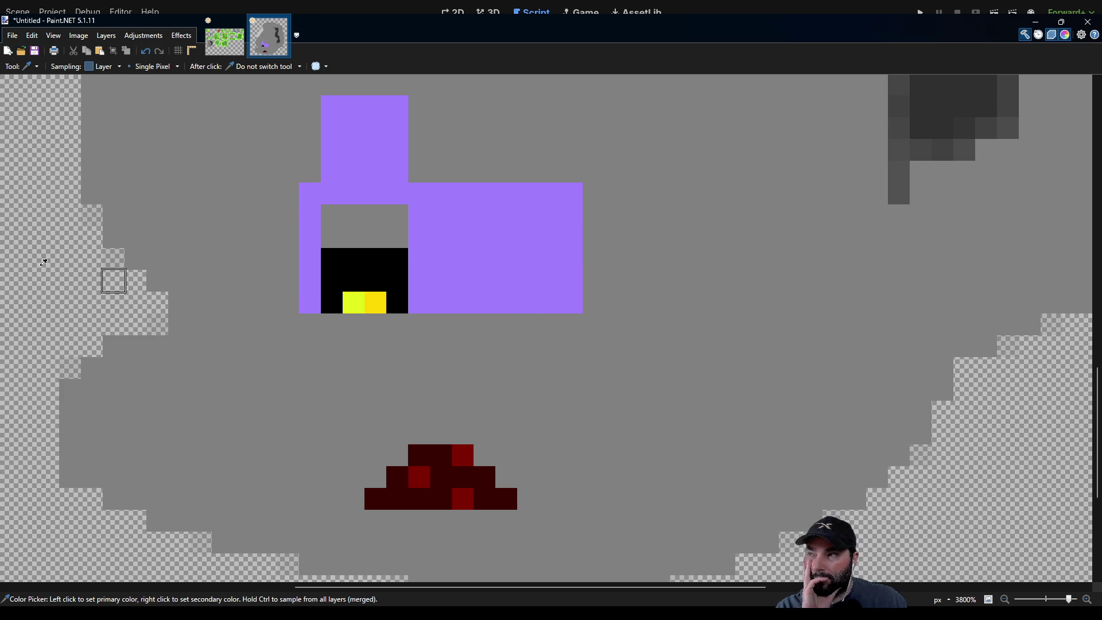
pyautogui.press('p')
pyautogui.click(376, 281)
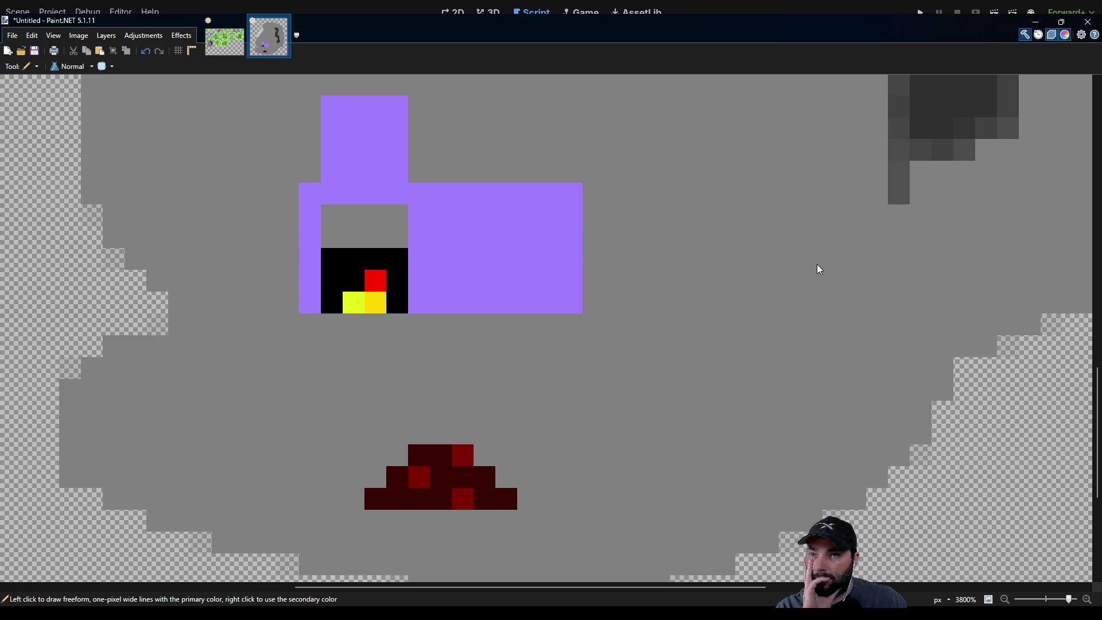
pyautogui.rightClick(356, 277)
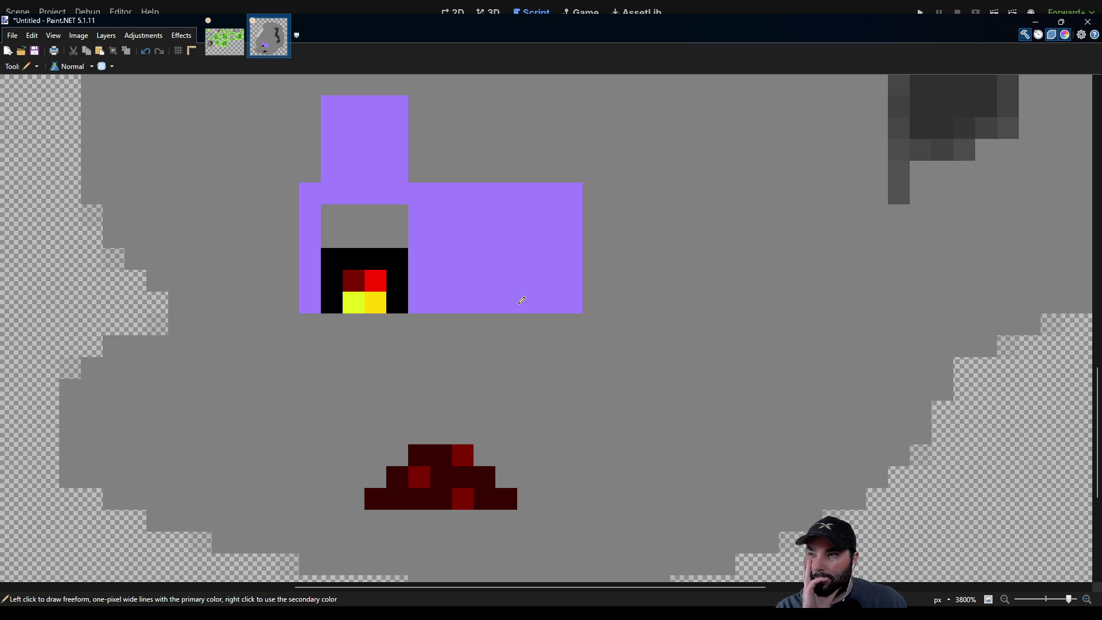
pyautogui.moveTo(522, 300); pyautogui.dragTo(517, 339)
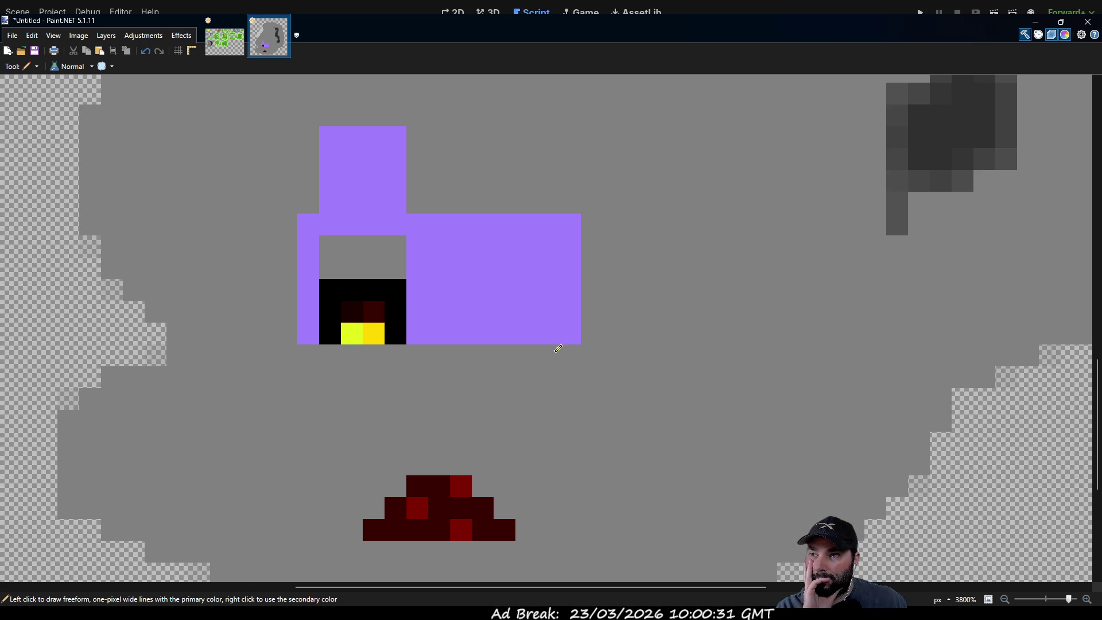
pyautogui.scroll(2, 554, 362)
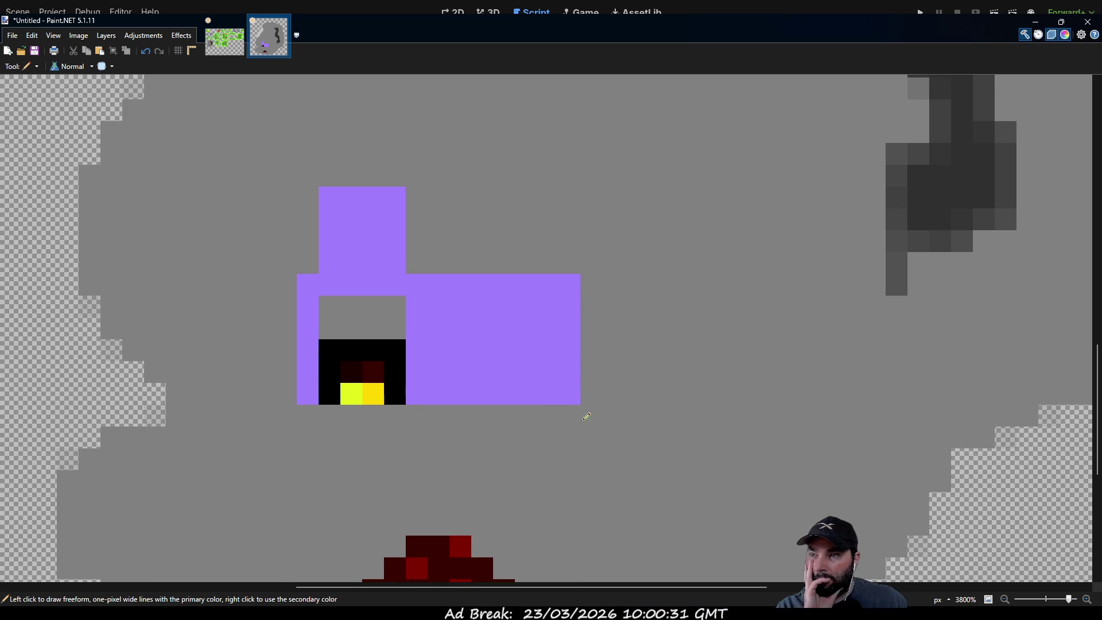
pyautogui.scroll(-1, 437, 341)
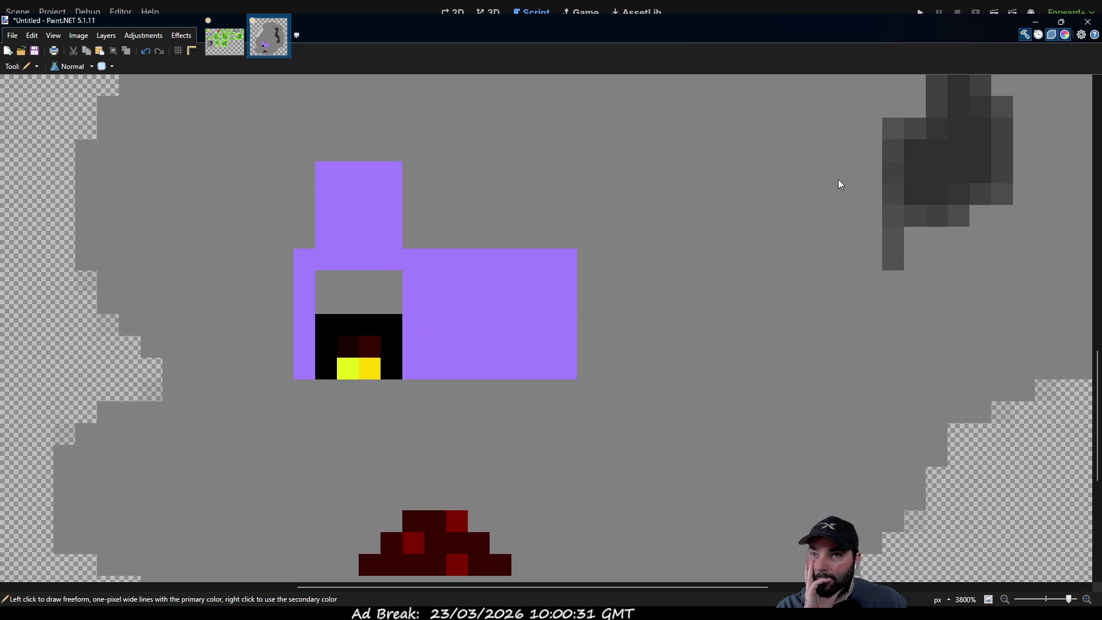
# Widen the furnace opening by greying a purple column, undoing a stray dark grey pixel.
pyautogui.click(370, 430)
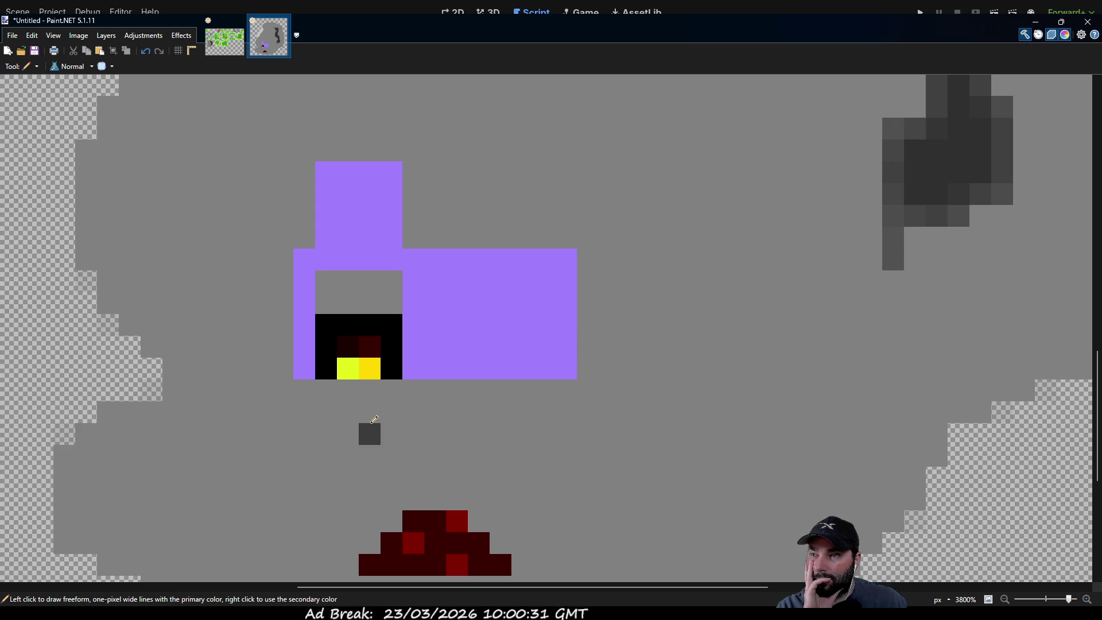
pyautogui.press('k')
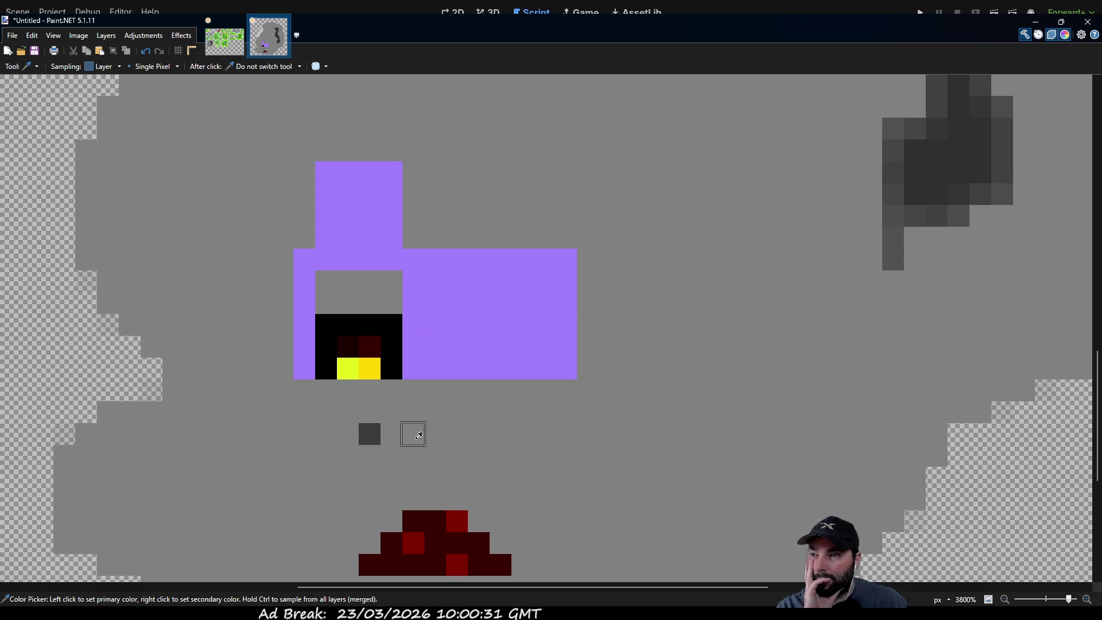
pyautogui.press('p')
pyautogui.hotkey('ctrl', 'z')
pyautogui.moveTo(414, 373); pyautogui.dragTo(417, 275)
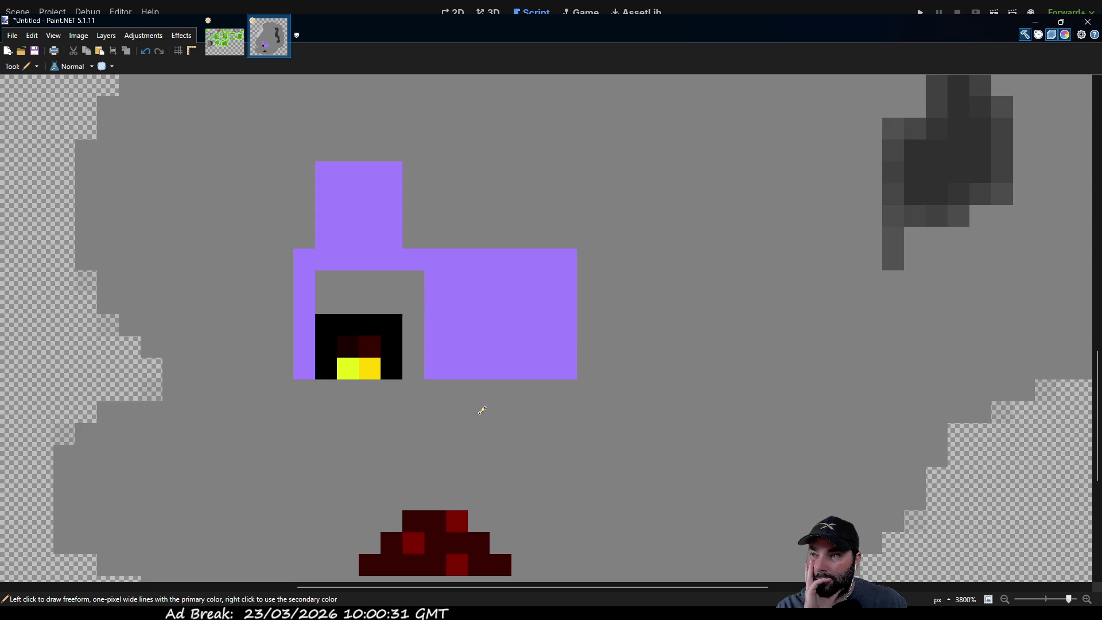
pyautogui.hscroll(3, 480, 410)
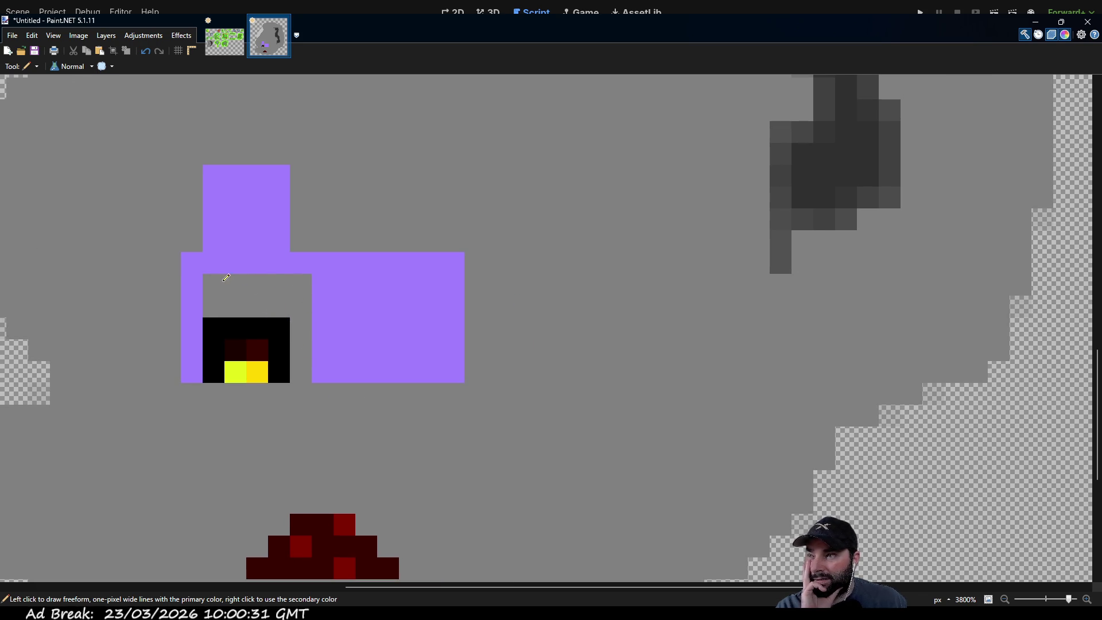
# Draw a dark grey bar across the opening's top with a grey stub beneath it.
pyautogui.moveTo(214, 283); pyautogui.dragTo(299, 279)
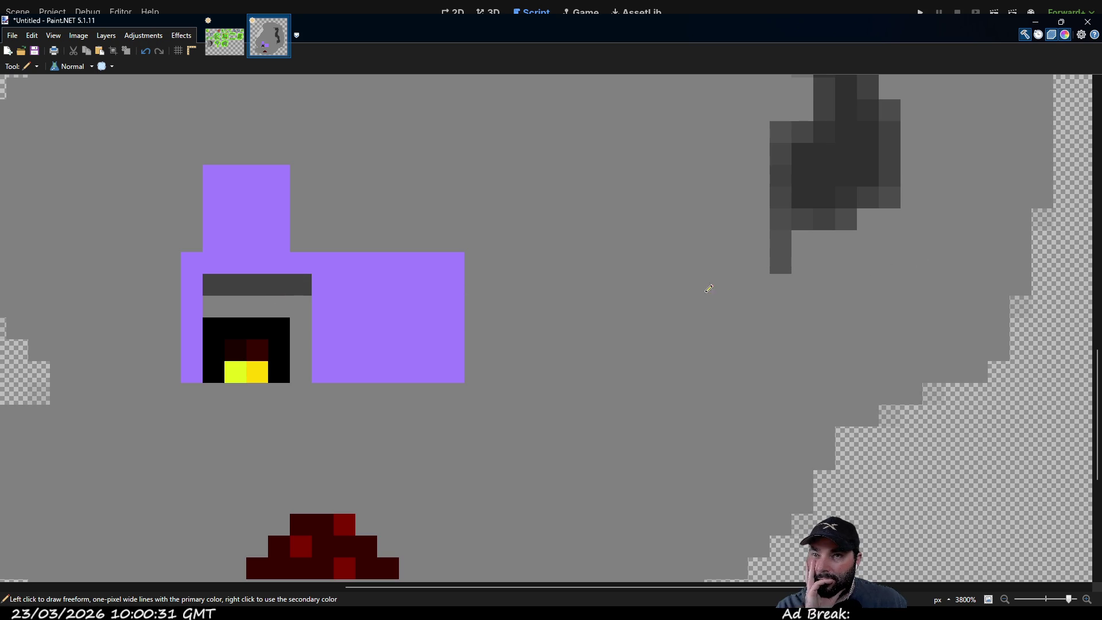
pyautogui.moveTo(247, 301); pyautogui.dragTo(262, 300)
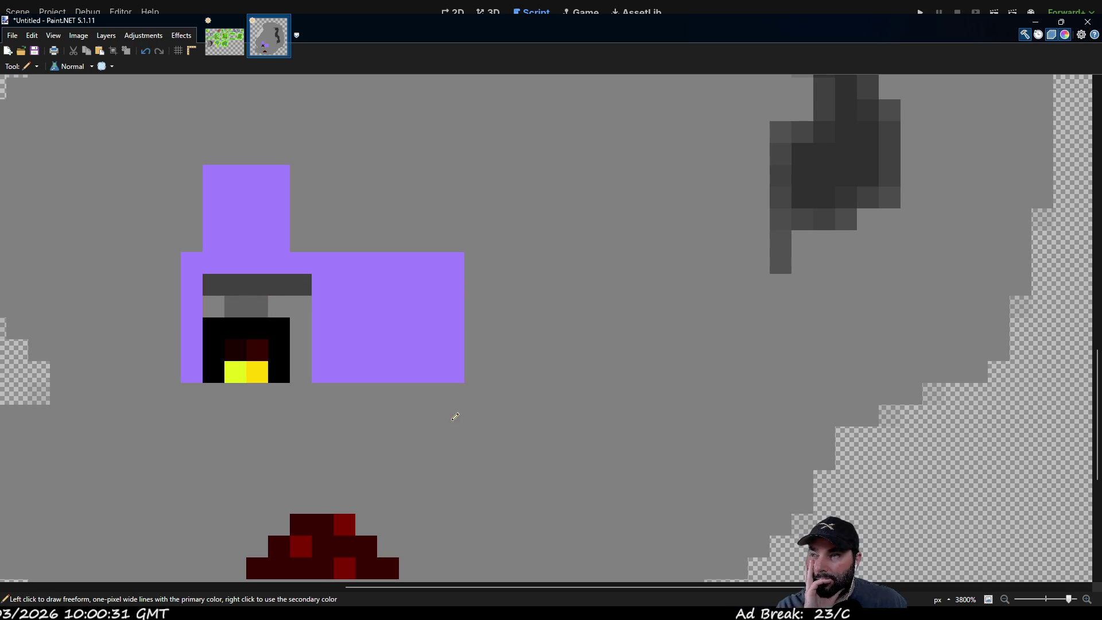
pyautogui.scroll(2, 399, 288)
pyautogui.hscroll(-2, 399, 288)
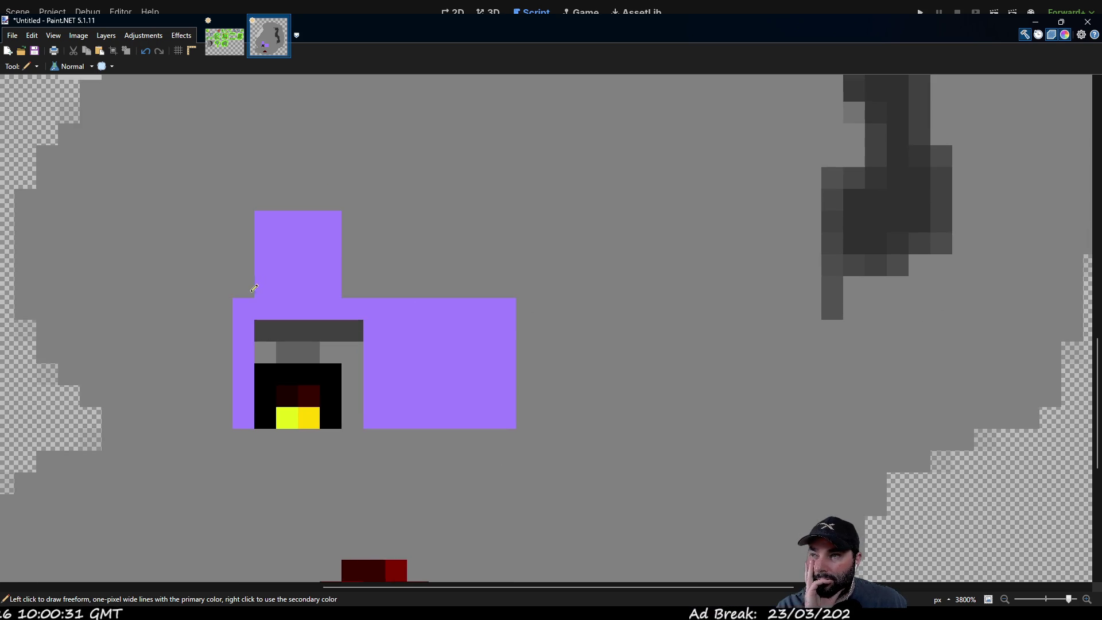
pyautogui.scroll(2, 339, 229)
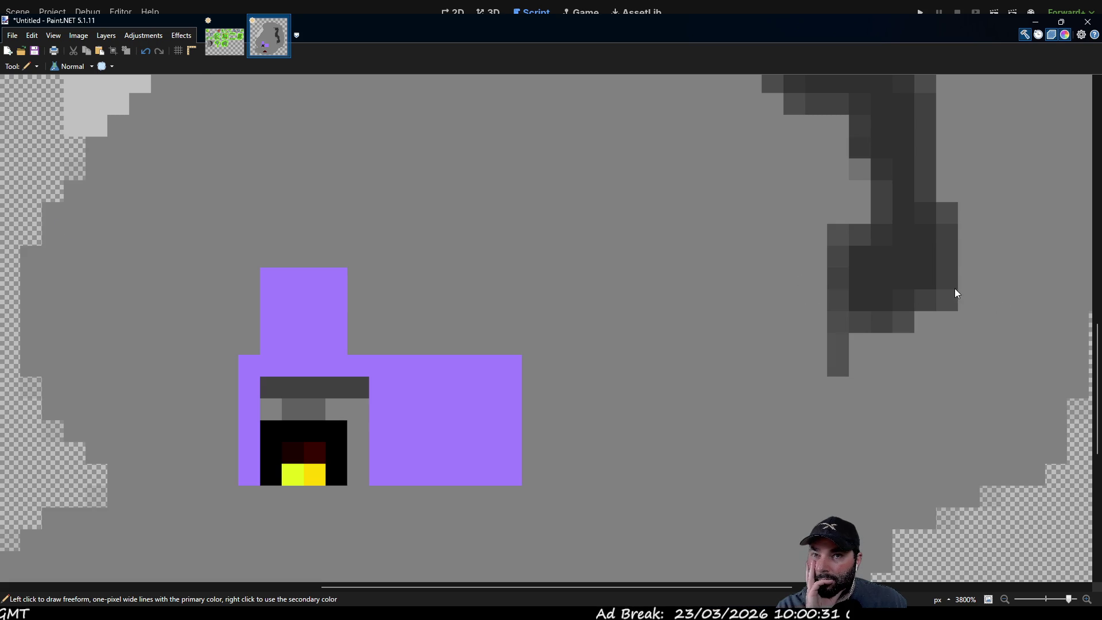
pyautogui.scroll(2, 441, 231)
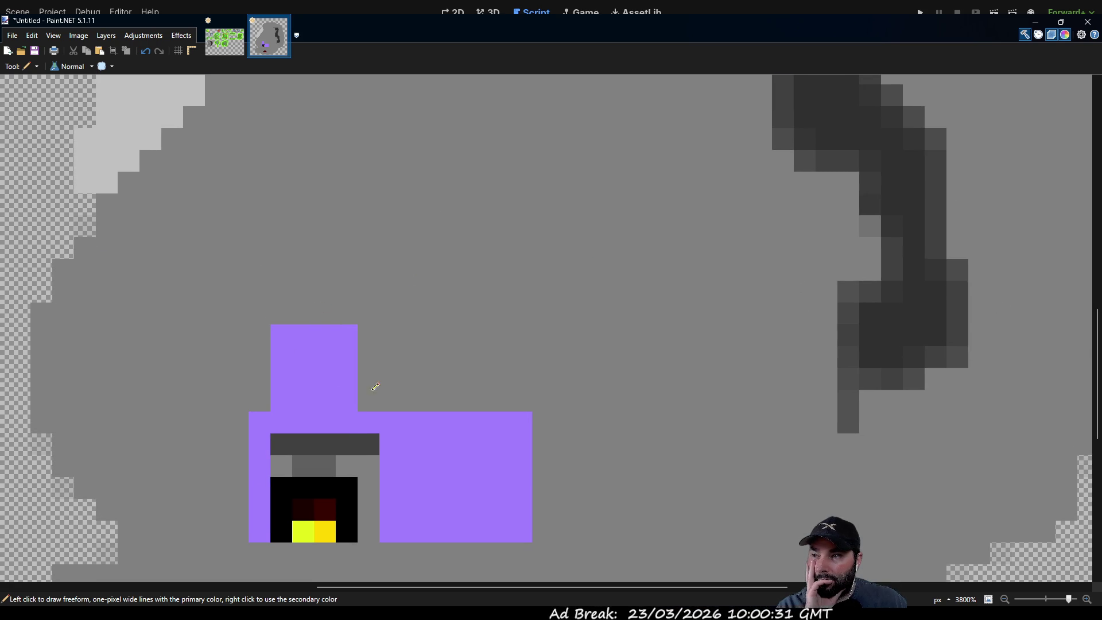
pyautogui.scroll(-1, 483, 339)
# Cap the chimney with two dark grey pixels.
pyautogui.press('k')
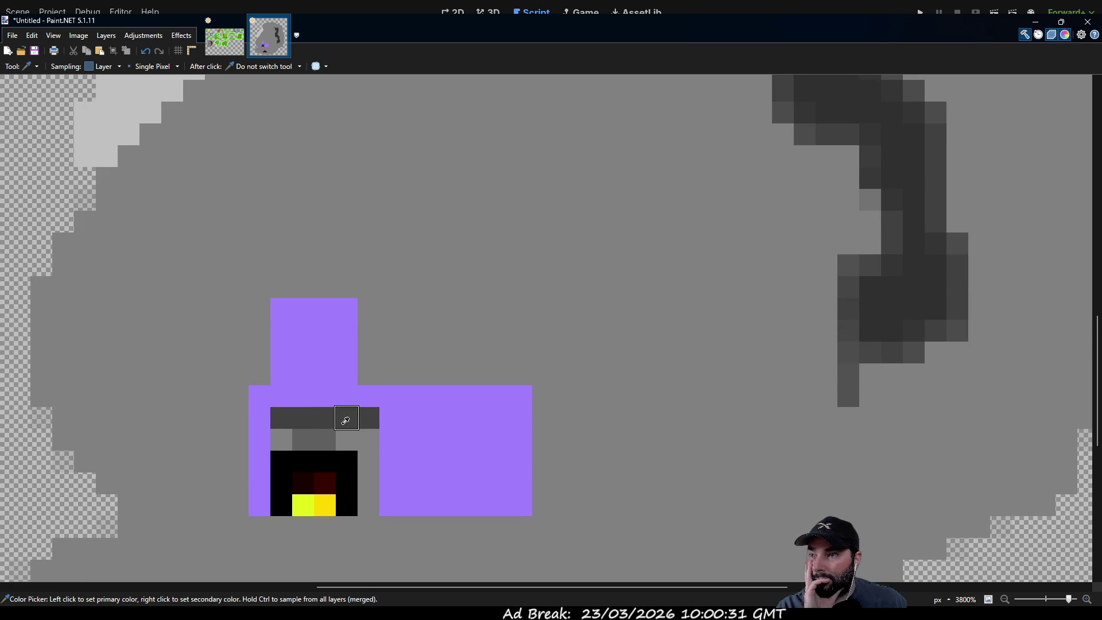
pyautogui.press('p')
pyautogui.click(305, 286)
pyautogui.click(322, 286)
pyautogui.scroll(1, 480, 312)
pyautogui.hscroll(1, 480, 312)
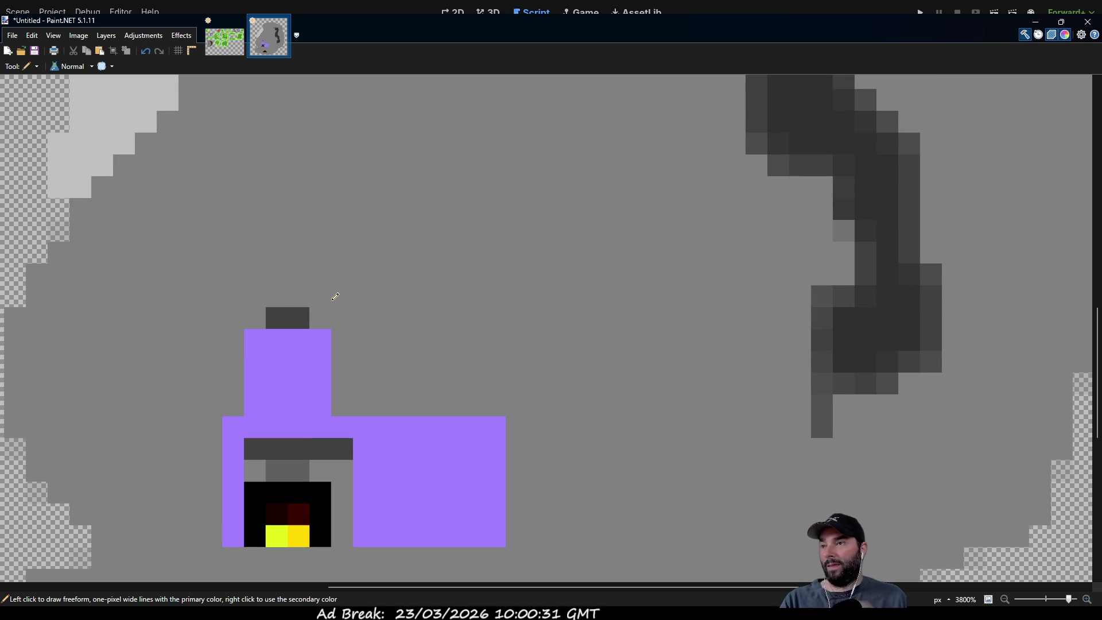
# Draw light grey smoke wisps trailing diagonally up and right from the chimney.
pyautogui.moveTo(276, 296)
pyautogui.mouseDown()
pyautogui.moveTo(301, 276)
pyautogui.moveTo(298, 253)
pyautogui.moveTo(345, 209)
pyautogui.moveTo(477, 201)
pyautogui.mouseUp()
pyautogui.scroll(2, 369, 229)
pyautogui.click(370, 217)
pyautogui.click(389, 179)
pyautogui.click(454, 157)
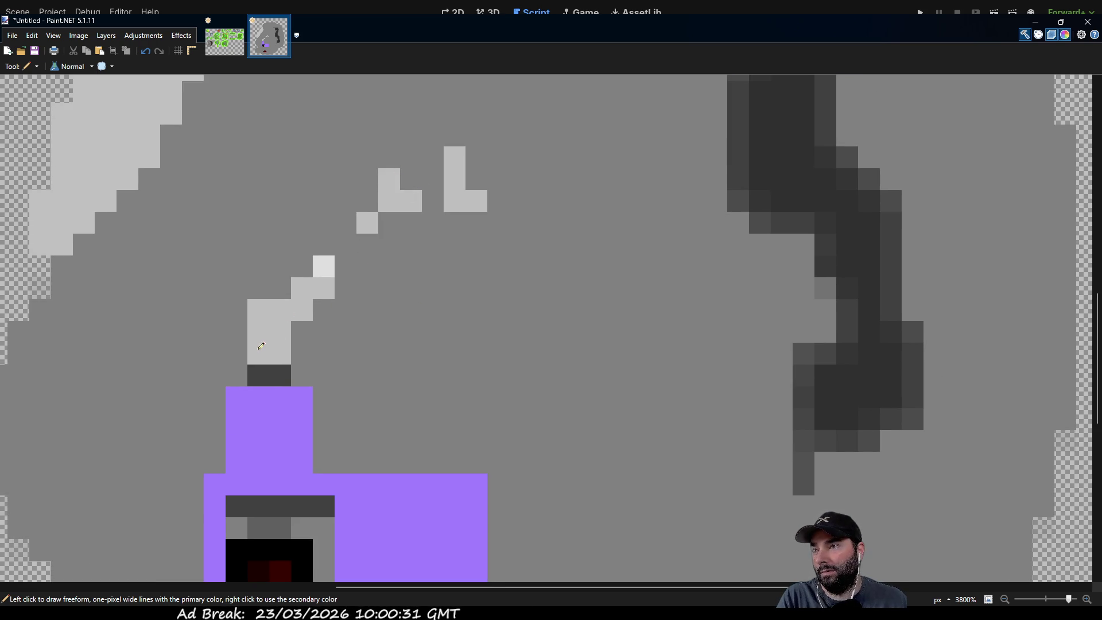
pyautogui.moveTo(258, 332); pyautogui.dragTo(281, 353)
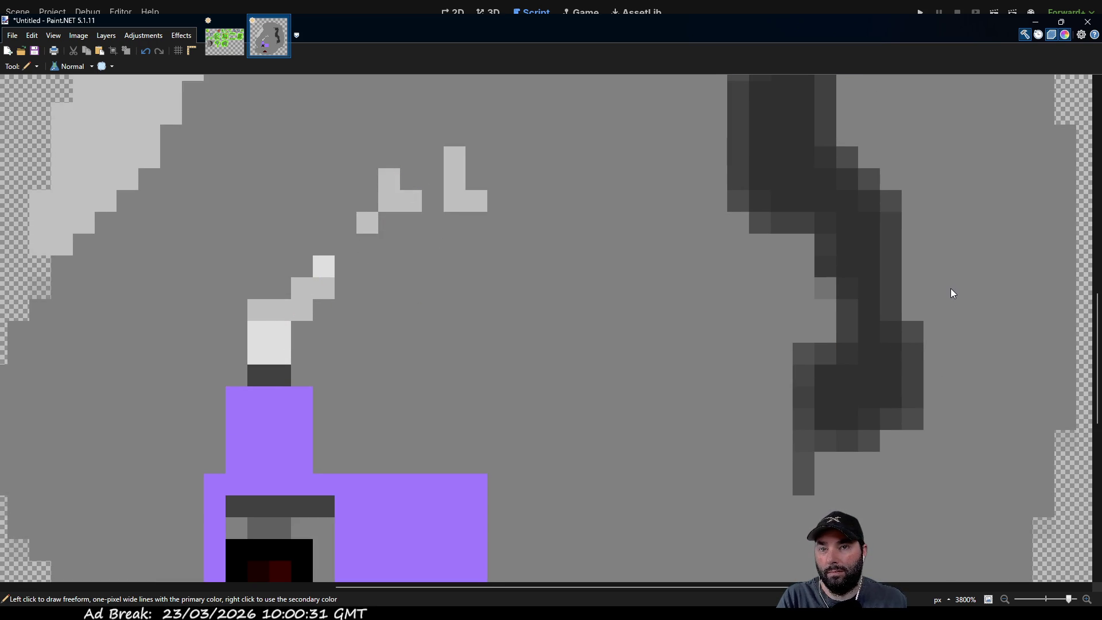
pyautogui.scroll(2, 507, 270)
pyautogui.click(481, 169)
pyautogui.scroll(2, 477, 287)
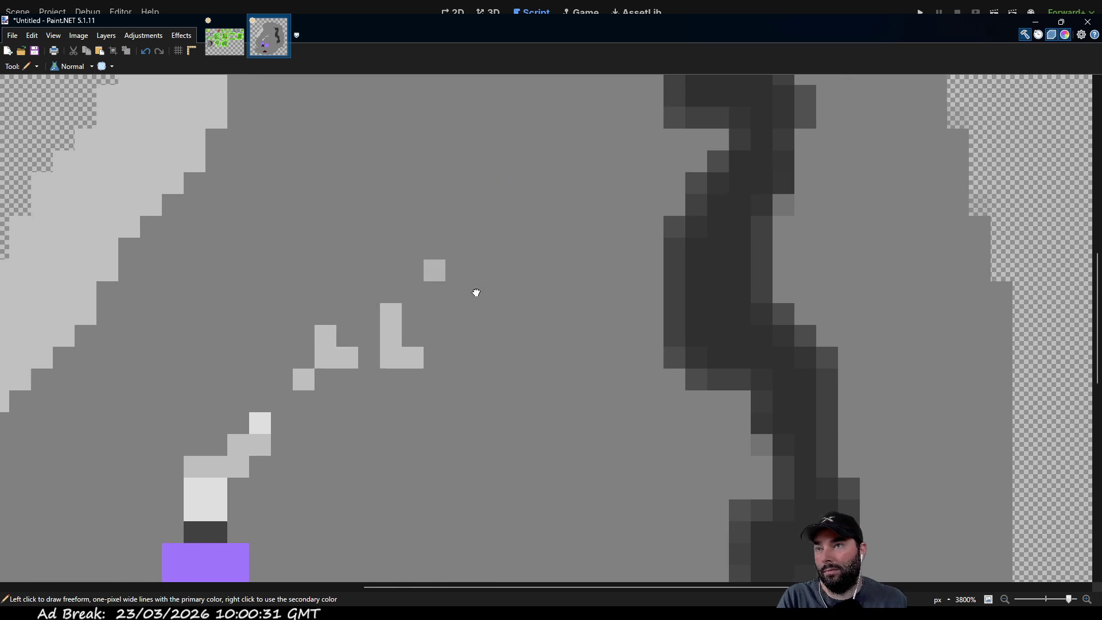
pyautogui.scroll(-8, 505, 402)
pyautogui.scroll(8, 508, 367)
pyautogui.scroll(-8, 494, 390)
pyautogui.keyDown('ctrl'); pyautogui.scroll(-4, 487, 396); pyautogui.keyUp('ctrl')
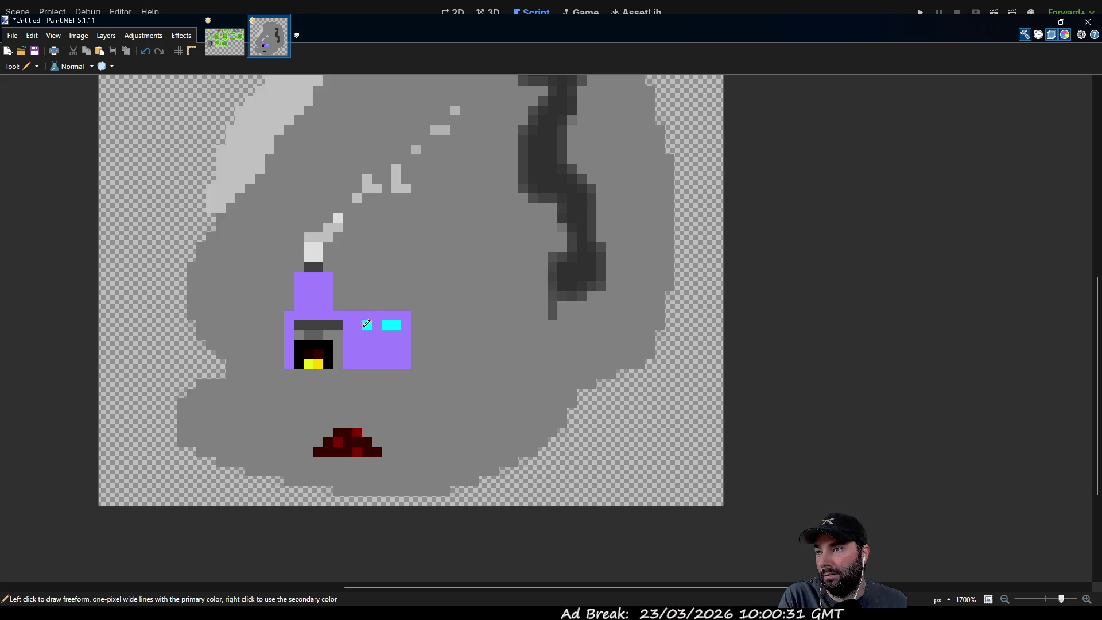
# Pencil a grey door at the base of the furnace's right block, then switch to the islandtilemap.png sheet.
pyautogui.scroll(-2, 404, 370)
pyautogui.hscroll(-1, 234, 313)
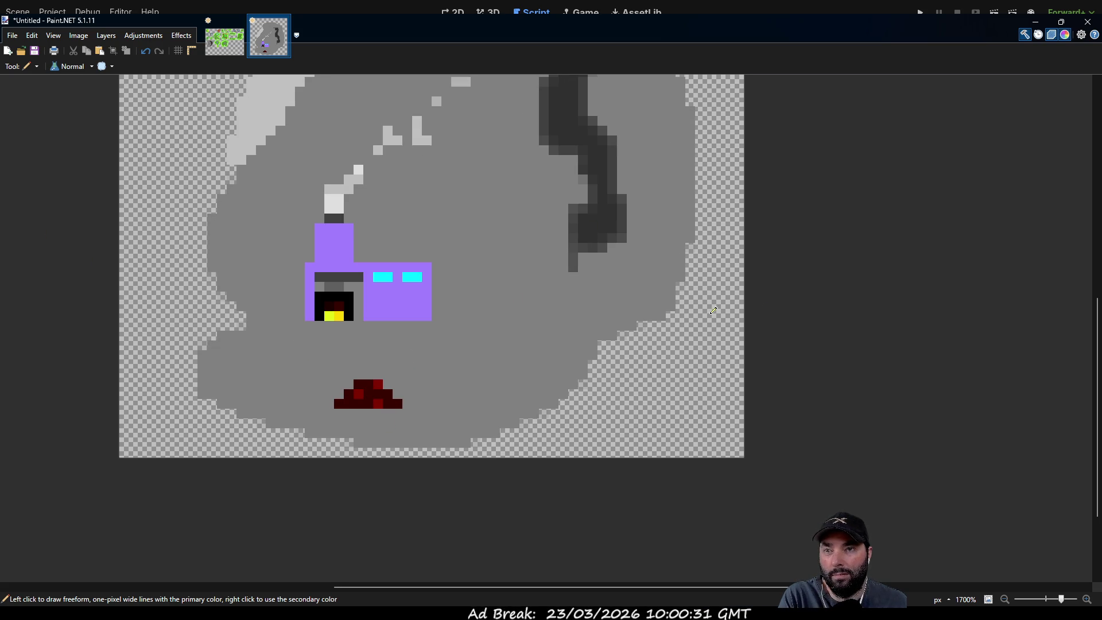
pyautogui.moveTo(397, 315); pyautogui.dragTo(404, 303)
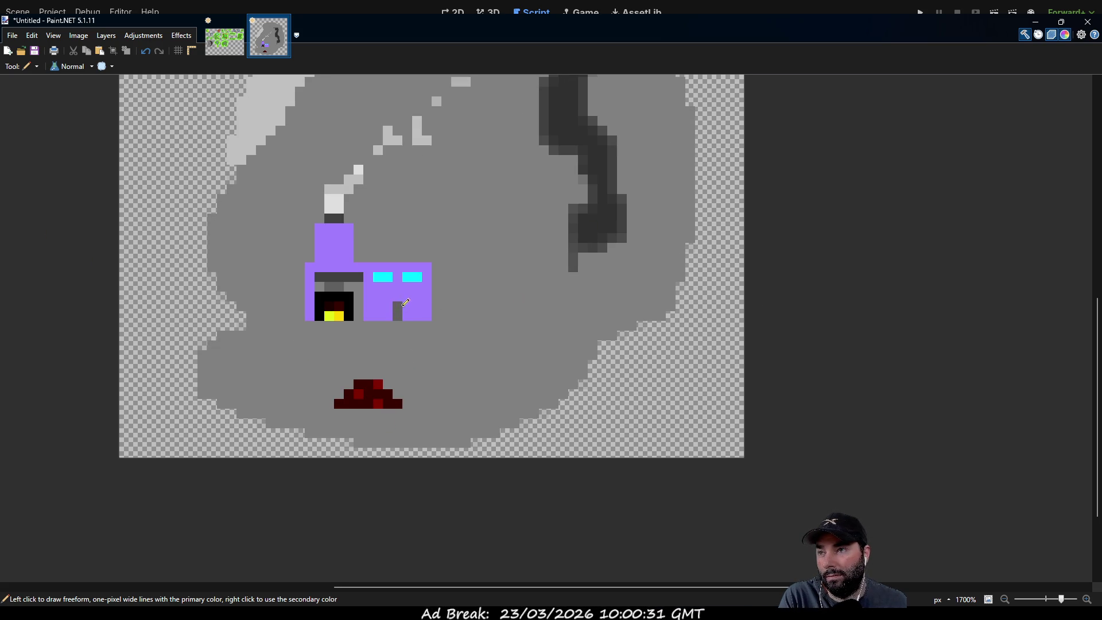
pyautogui.moveTo(483, 328)
pyautogui.mouseDown()
pyautogui.moveTo(536, 266)
pyautogui.moveTo(536, 401)
pyautogui.moveTo(483, 450)
pyautogui.moveTo(495, 374)
pyautogui.moveTo(467, 423)
pyautogui.mouseUp()
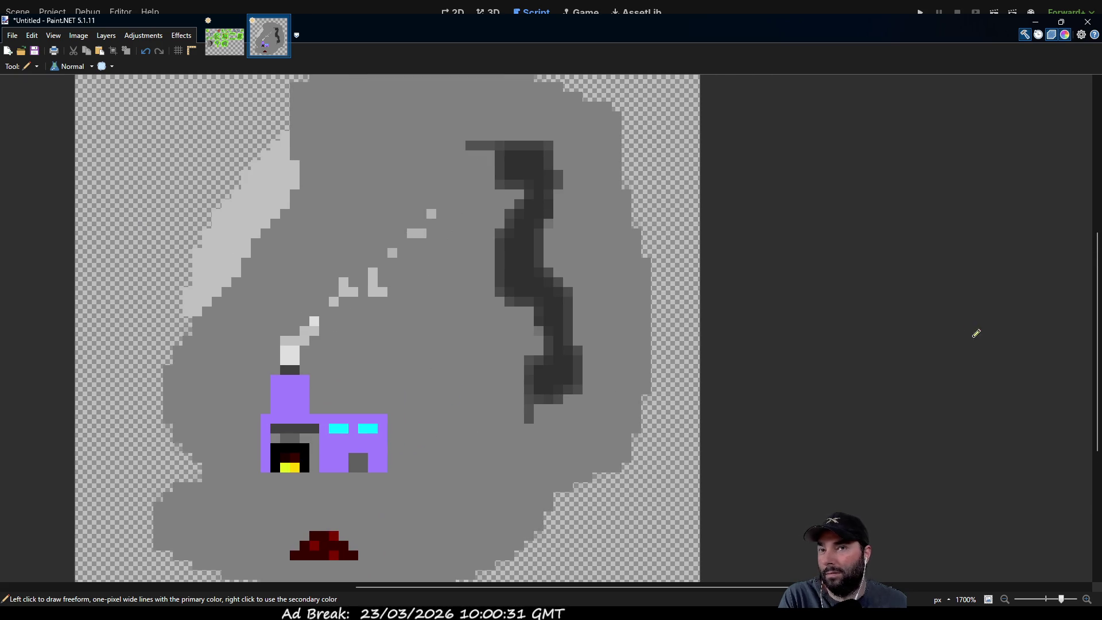
pyautogui.click(224, 37)
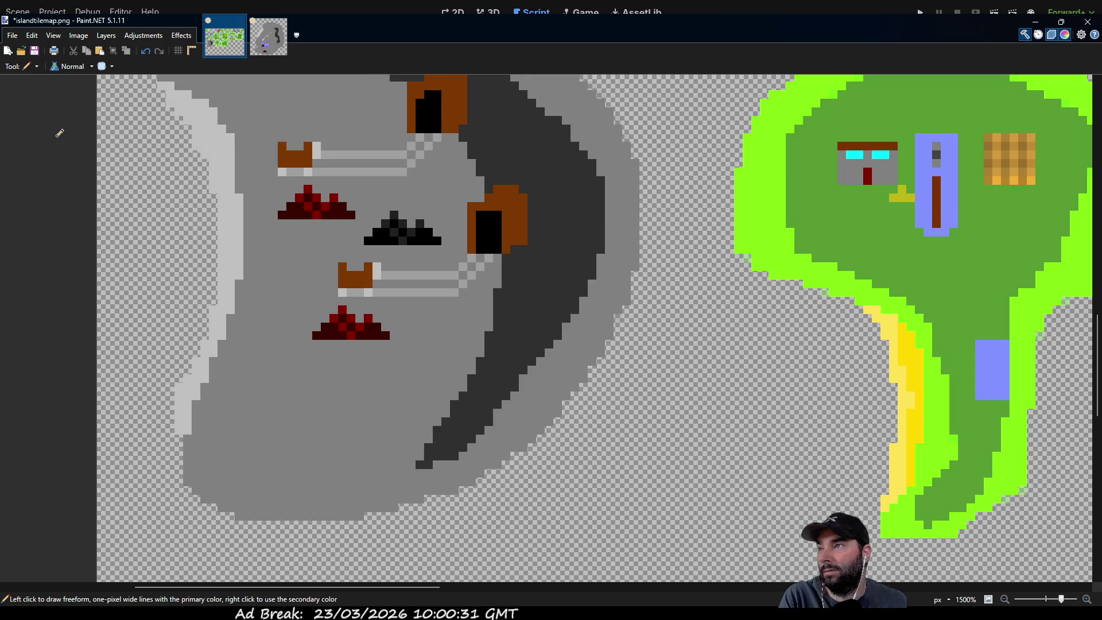
# Browse across the islandtilemap.png sheet to view the rocky islands and the big island.
pyautogui.press('k')
pyautogui.moveTo(479, 266); pyautogui.dragTo(370, 397)
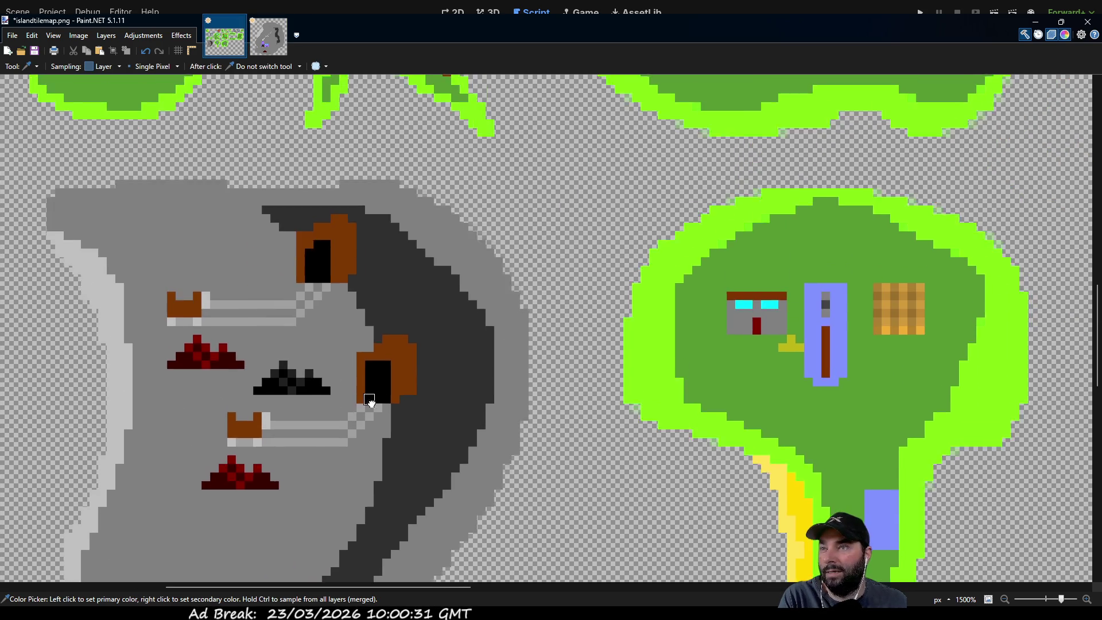
pyautogui.scroll(-5, 524, 271)
pyautogui.scroll(3, 603, 190)
pyautogui.moveTo(604, 190); pyautogui.dragTo(377, 374)
pyautogui.scroll(2, 460, 247)
pyautogui.moveTo(461, 247); pyautogui.dragTo(706, 451)
pyautogui.scroll(3, 706, 450)
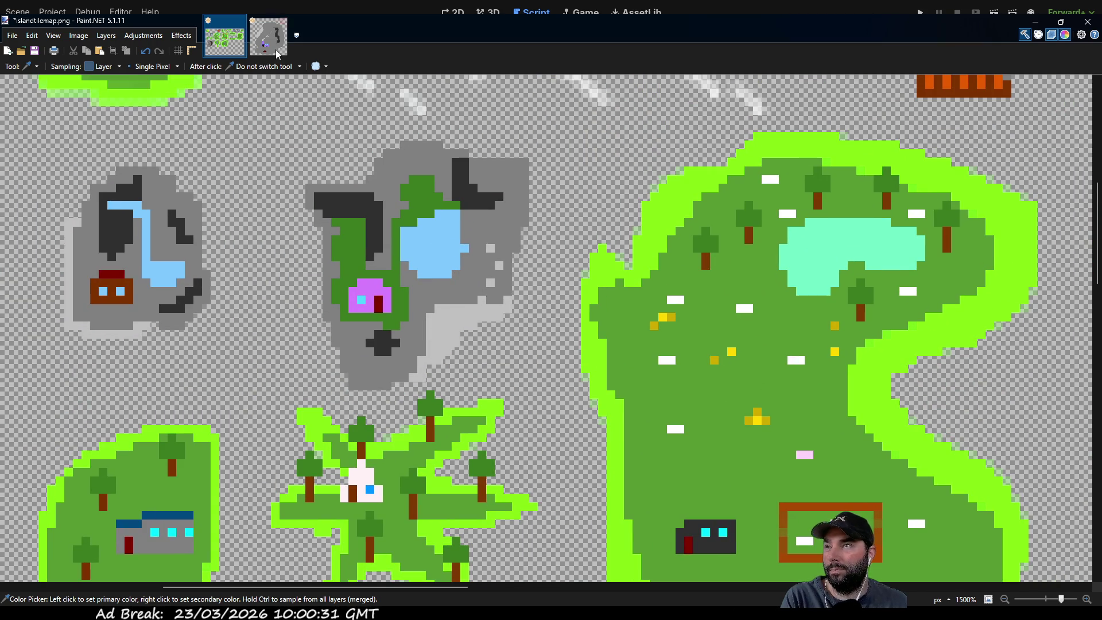
# Back on the untitled rock tile, pencil a light blue pond beside the dark crevice.
pyautogui.click(275, 50)
pyautogui.press('p')
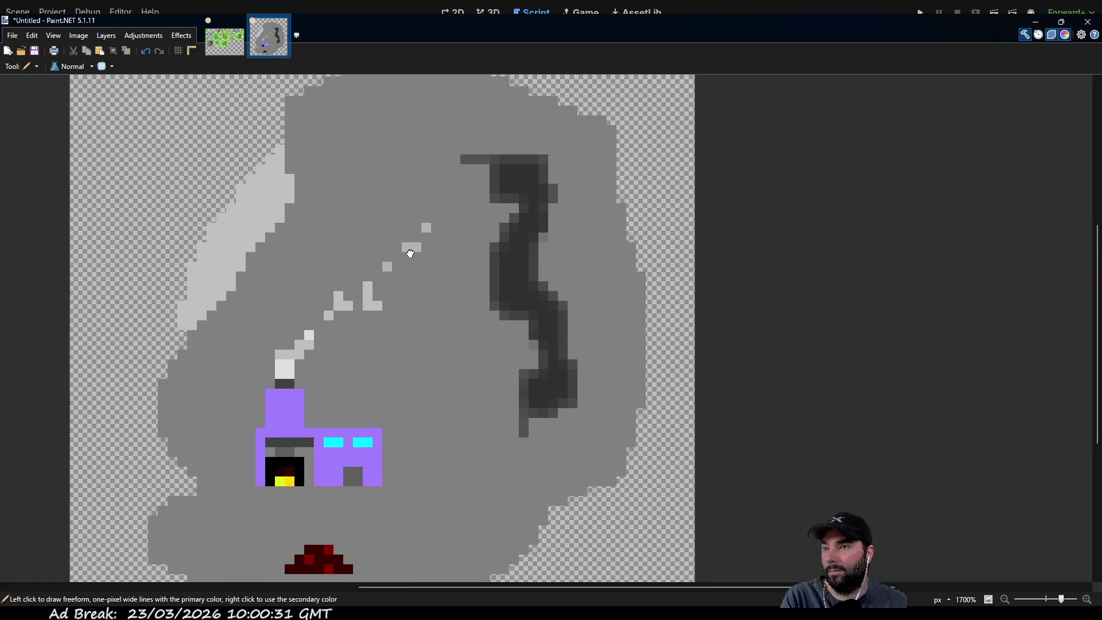
pyautogui.scroll(-1, 416, 270)
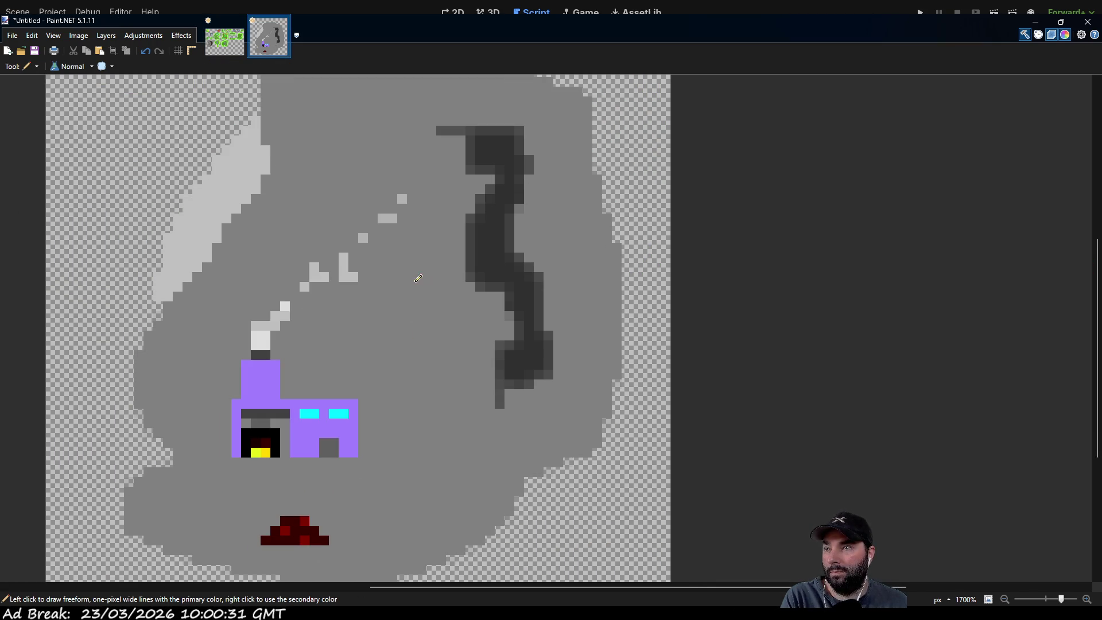
pyautogui.moveTo(475, 313); pyautogui.dragTo(455, 297)
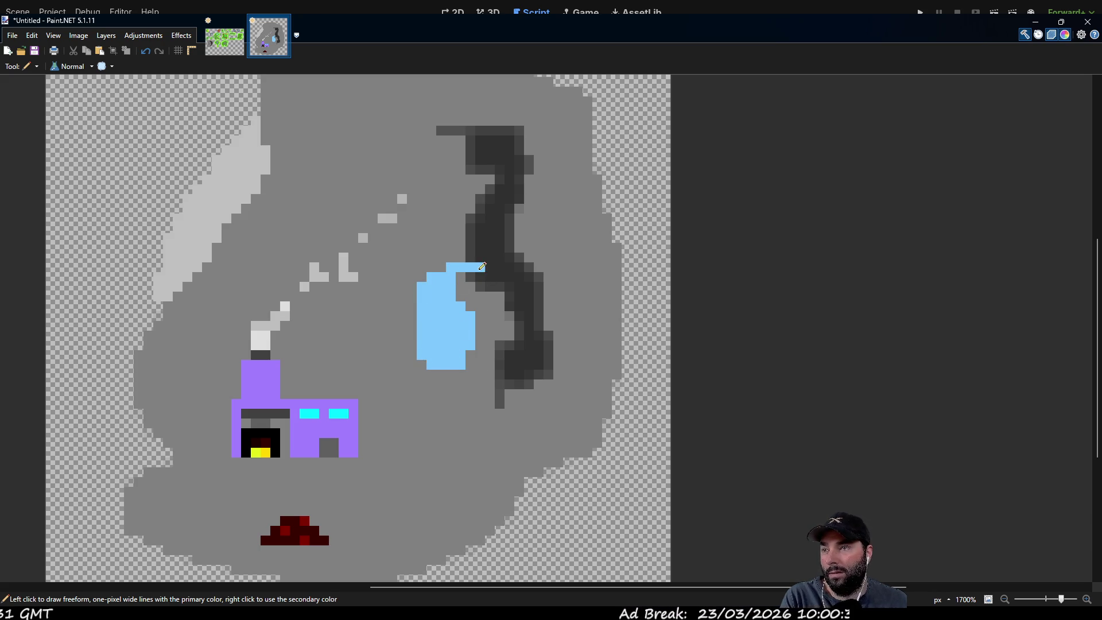
pyautogui.scroll(-2, 378, 201)
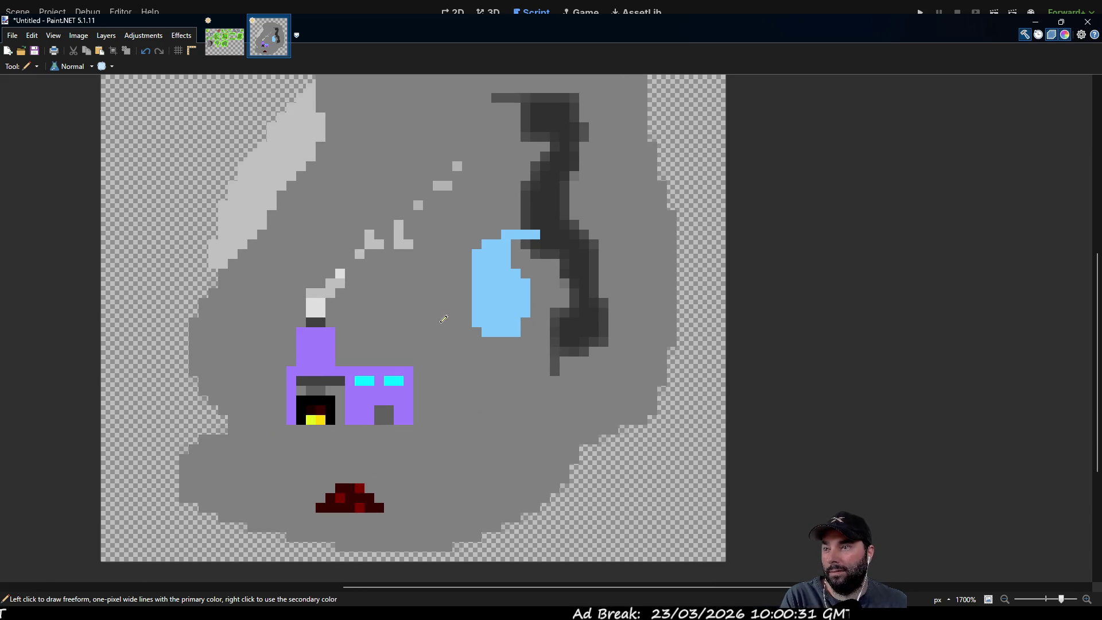
pyautogui.moveTo(463, 310)
pyautogui.mouseDown()
pyautogui.moveTo(544, 209)
pyautogui.moveTo(482, 330)
pyautogui.moveTo(480, 298)
pyautogui.mouseUp()
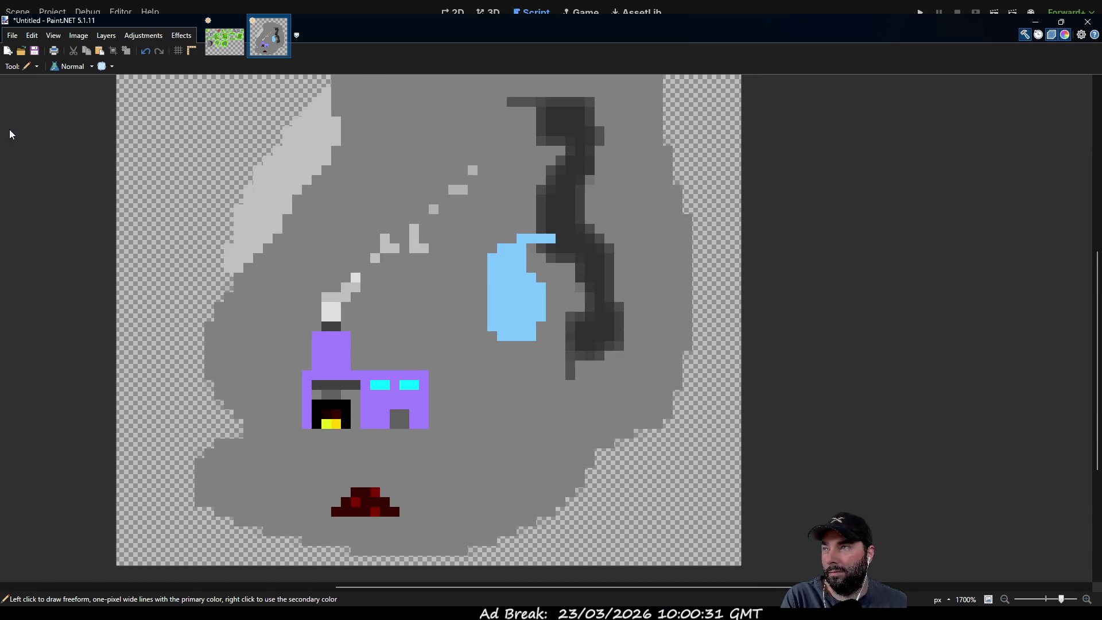
pyautogui.press('s')
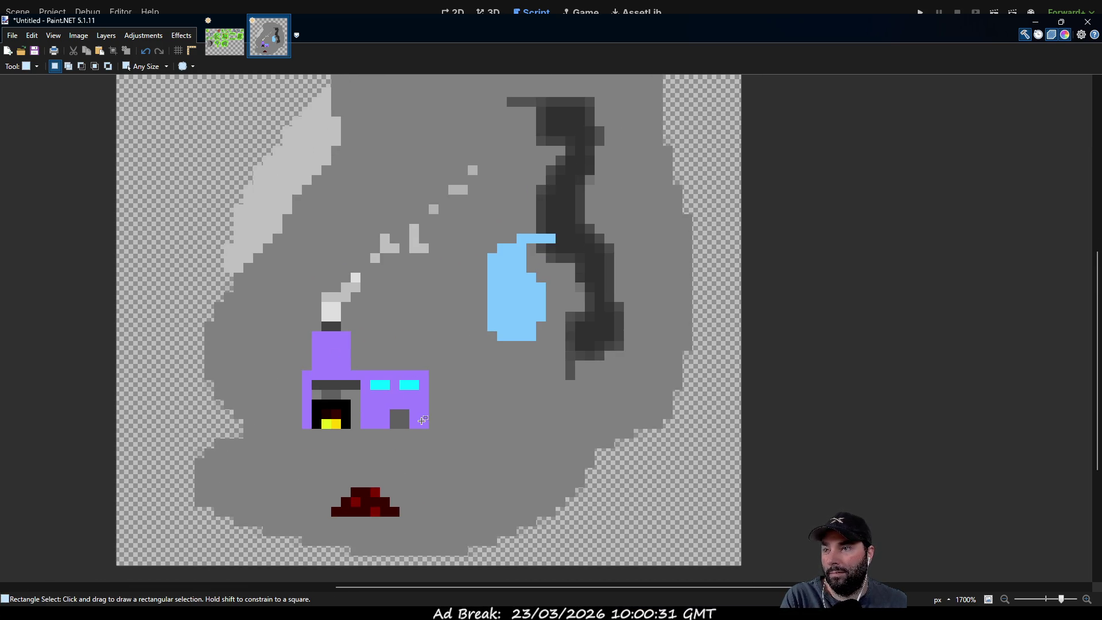
# Copy the purple furnace building and place the pasted copy higher up on the tile.
pyautogui.moveTo(427, 424); pyautogui.dragTo(304, 373)
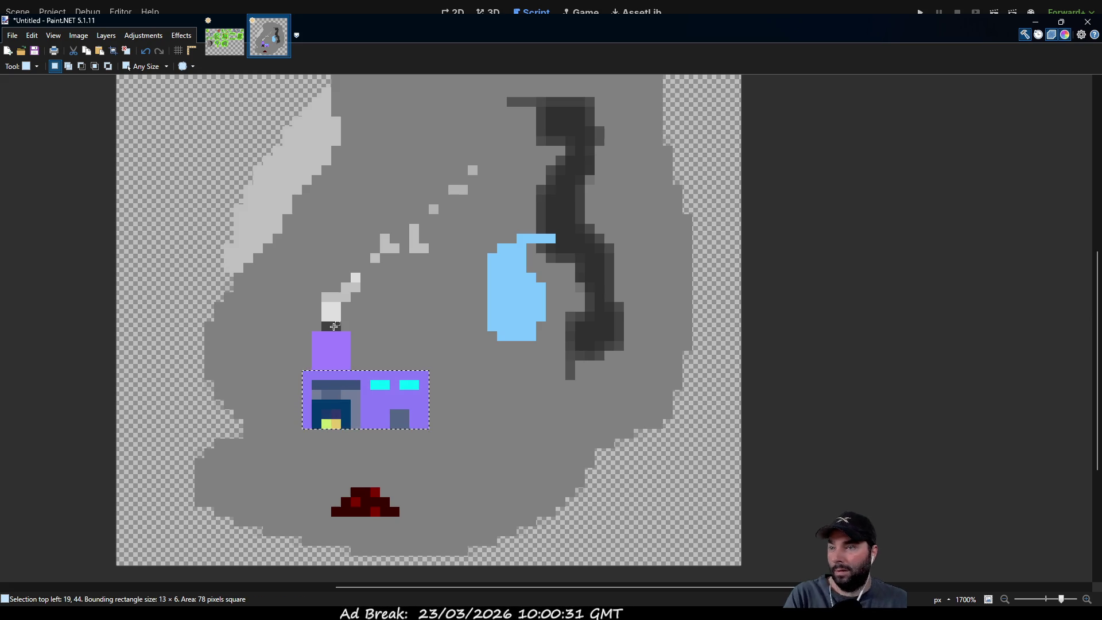
pyautogui.hotkey('ctrl', 'c')
pyautogui.hotkey('ctrl', 'v')
pyautogui.moveTo(394, 393)
pyautogui.mouseDown()
pyautogui.moveTo(444, 150)
pyautogui.moveTo(453, 226)
pyautogui.moveTo(523, 343)
pyautogui.moveTo(453, 198)
pyautogui.mouseUp()
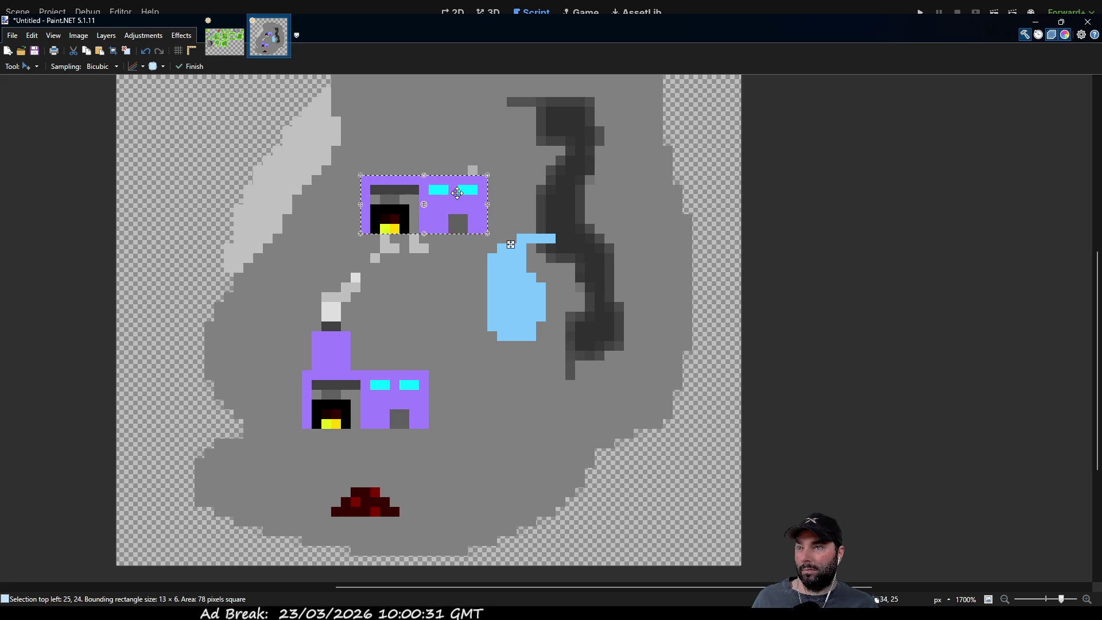
pyautogui.scroll(1, 428, 327)
pyautogui.scroll(2, 429, 326)
pyautogui.moveTo(457, 290)
pyautogui.mouseDown()
pyautogui.moveTo(448, 330)
pyautogui.moveTo(450, 281)
pyautogui.moveTo(460, 281)
pyautogui.mouseUp()
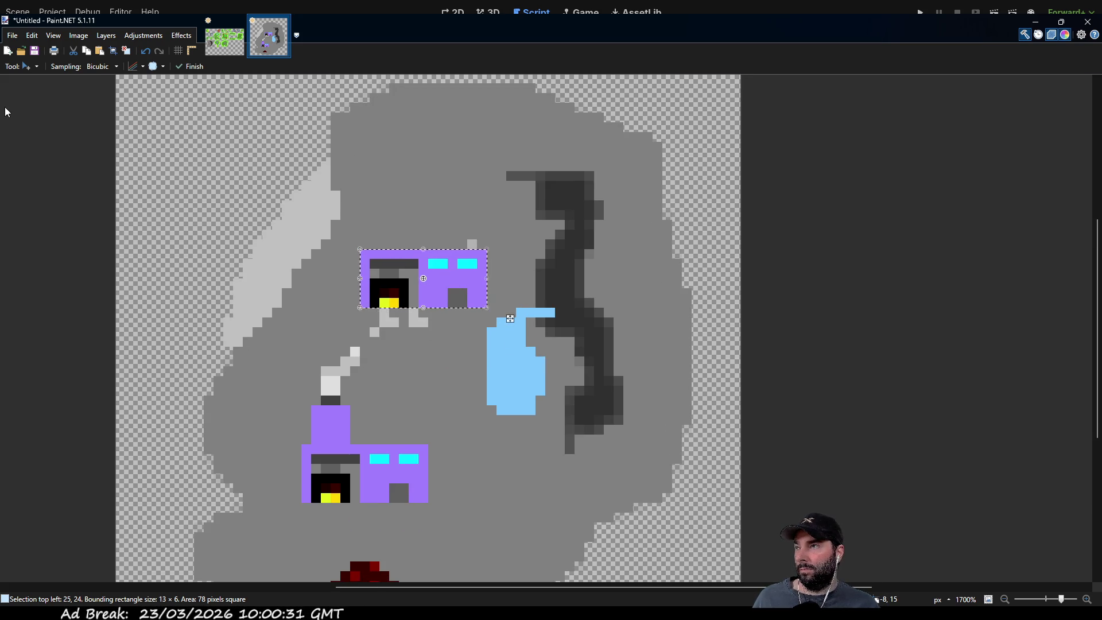
# Copy the lower furnace's chimney onto the upper furnace's roof, nudging it one pixel lower.
pyautogui.press('s')
pyautogui.moveTo(316, 441)
pyautogui.mouseDown()
pyautogui.moveTo(343, 410)
pyautogui.moveTo(342, 378)
pyautogui.mouseUp()
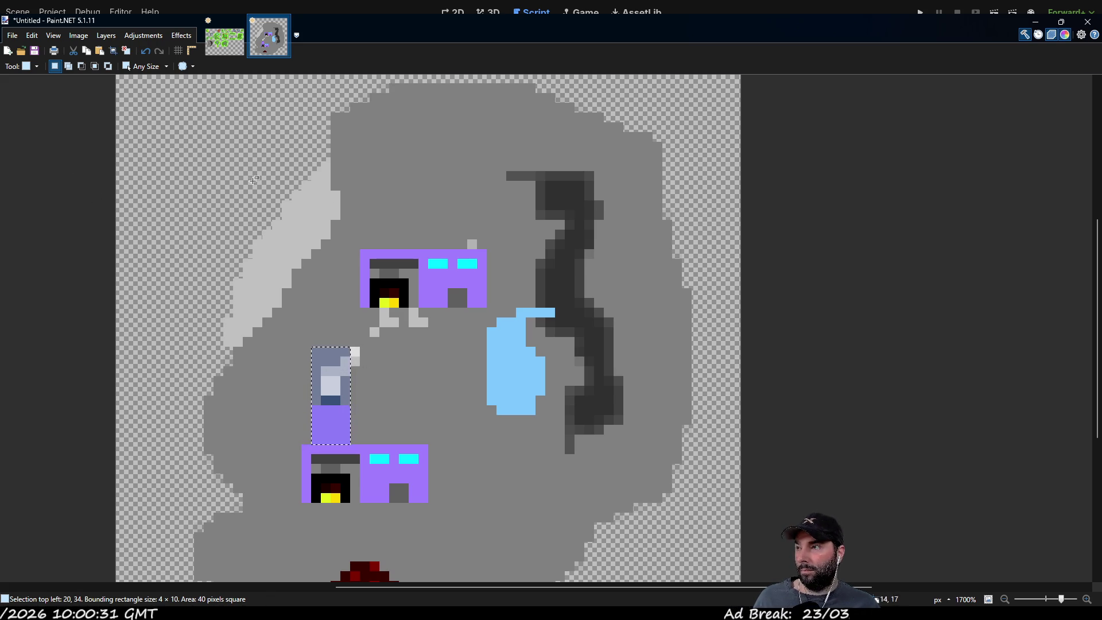
pyautogui.press('m')
pyautogui.moveTo(335, 416)
pyautogui.mouseDown()
pyautogui.moveTo(344, 353)
pyautogui.moveTo(394, 221)
pyautogui.mouseUp()
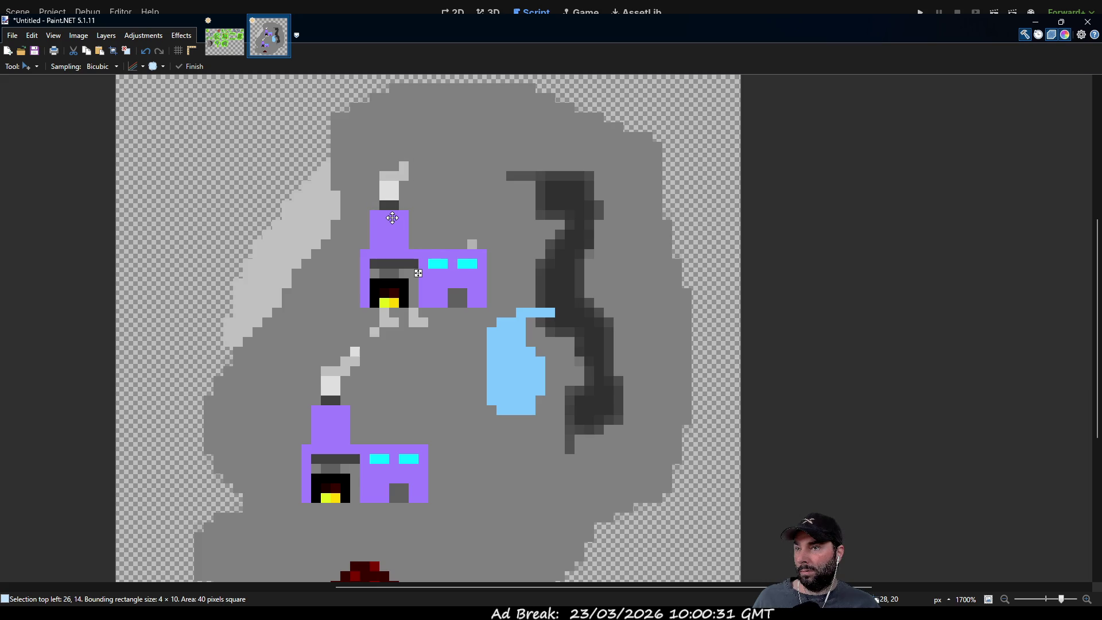
pyautogui.moveTo(393, 218); pyautogui.dragTo(393, 227)
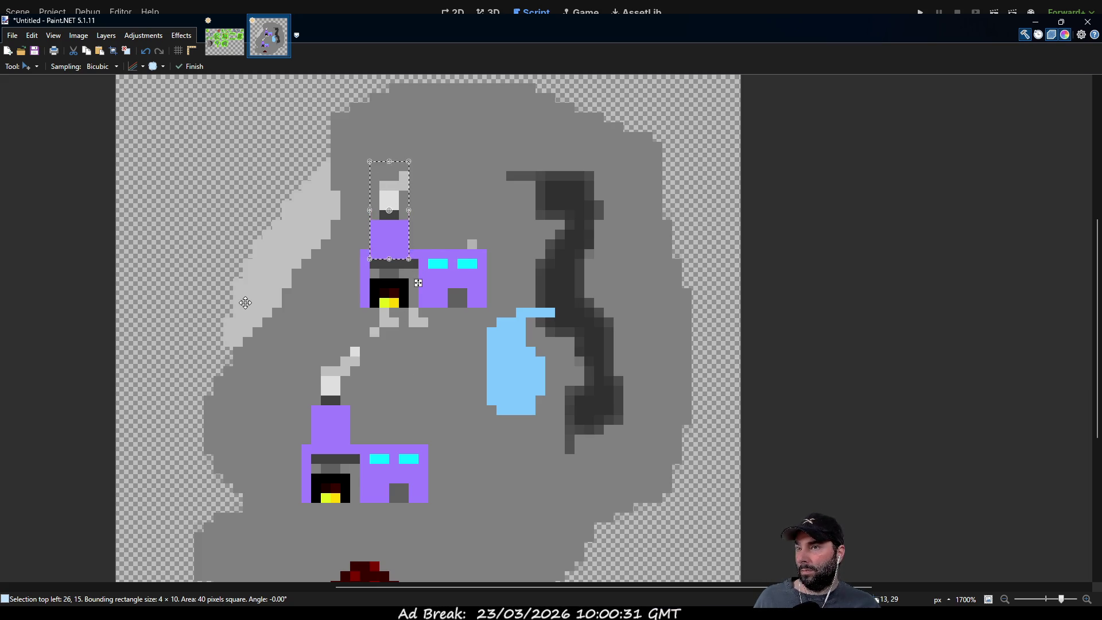
pyautogui.moveTo(310, 396)
pyautogui.mouseDown()
pyautogui.moveTo(304, 368)
pyautogui.moveTo(379, 424)
pyautogui.moveTo(308, 323)
pyautogui.moveTo(301, 338)
pyautogui.mouseUp()
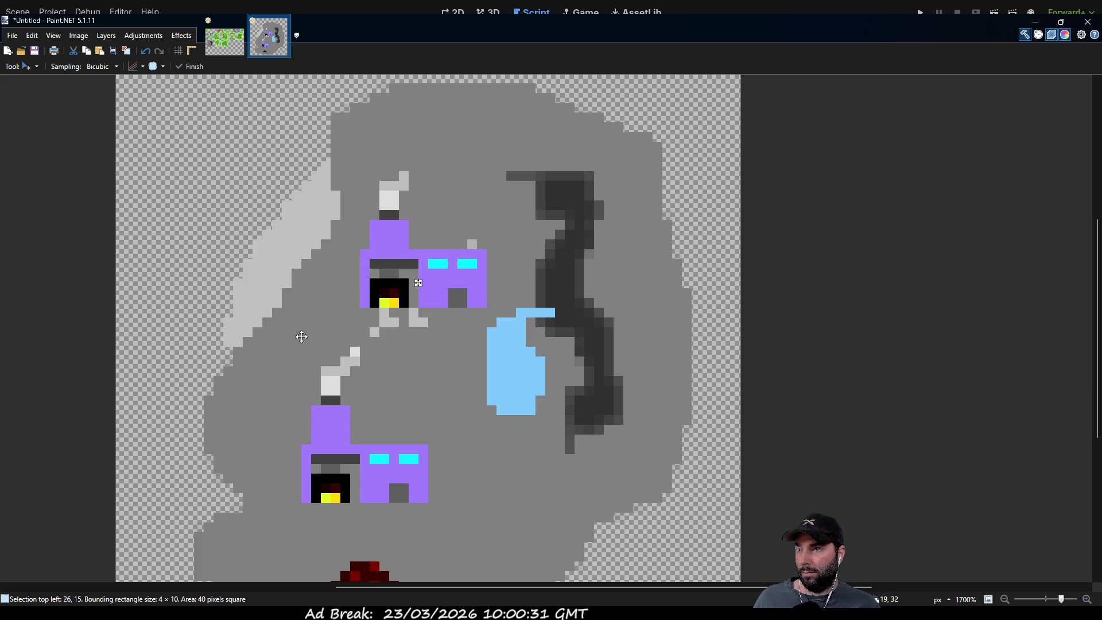
# Realign the lower chimney and its smoke, undoing a one-pixel shift, then commit and deselect.
pyautogui.press('s')
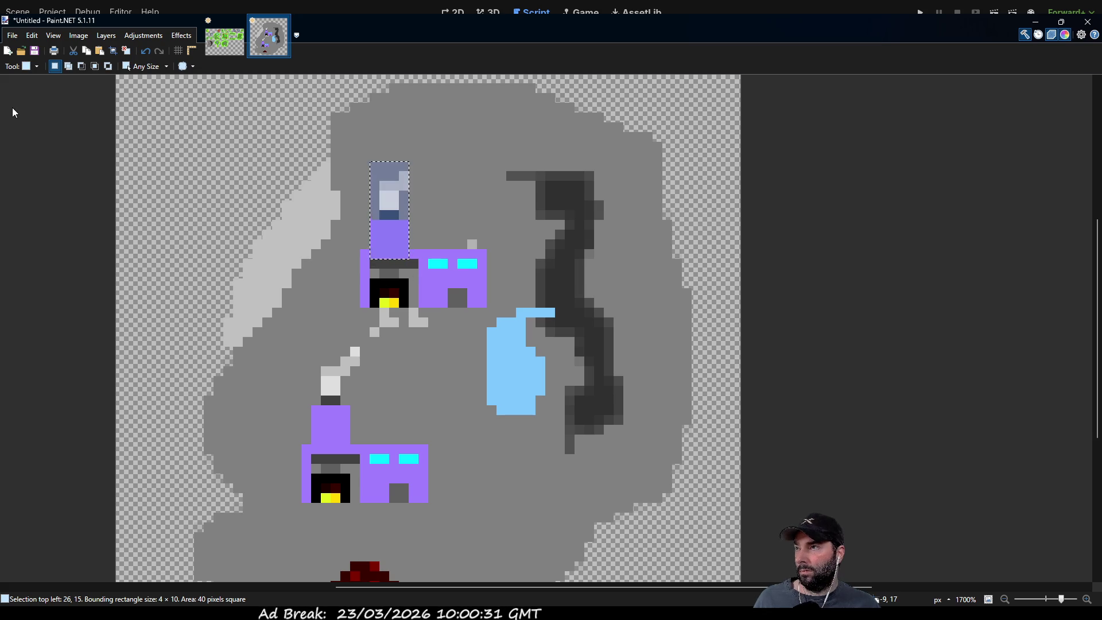
pyautogui.moveTo(292, 348); pyautogui.dragTo(363, 440)
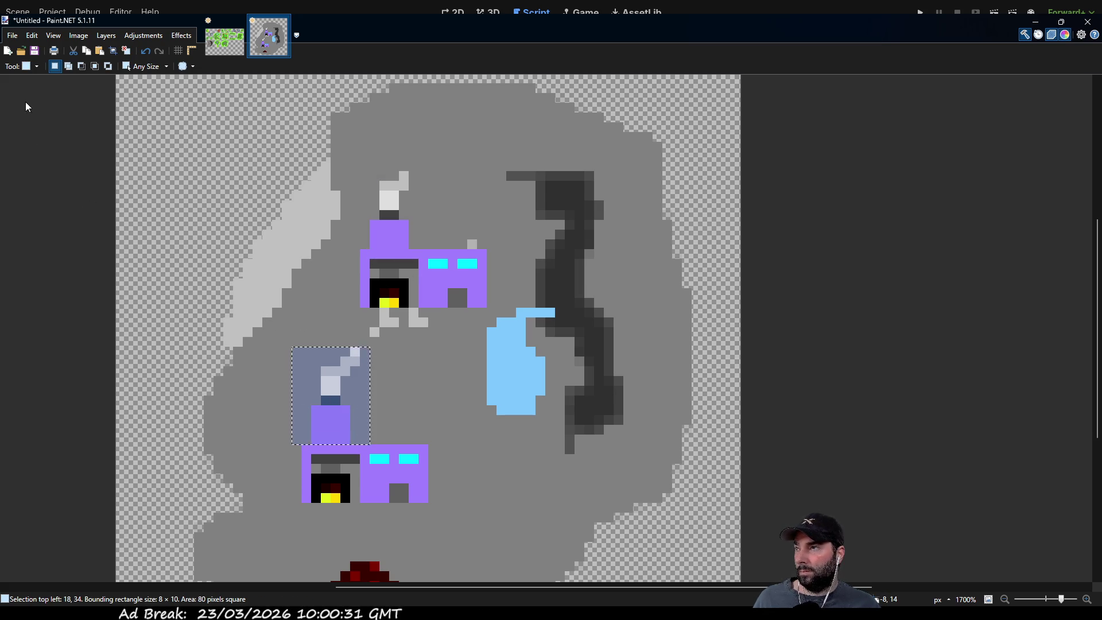
pyautogui.press('m')
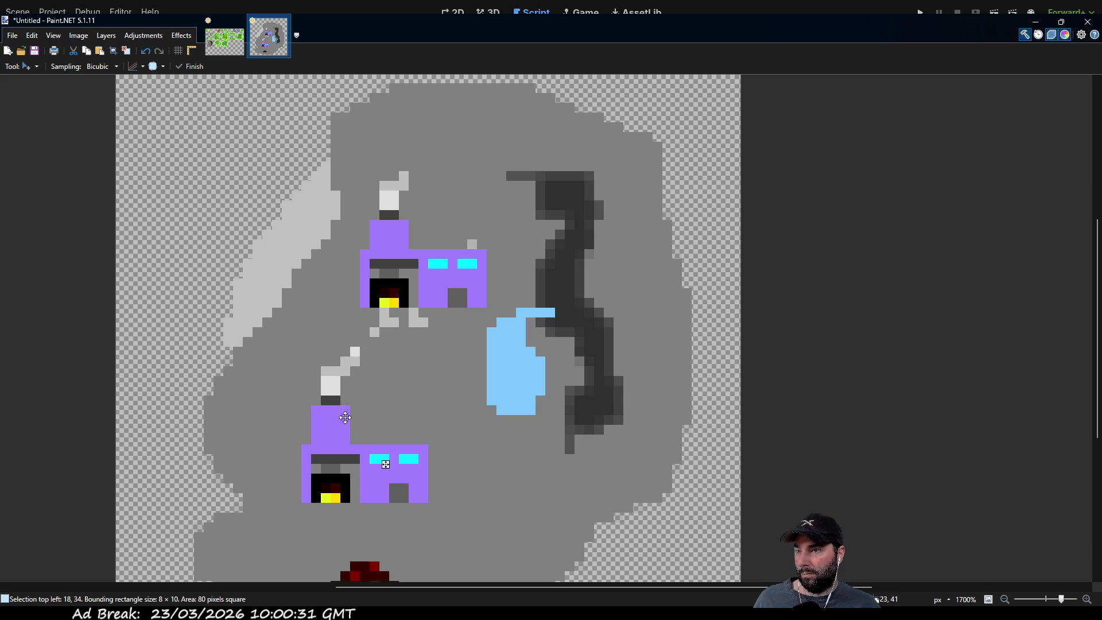
pyautogui.moveTo(345, 411); pyautogui.dragTo(345, 422)
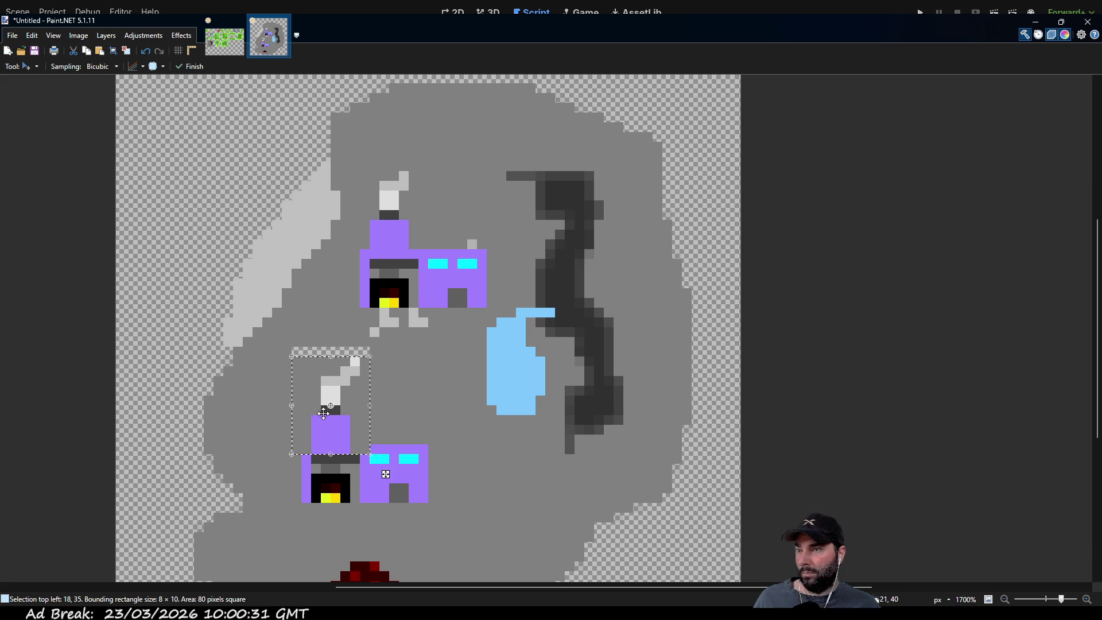
pyautogui.hotkey('ctrl', 'z')
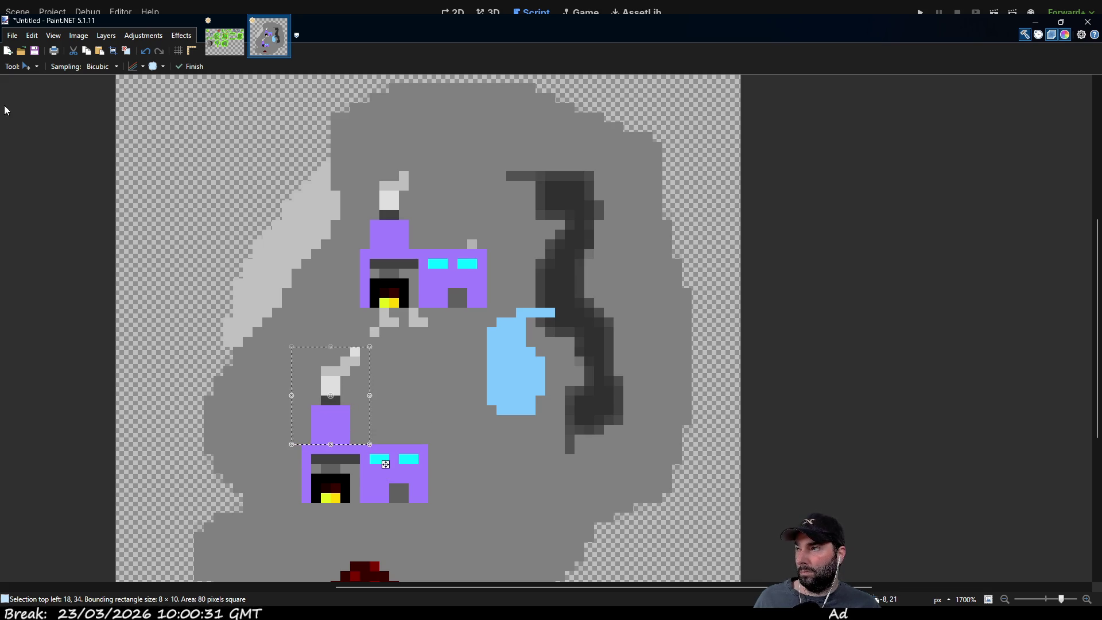
pyautogui.press('s')
pyautogui.click(320, 430)
pyautogui.moveTo(316, 439); pyautogui.dragTo(353, 346)
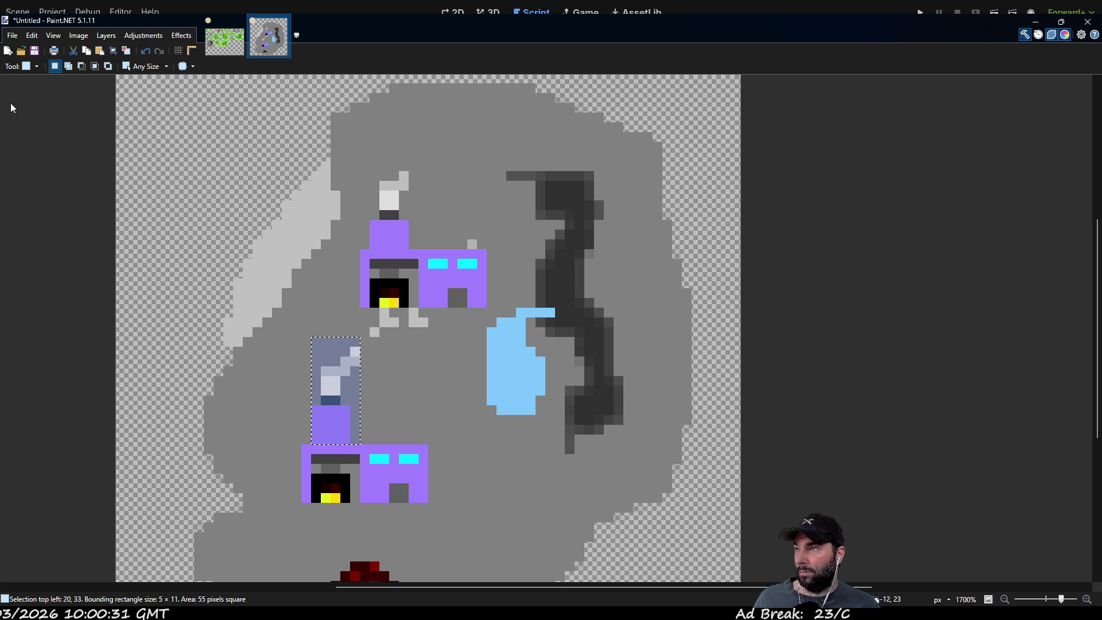
pyautogui.press('m')
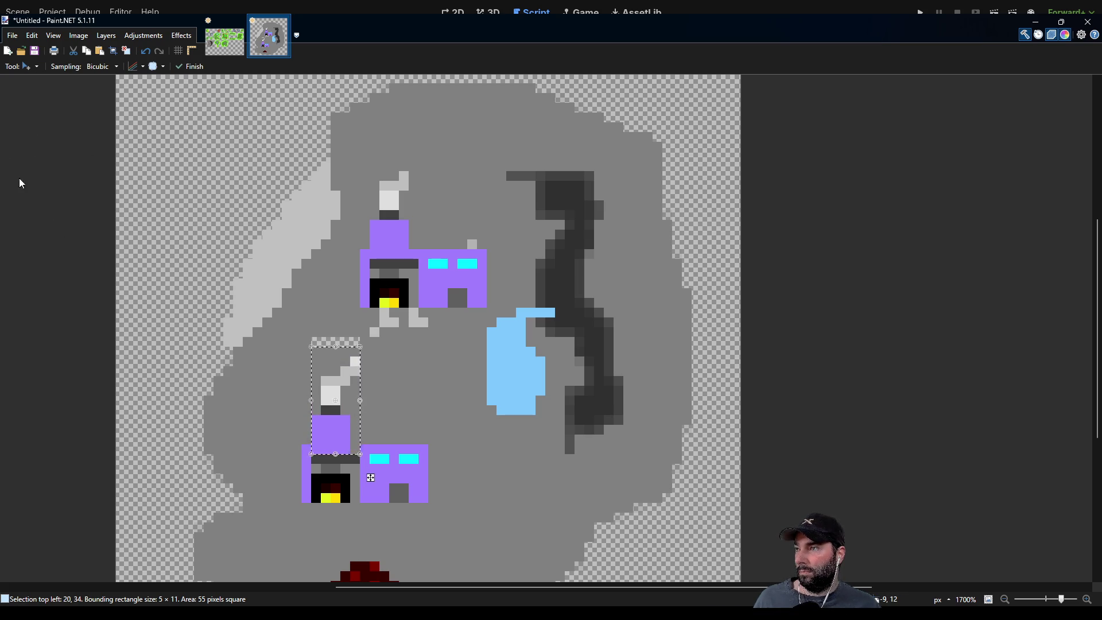
pyautogui.press('s')
pyautogui.click(273, 309)
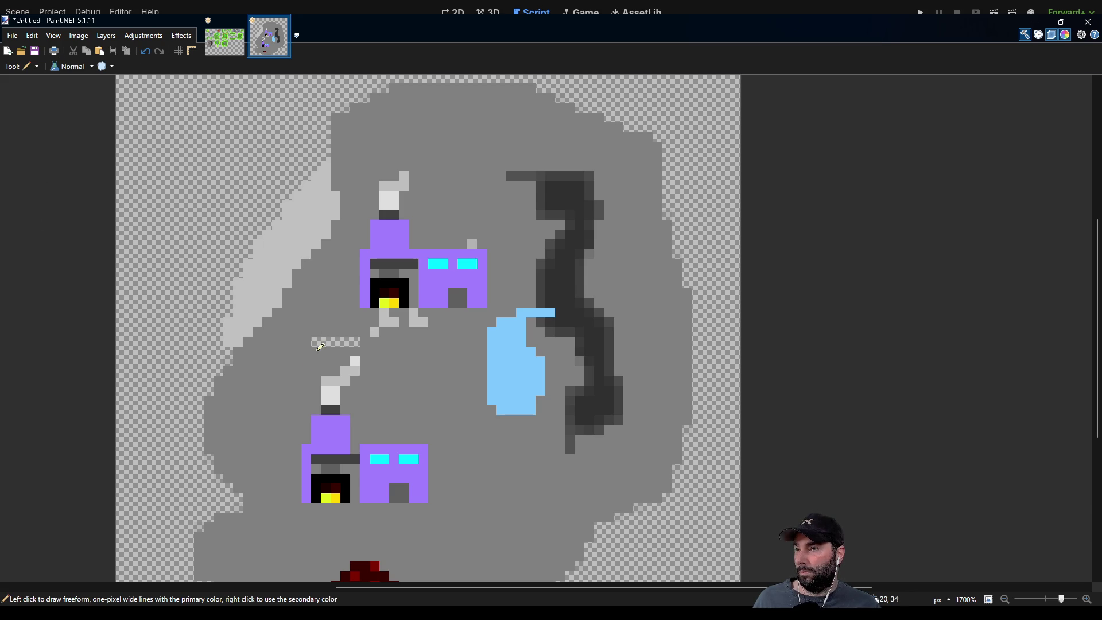
# Sample light grey and pencil a rising smoke trail with three stray puffs above the upper chimney.
pyautogui.press('k')
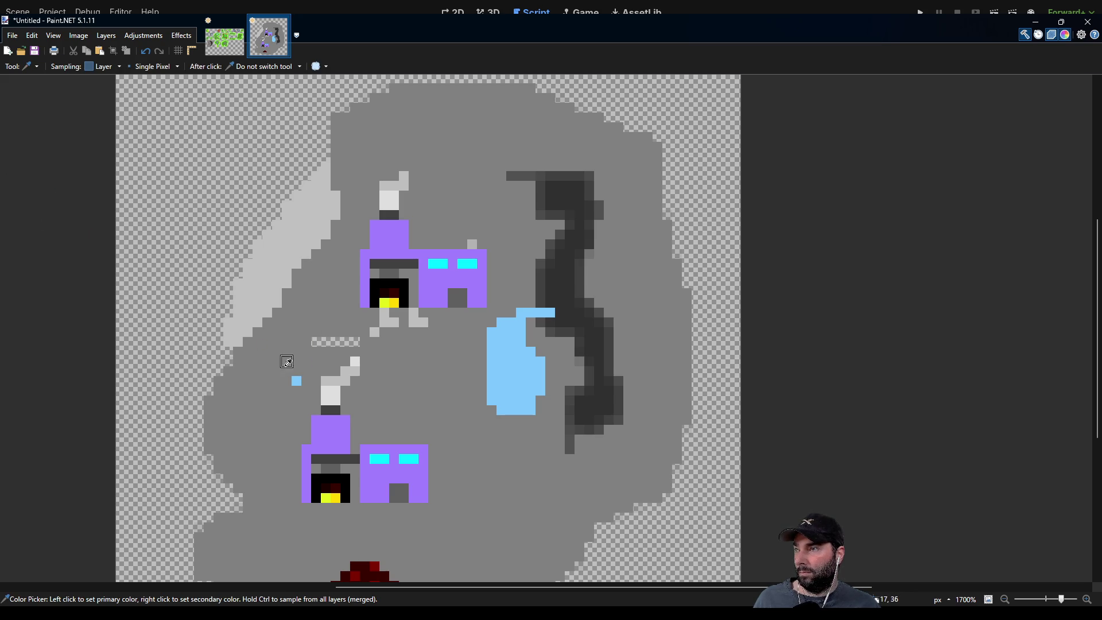
pyautogui.press('p')
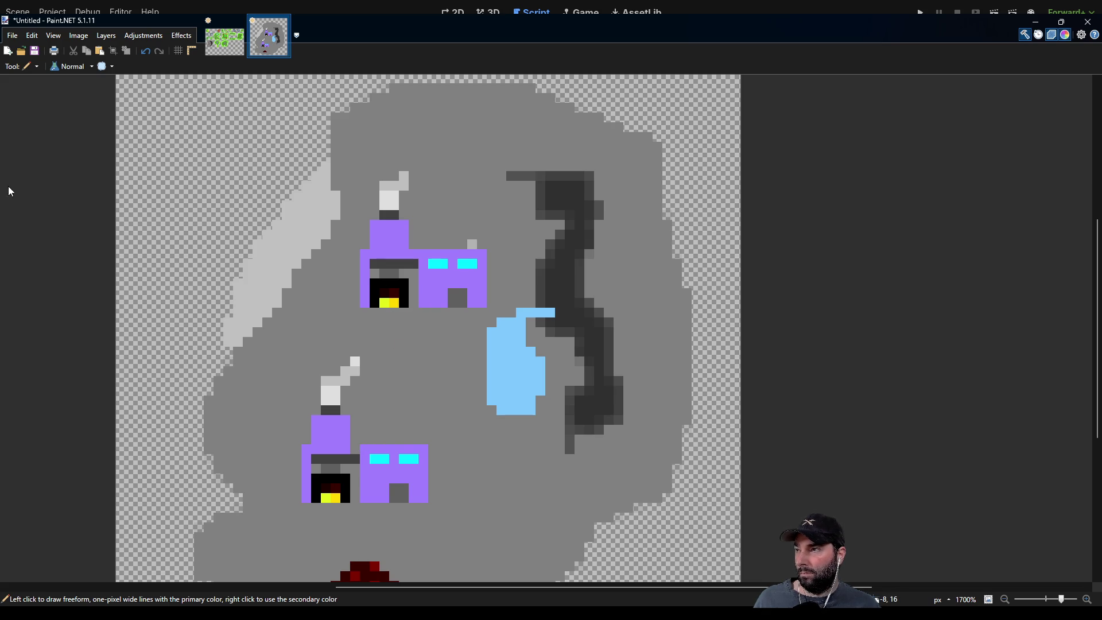
pyautogui.press('k')
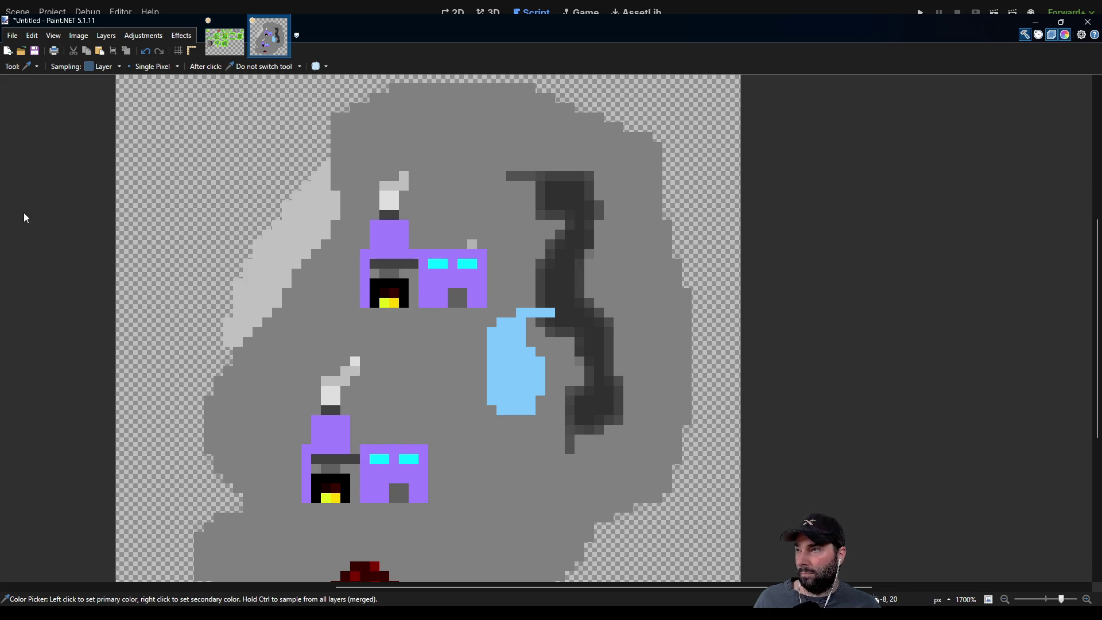
pyautogui.press('p')
pyautogui.hscroll(2, 386, 387)
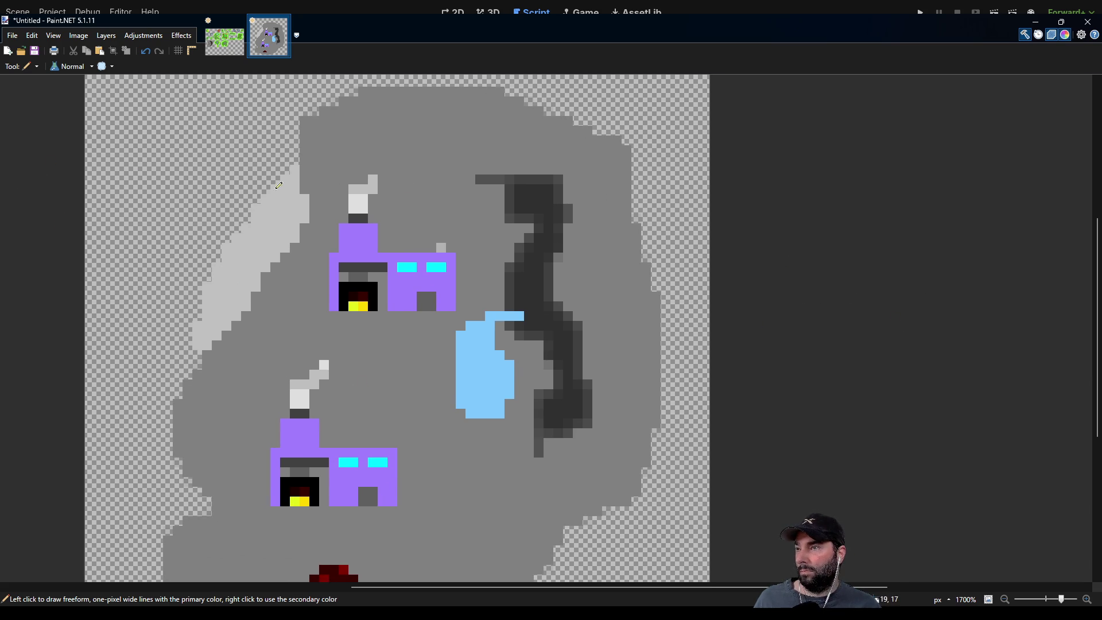
pyautogui.moveTo(379, 171); pyautogui.dragTo(416, 149)
pyautogui.click(441, 131)
pyautogui.click(451, 120)
pyautogui.click(480, 121)
# Draw an up-and-right smoke trail from the lower chimney plus a lone smoke pixel left of the pond.
pyautogui.moveTo(341, 356); pyautogui.dragTo(347, 343)
pyautogui.moveTo(370, 344); pyautogui.dragTo(405, 333)
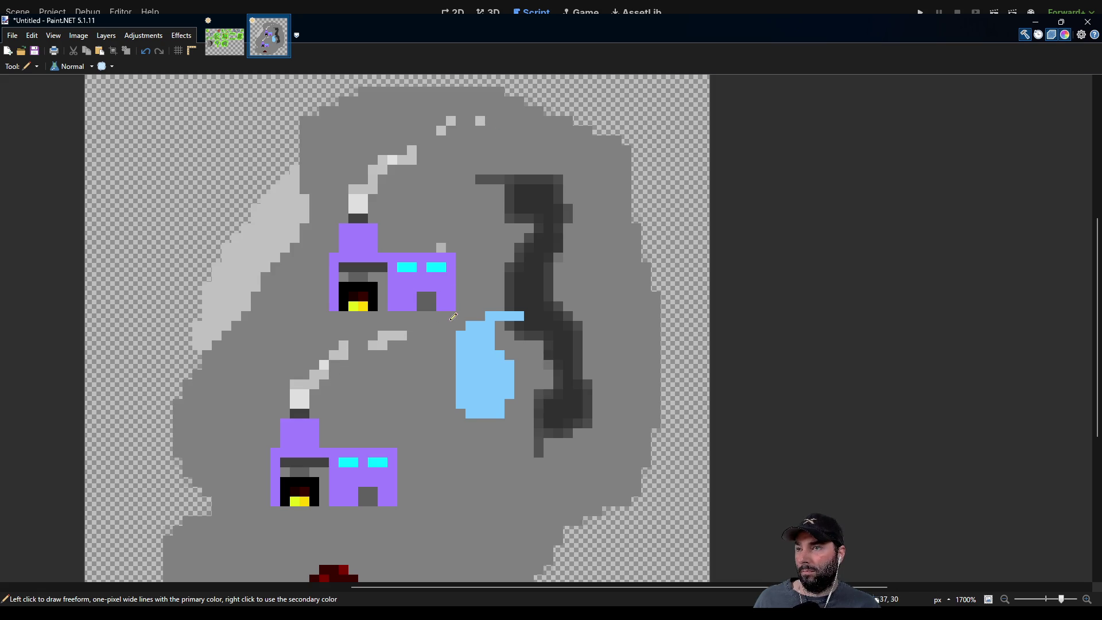
pyautogui.click(431, 355)
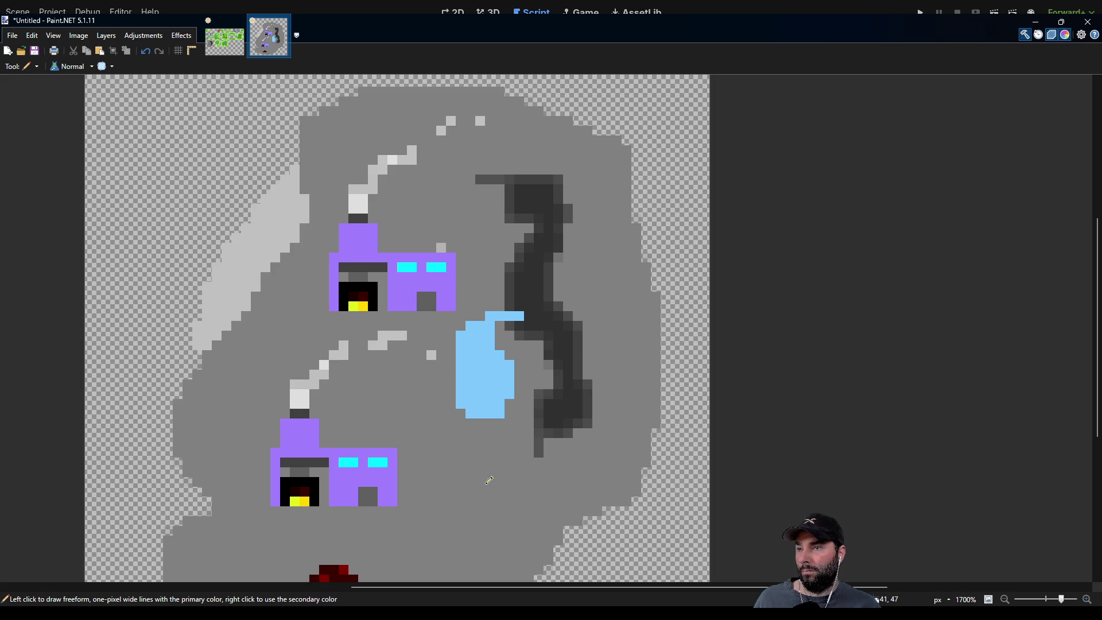
pyautogui.scroll(-3, 402, 275)
pyautogui.scroll(-3, 402, 275)
pyautogui.scroll(1, 431, 314)
pyautogui.moveTo(431, 314)
pyautogui.mouseDown()
pyautogui.moveTo(380, 350)
pyautogui.moveTo(375, 377)
pyautogui.mouseUp()
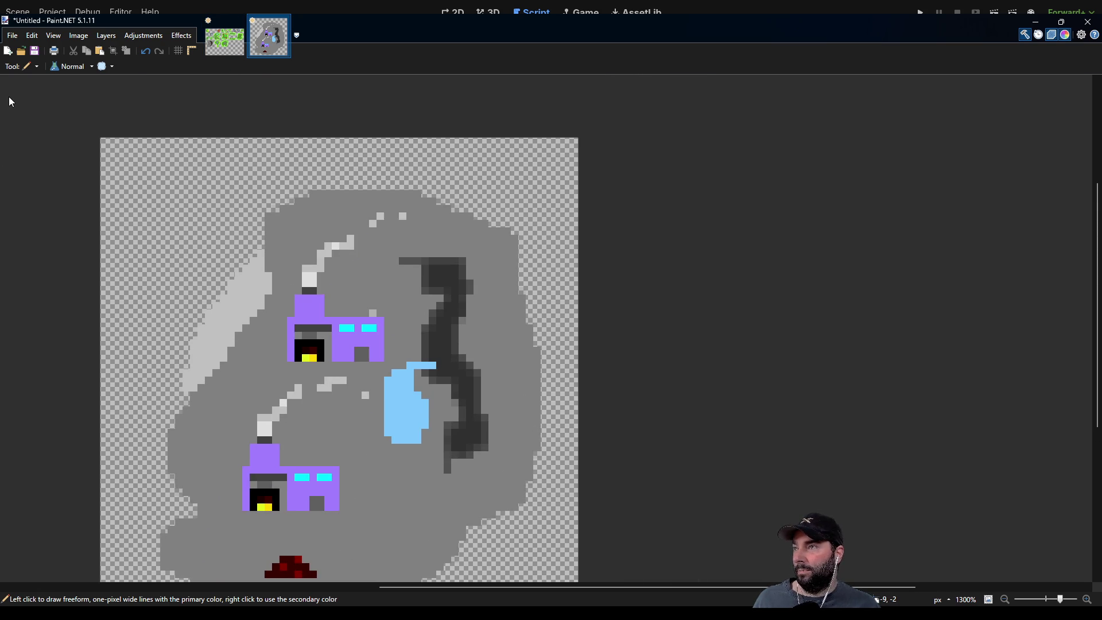
# Select the entire 64×64 grey island tile.
pyautogui.press('s')
pyautogui.scroll(-3, 241, 229)
pyautogui.moveTo(123, 126); pyautogui.dragTo(604, 539)
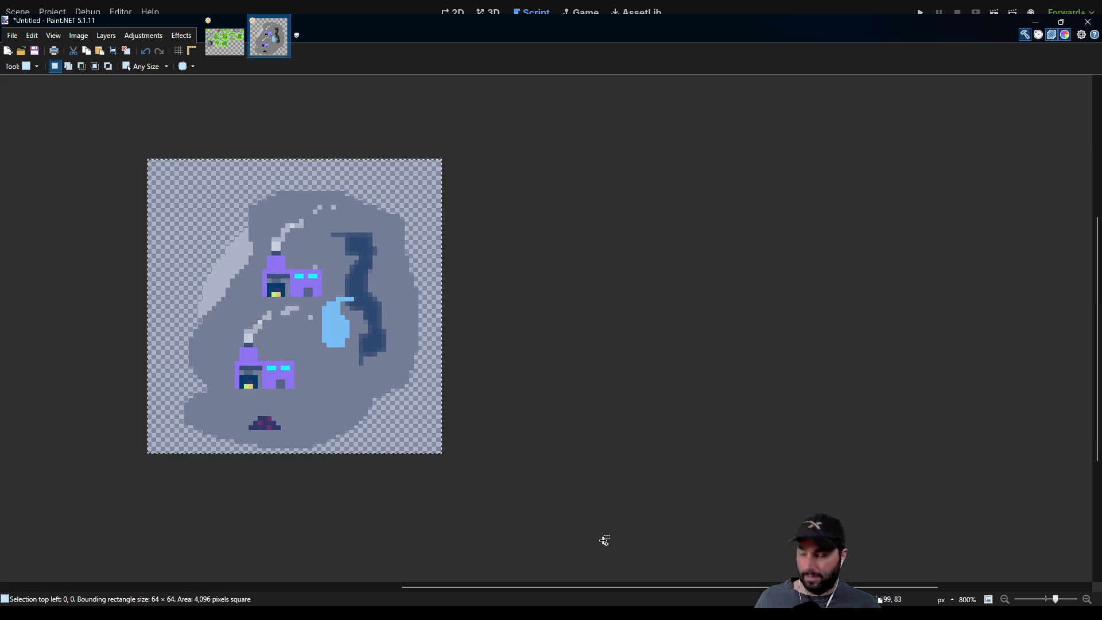
# Paste the tile into islandtilemap.png's empty bottom-row slot right of the three-house island.
pyautogui.click(225, 46)
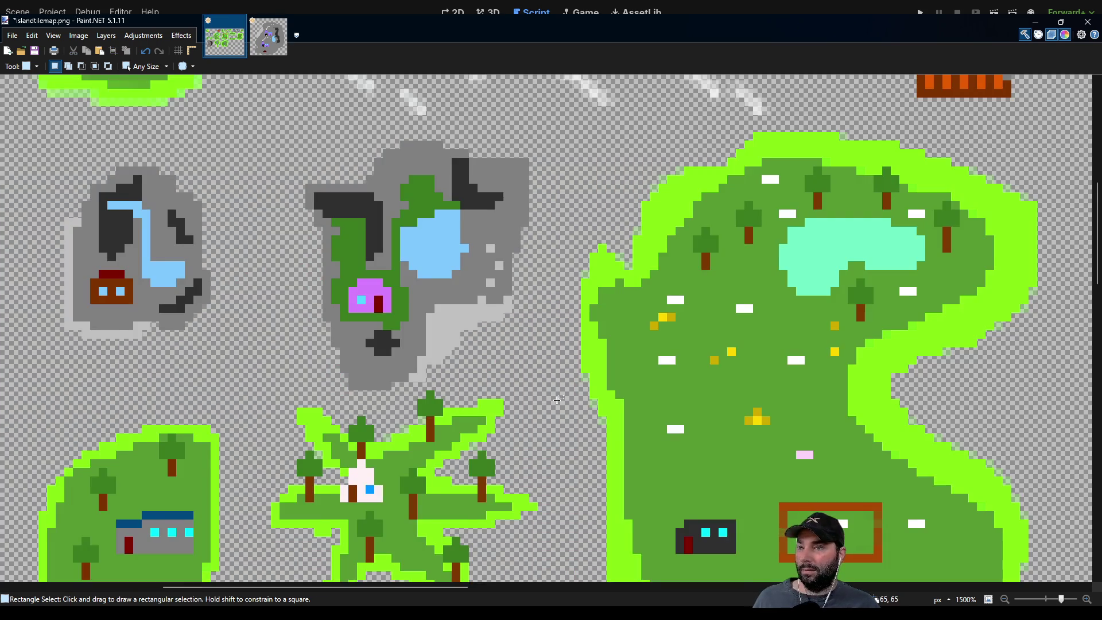
pyautogui.scroll(-5, 558, 399)
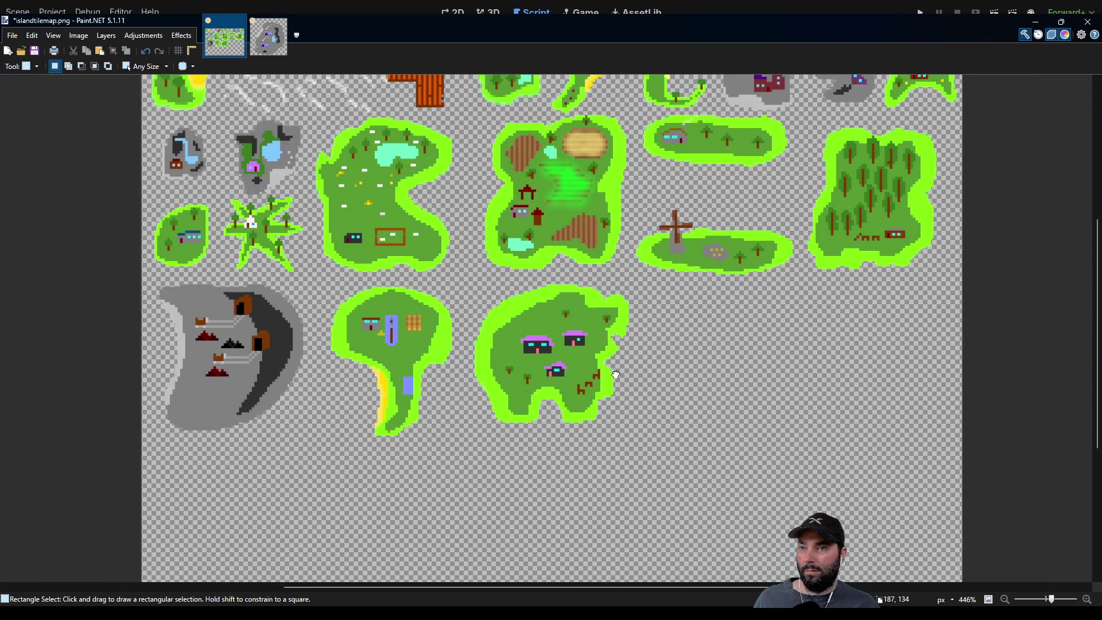
pyautogui.hscroll(3, 647, 377)
pyautogui.hotkey('ctrl', 'v')
pyautogui.moveTo(110, 192)
pyautogui.mouseDown()
pyautogui.moveTo(637, 411)
pyautogui.moveTo(604, 389)
pyautogui.mouseUp()
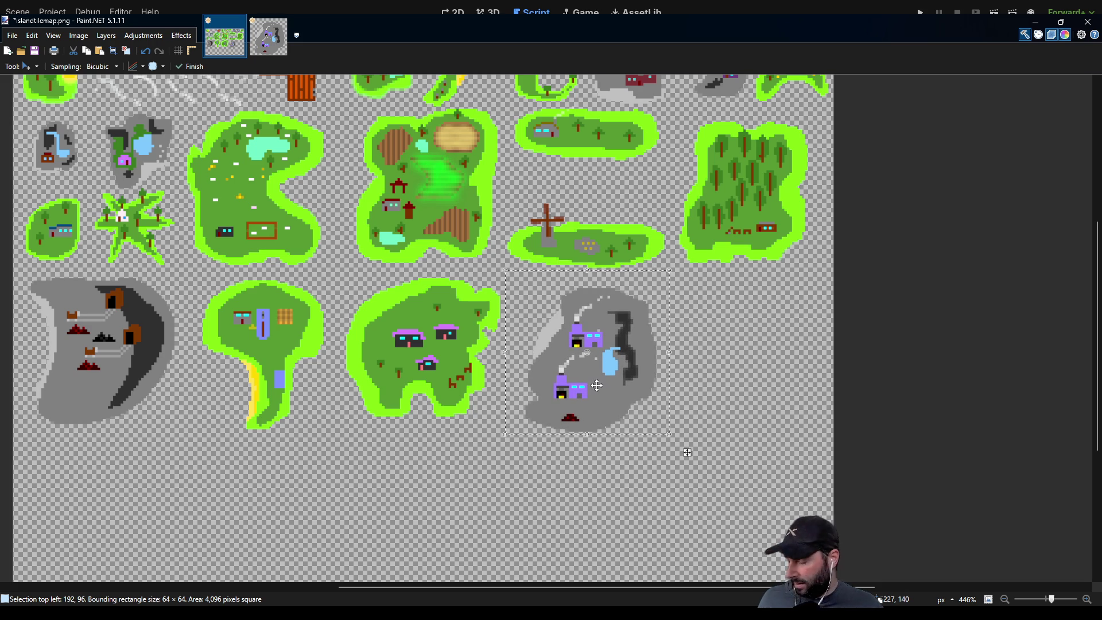
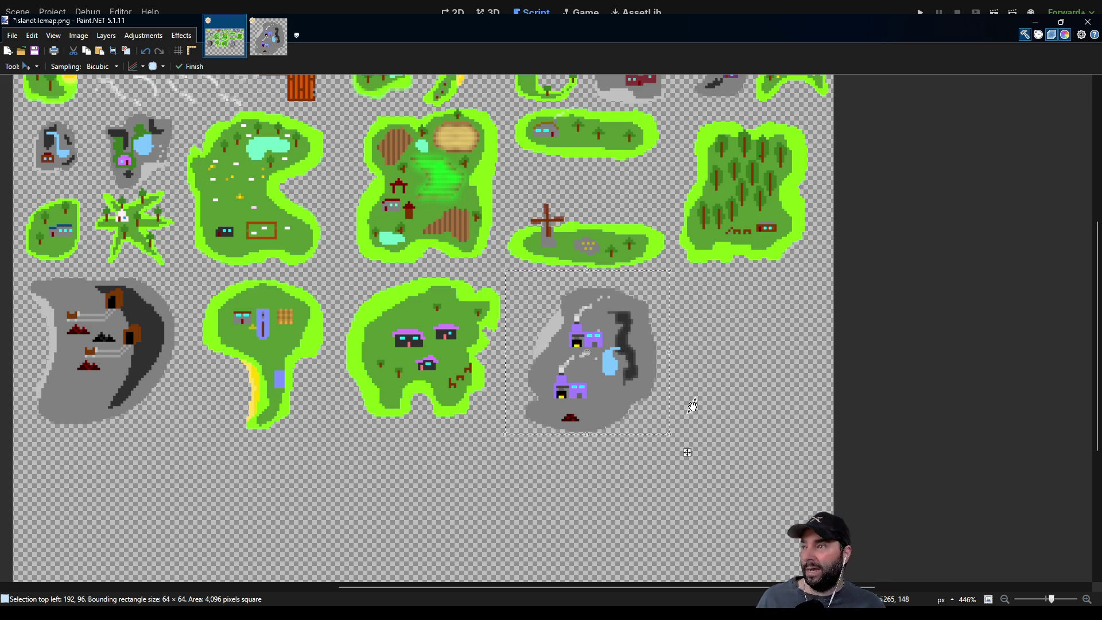
# Clear the selection around the grey rock island and zoom to 1500% on it.
pyautogui.press('s')
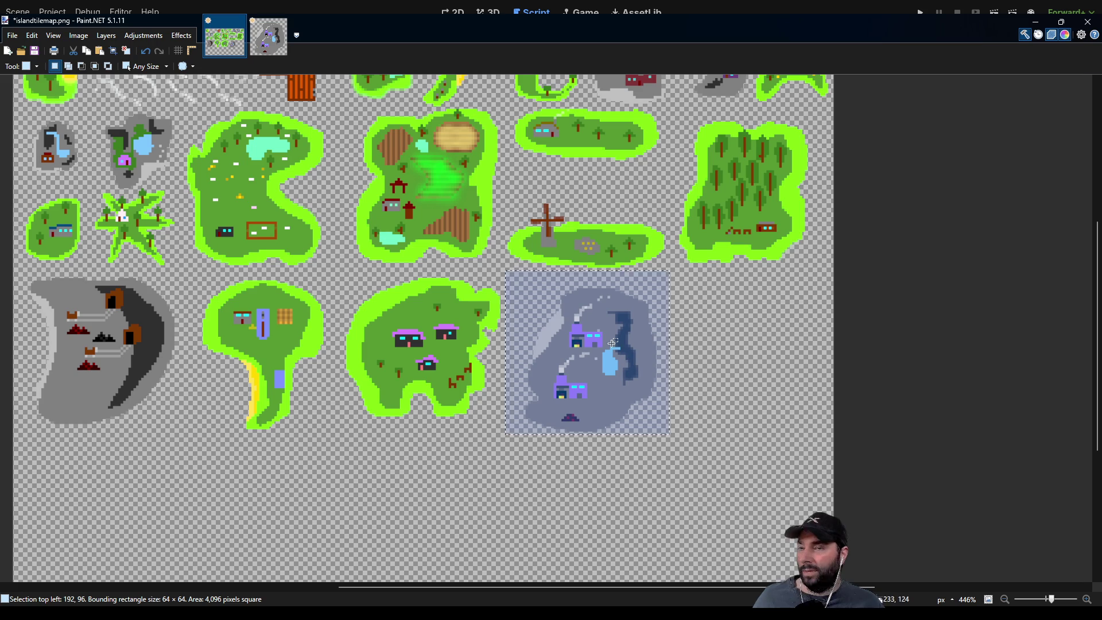
pyautogui.click(681, 368)
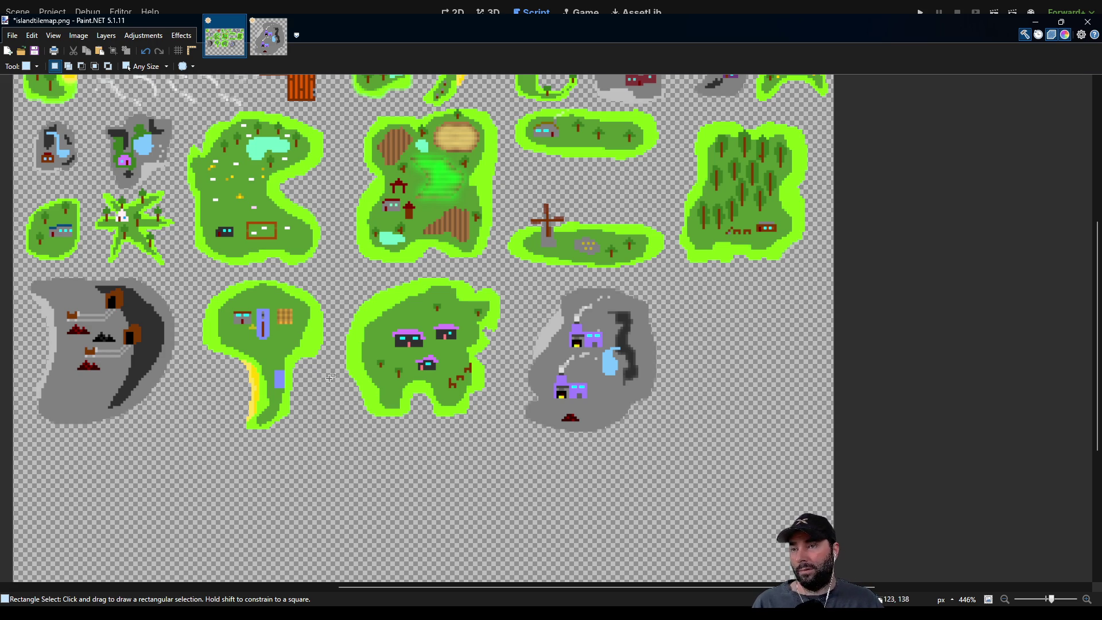
pyautogui.moveTo(648, 264)
pyautogui.mouseDown()
pyautogui.moveTo(642, 284)
pyautogui.moveTo(452, 451)
pyautogui.moveTo(467, 341)
pyautogui.moveTo(626, 358)
pyautogui.moveTo(658, 348)
pyautogui.moveTo(538, 328)
pyautogui.moveTo(544, 164)
pyautogui.moveTo(768, 286)
pyautogui.moveTo(590, 248)
pyautogui.mouseUp()
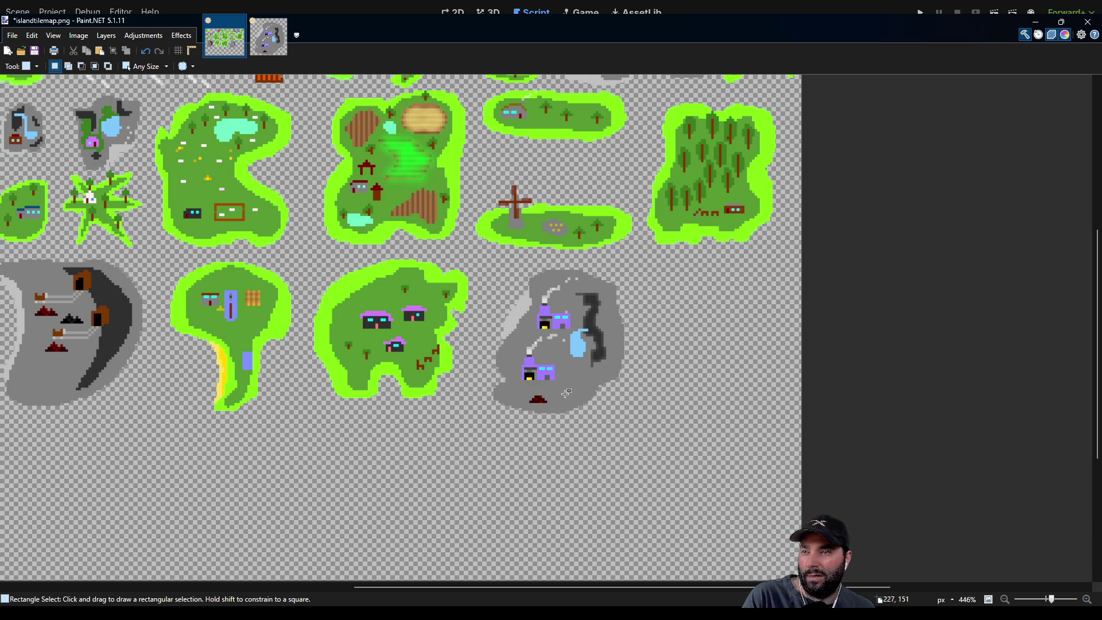
pyautogui.scroll(5, 592, 414)
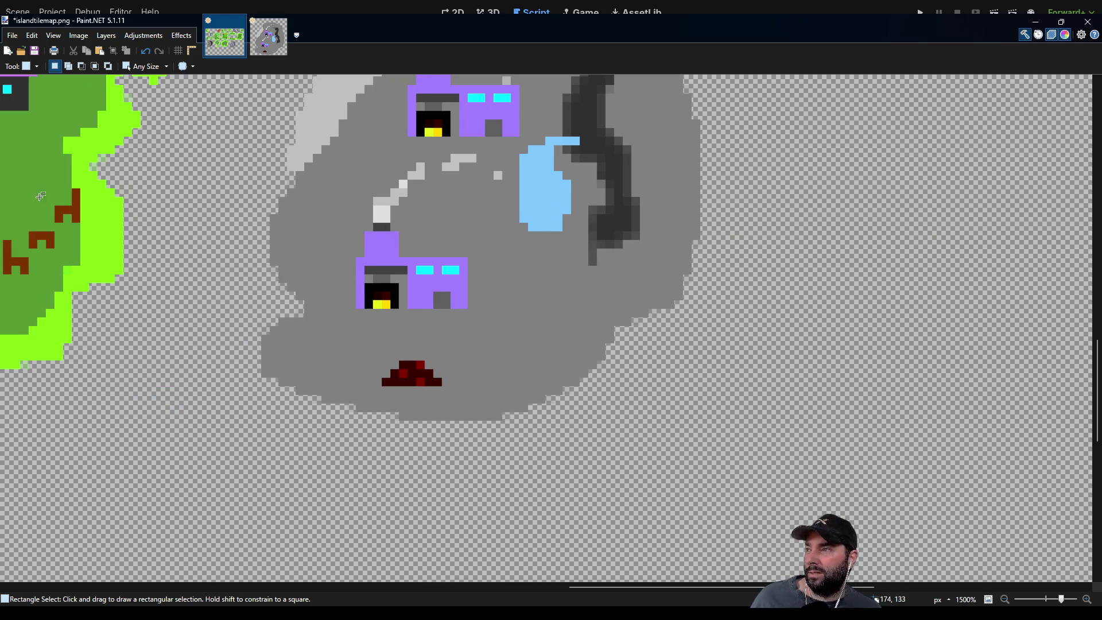
pyautogui.press('p')
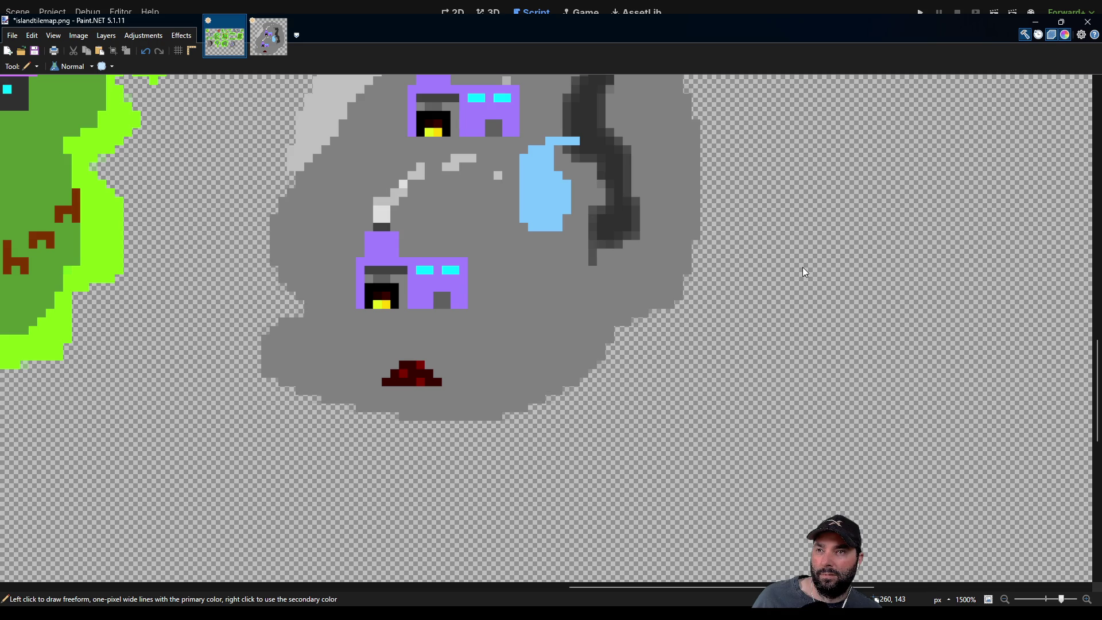
# Paint a white I-shaped mark below the lower house on the grey island.
pyautogui.scroll(3, 643, 290)
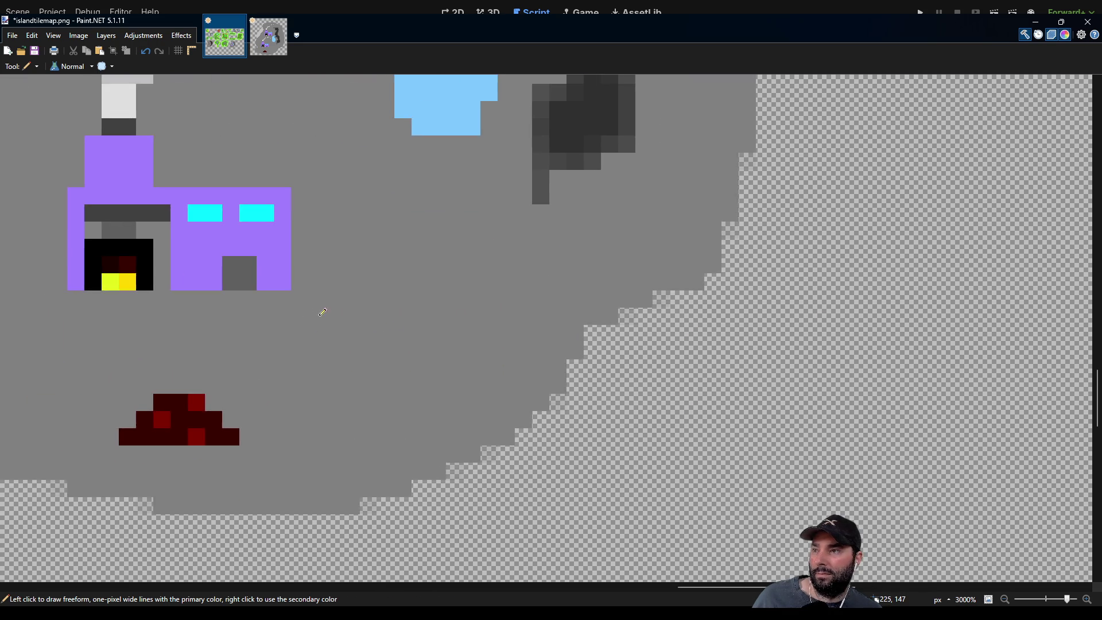
pyautogui.scroll(2, 383, 321)
pyautogui.moveTo(457, 312)
pyautogui.mouseDown()
pyautogui.moveTo(490, 307)
pyautogui.moveTo(487, 331)
pyautogui.mouseUp()
pyautogui.click(514, 313)
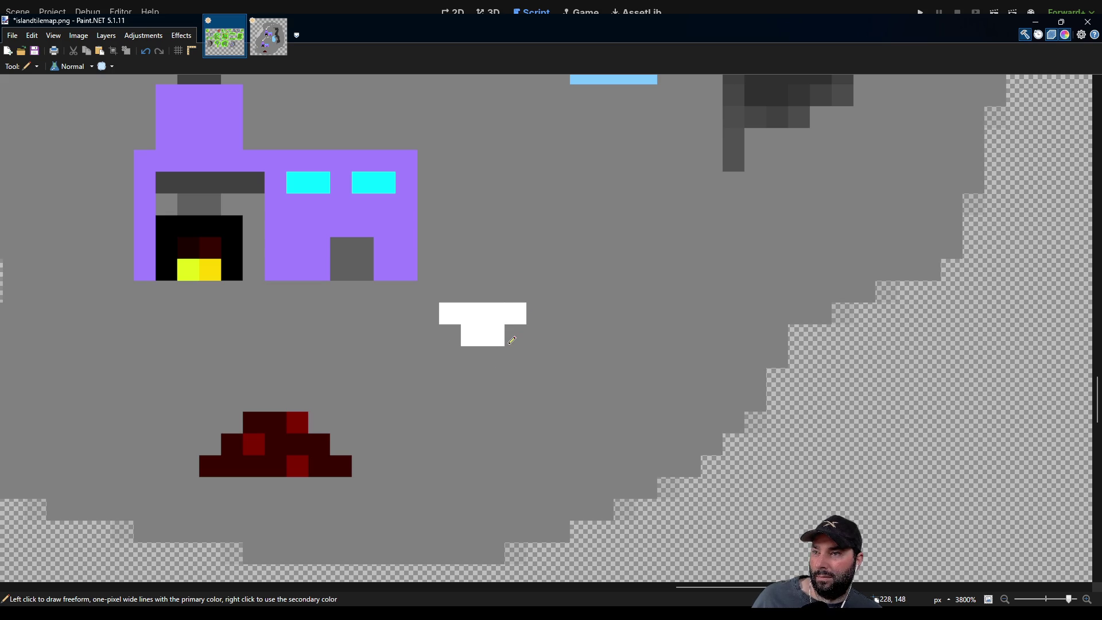
pyautogui.scroll(2, 516, 241)
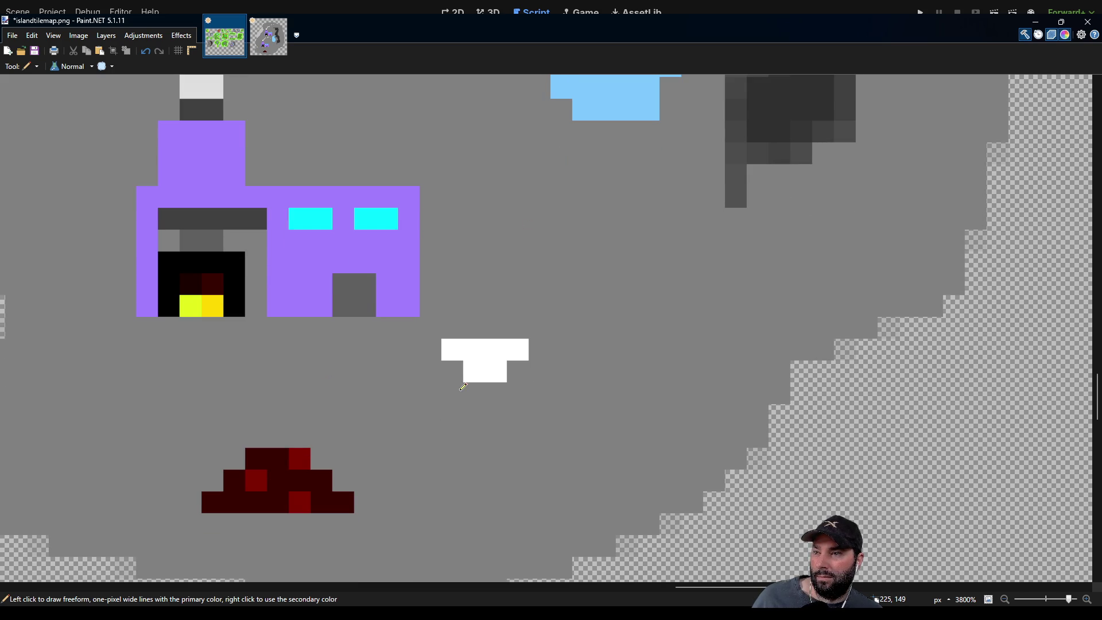
pyautogui.moveTo(461, 389); pyautogui.dragTo(516, 389)
# Paint a second white I-shaped mark to the left of the upper house.
pyautogui.scroll(-5, 561, 381)
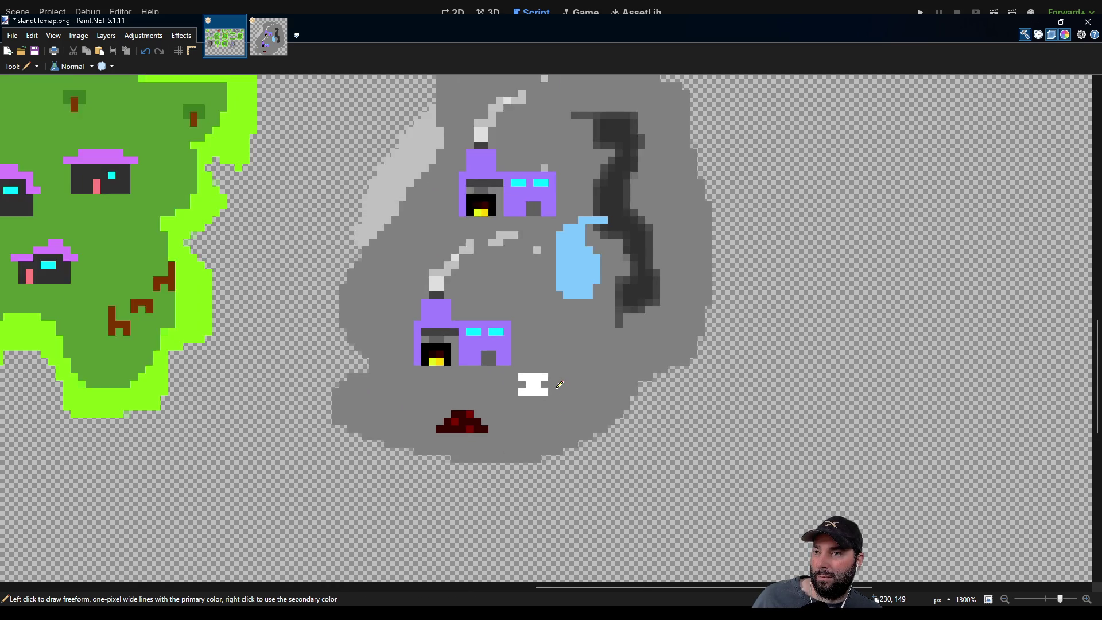
pyautogui.scroll(2, 540, 356)
pyautogui.scroll(2, 535, 349)
pyautogui.scroll(1, 535, 349)
pyautogui.hscroll(1, 535, 349)
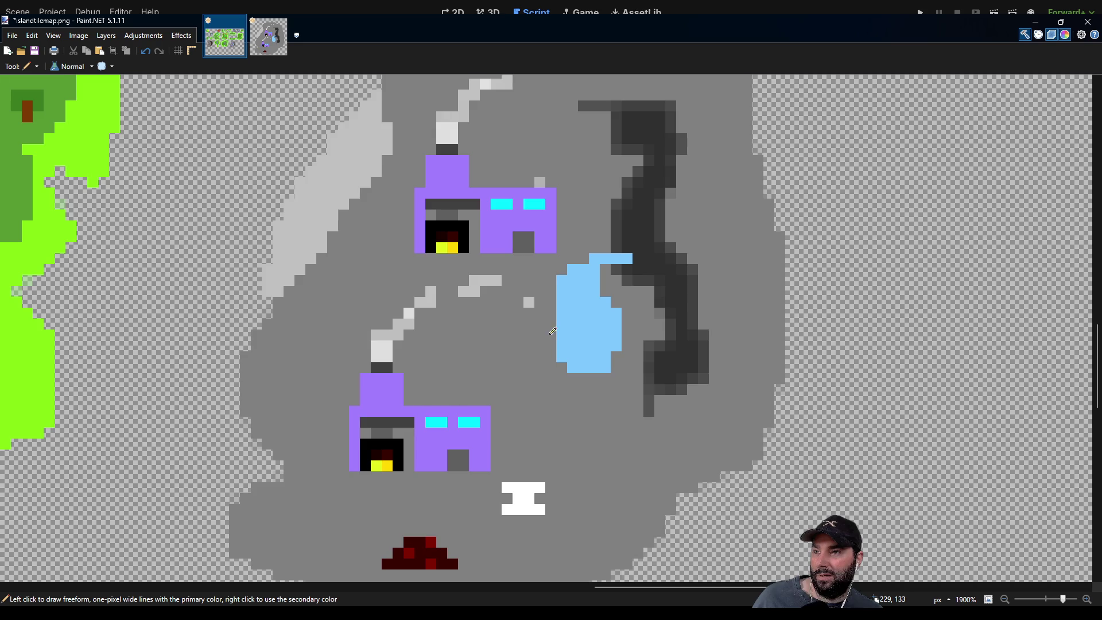
pyautogui.scroll(1, 518, 308)
pyautogui.moveTo(511, 304)
pyautogui.mouseDown()
pyautogui.moveTo(531, 305)
pyautogui.moveTo(523, 317)
pyautogui.moveTo(537, 326)
pyautogui.mouseUp()
pyautogui.scroll(-4, 539, 330)
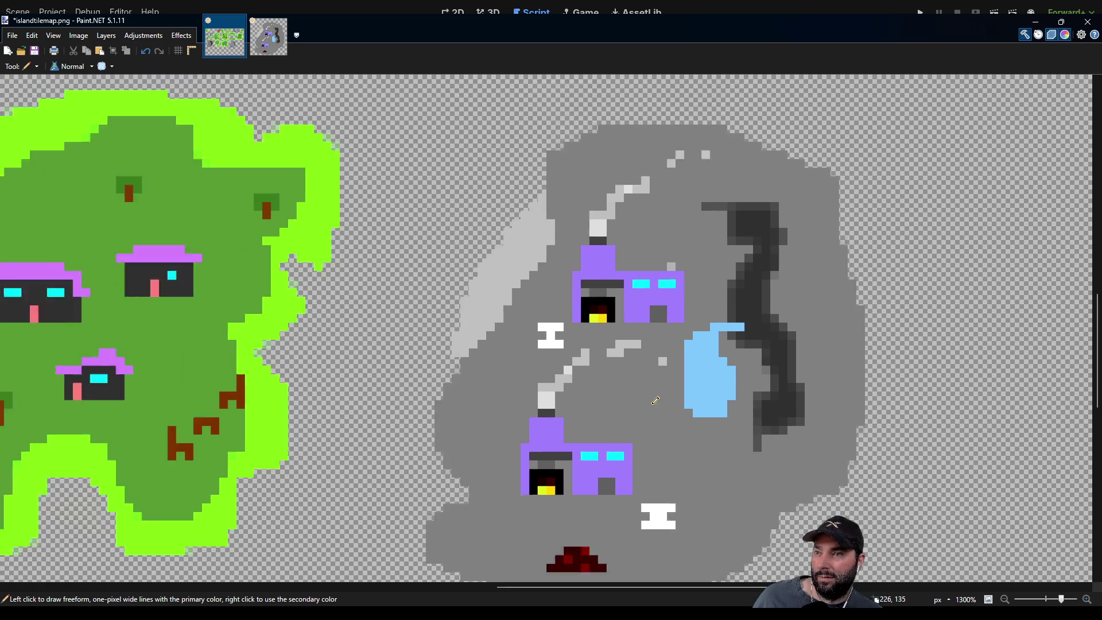
pyautogui.scroll(4, 558, 359)
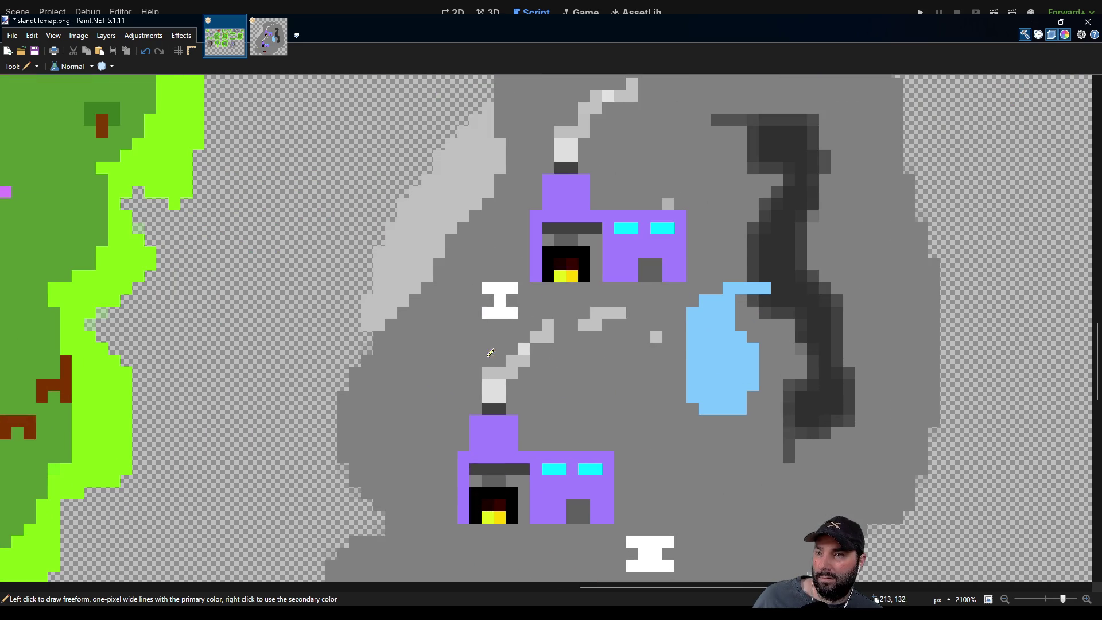
pyautogui.click(488, 300)
pyautogui.moveTo(475, 301); pyautogui.dragTo(476, 275)
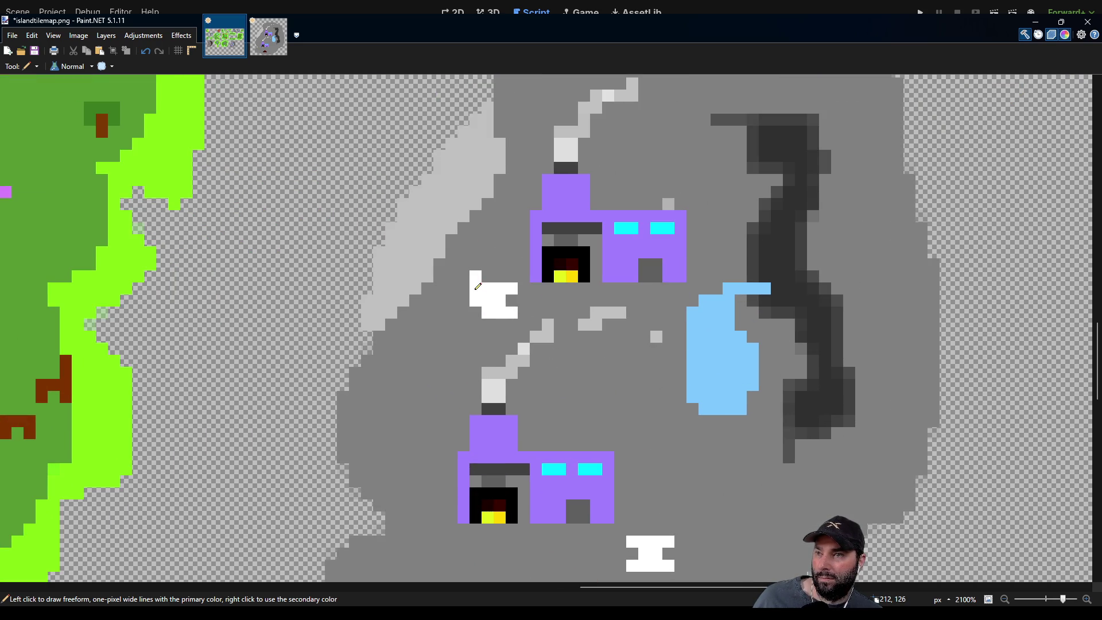
pyautogui.click(478, 310)
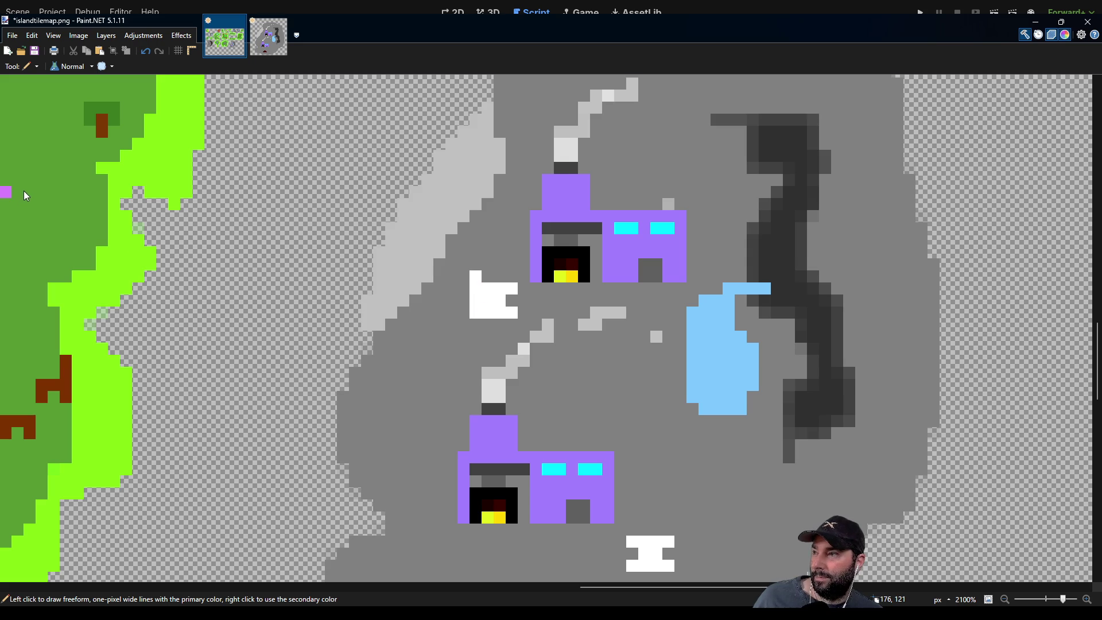
# Sample the rock grey to clean stray pixels off the mark, then zoom out.
pyautogui.press('k')
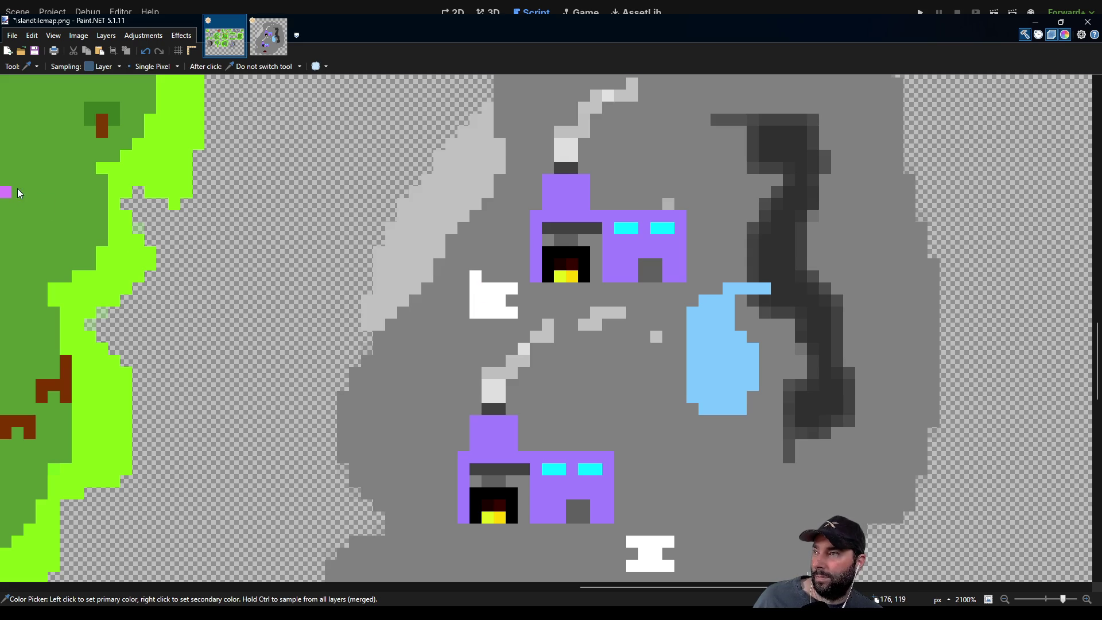
pyautogui.click(95, 208)
pyautogui.click(475, 300)
pyautogui.click(475, 276)
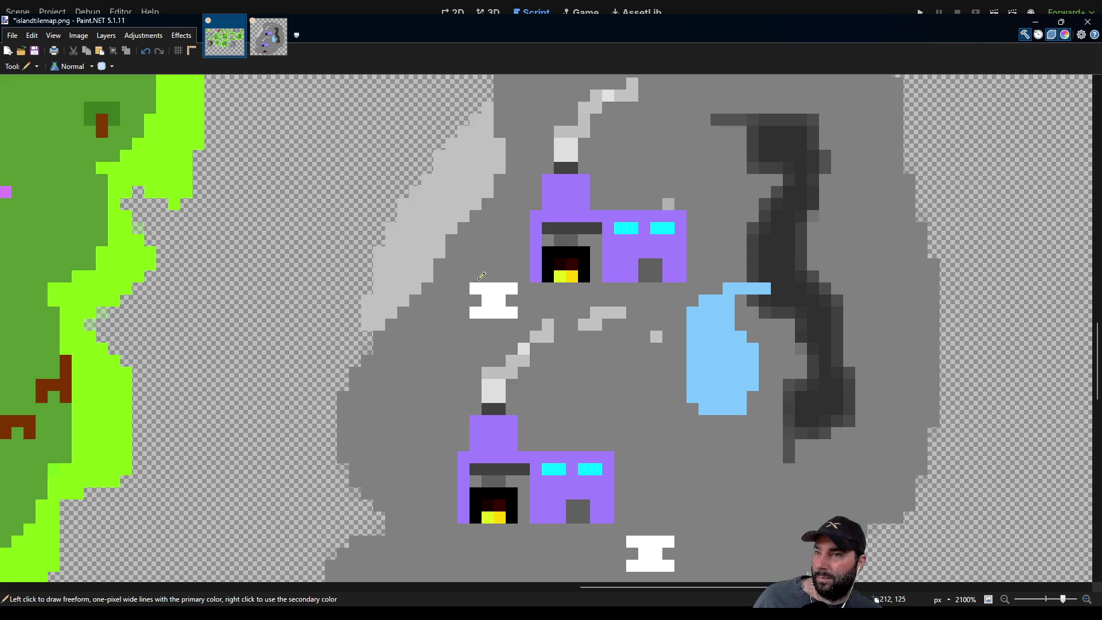
pyautogui.scroll(-3, 511, 344)
pyautogui.moveTo(550, 349); pyautogui.dragTo(516, 310)
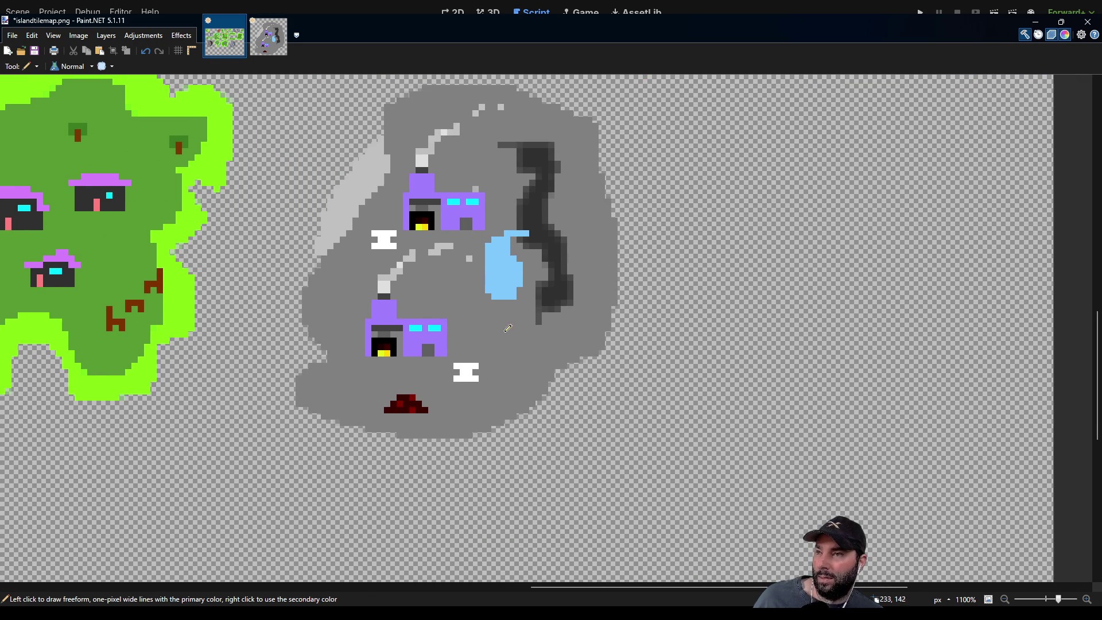
pyautogui.scroll(-2, 528, 339)
pyautogui.scroll(-2, 527, 341)
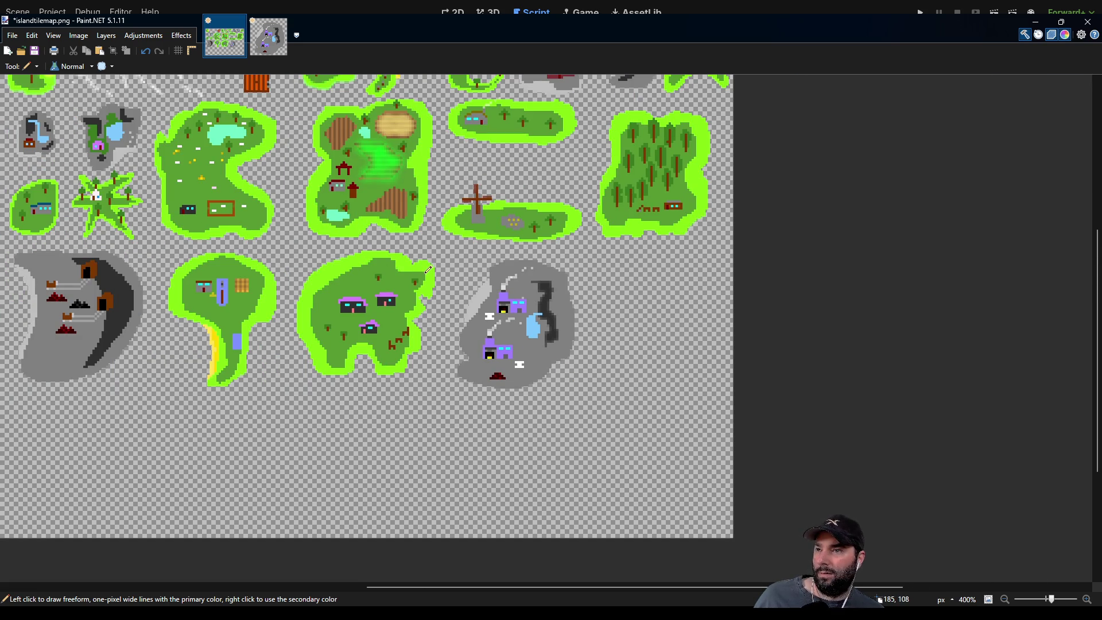
# Select and delete everything in the Untitled image, then return to islandtilemap.png.
pyautogui.click(276, 52)
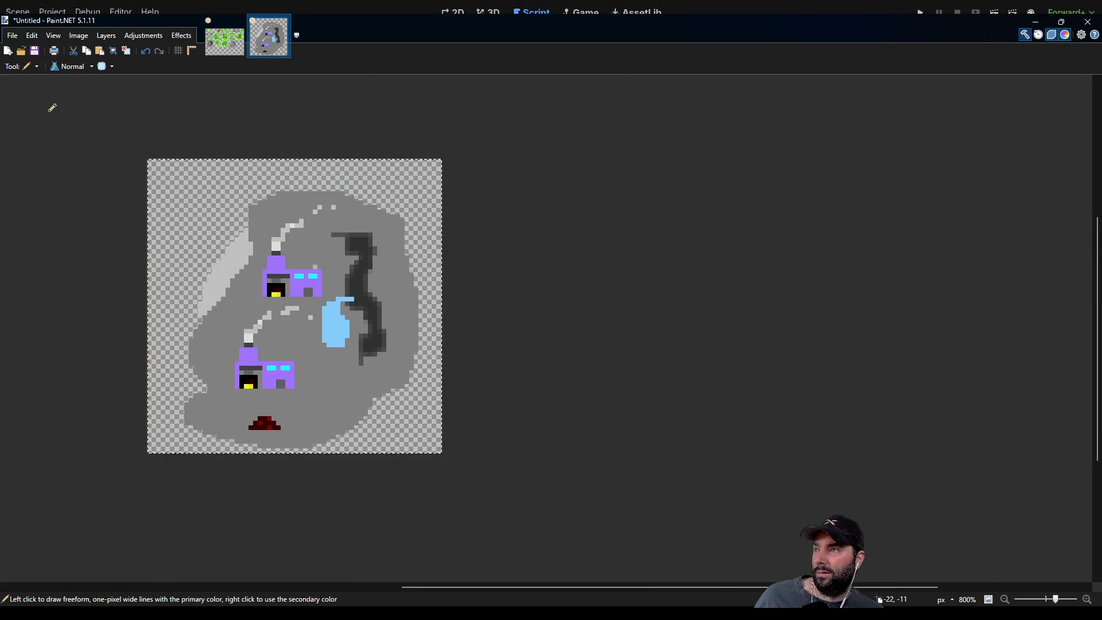
pyautogui.press('s')
pyautogui.moveTo(98, 142); pyautogui.dragTo(519, 492)
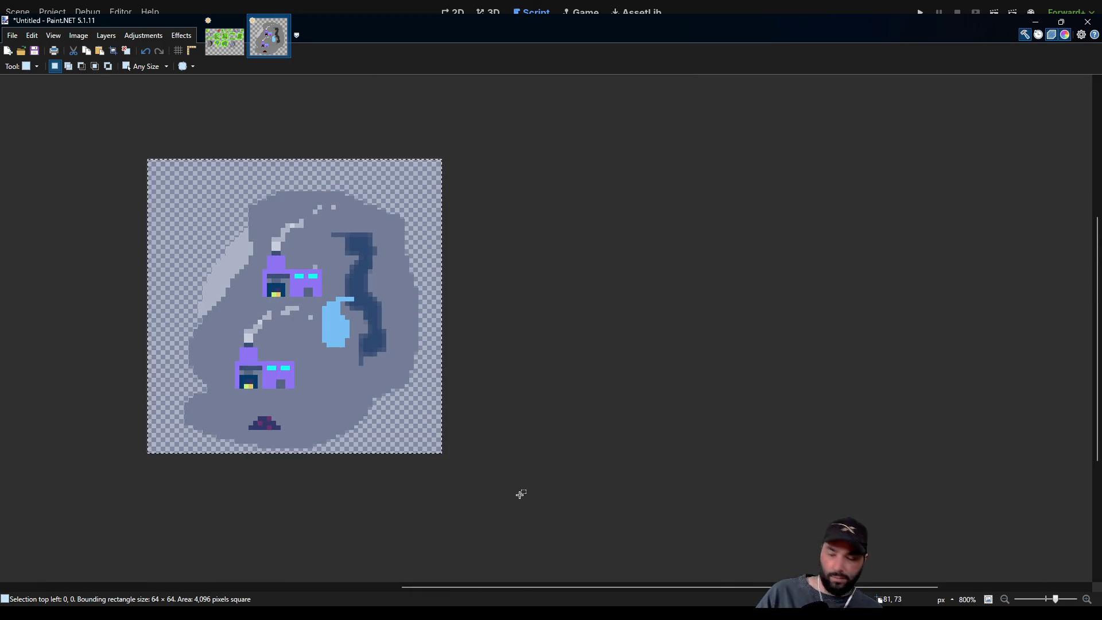
pyautogui.press('Delete')
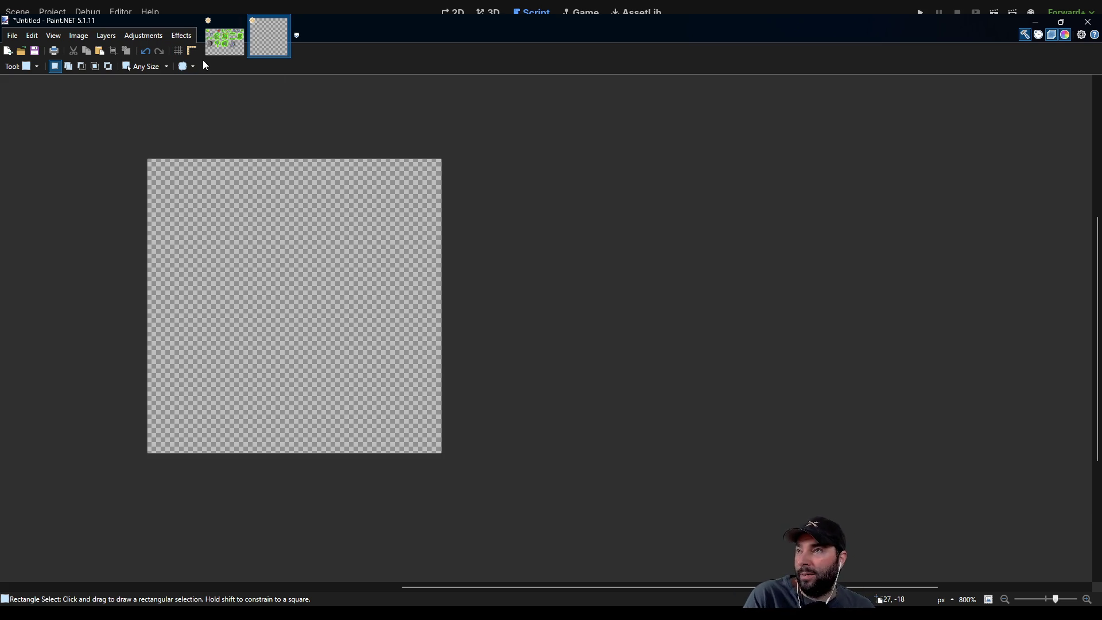
pyautogui.click(235, 45)
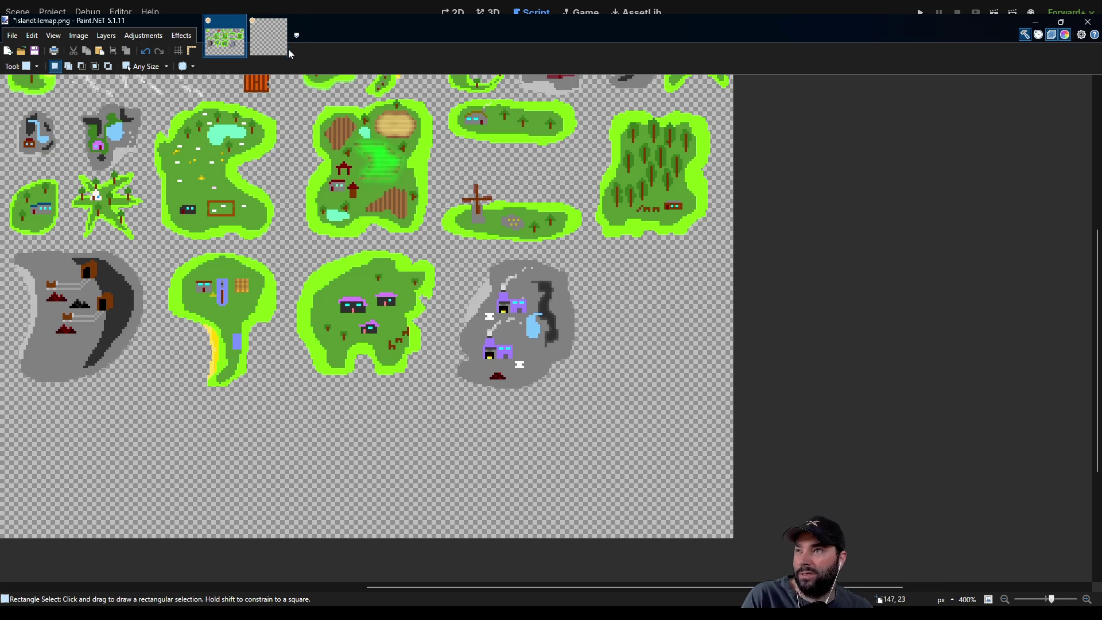
# Compare the blank Untitled image with the island tilemap sheet, ending on Untitled.
pyautogui.click(283, 50)
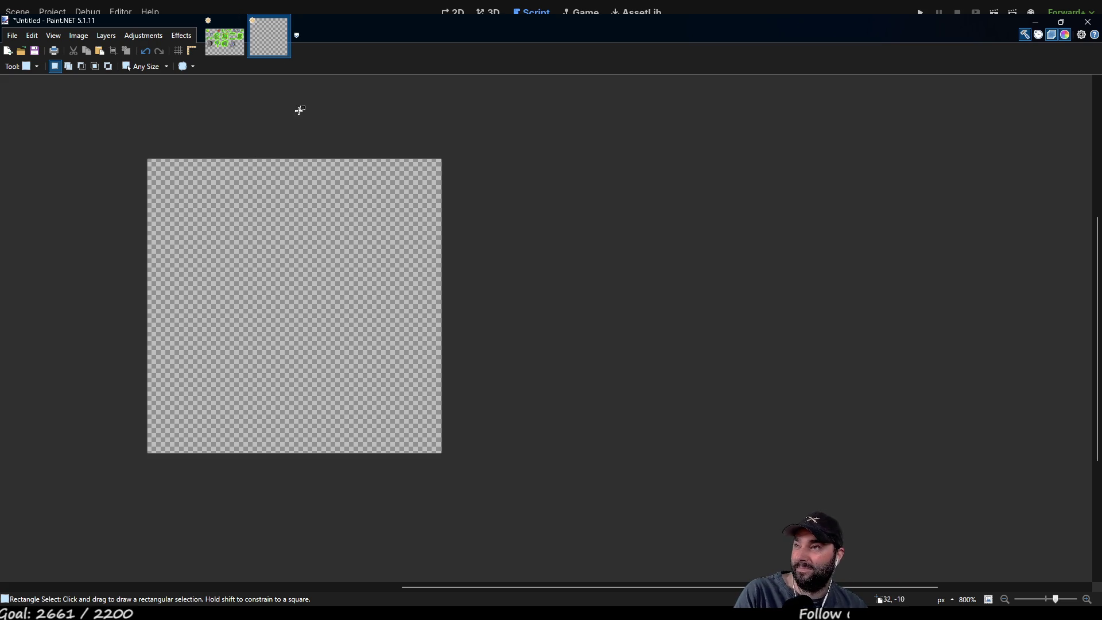
pyautogui.click(240, 52)
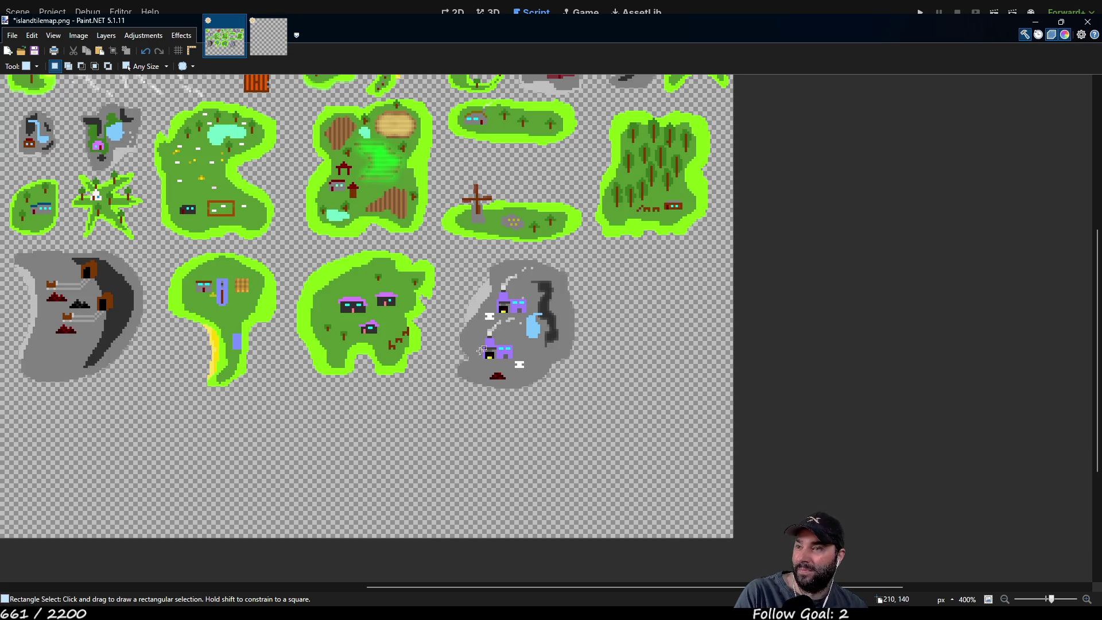
pyautogui.hscroll(-2, 341, 442)
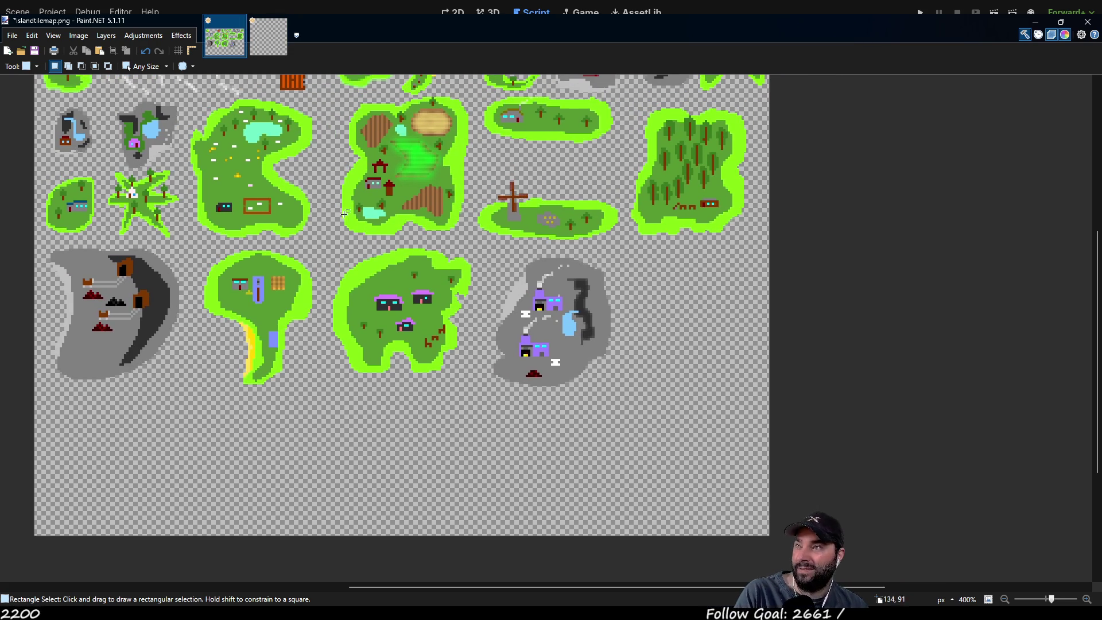
pyautogui.click(278, 52)
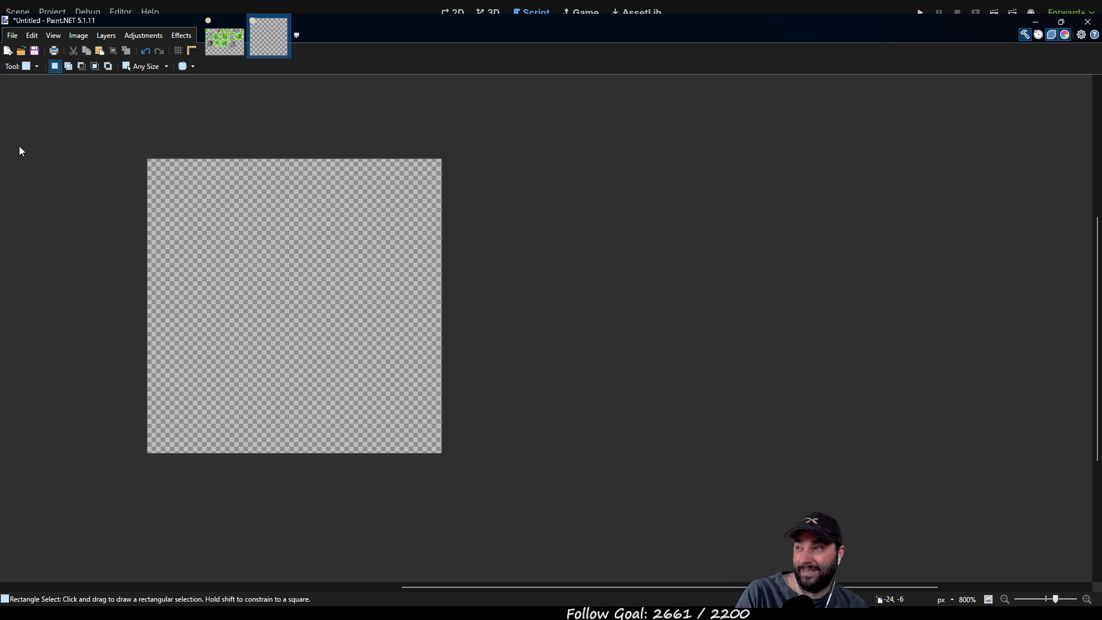
pyautogui.click(216, 51)
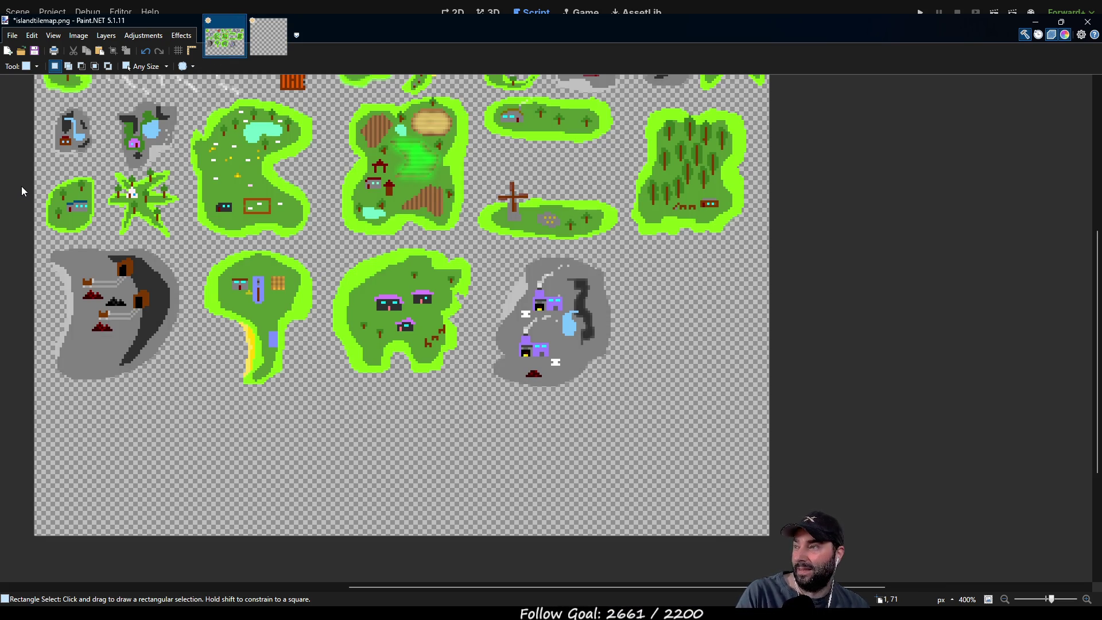
pyautogui.press('k')
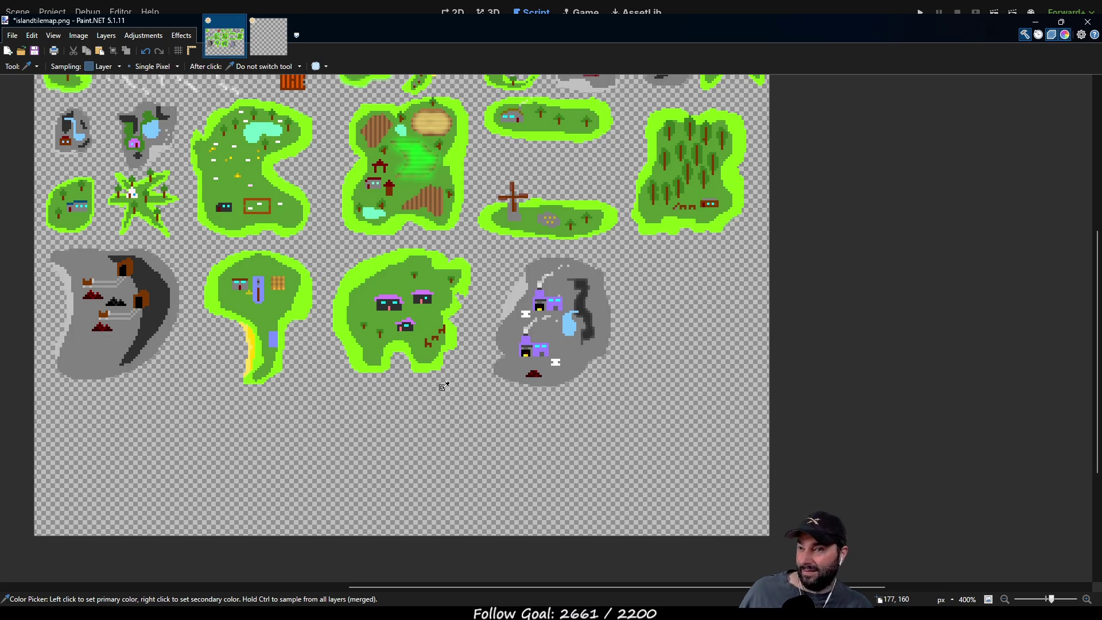
pyautogui.moveTo(348, 403)
pyautogui.mouseDown()
pyautogui.moveTo(458, 443)
pyautogui.moveTo(366, 415)
pyautogui.mouseUp()
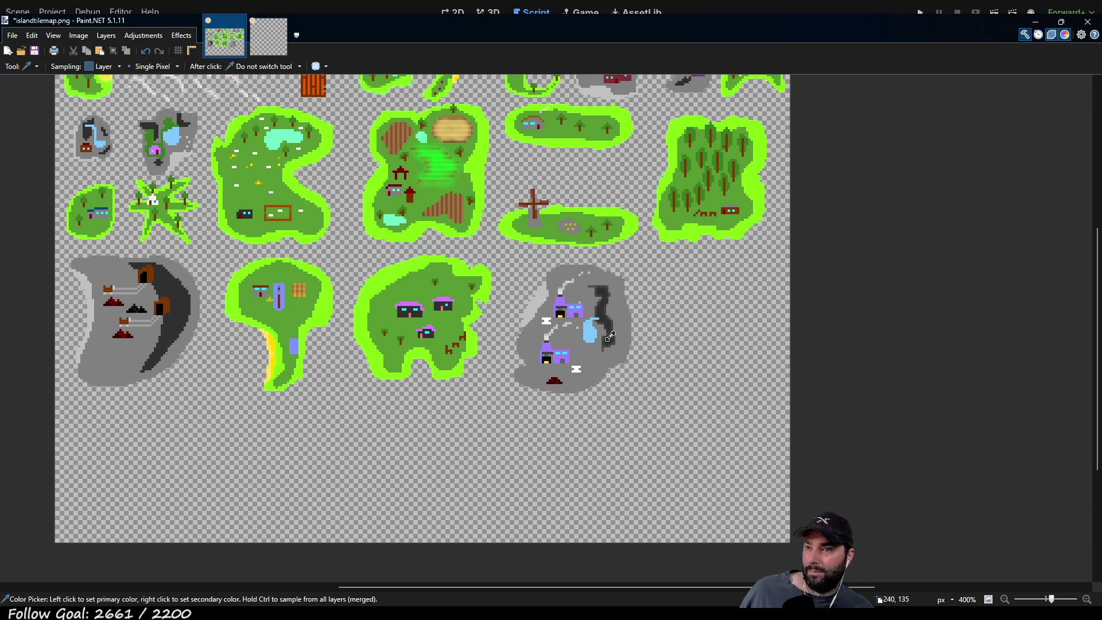
pyautogui.click(268, 36)
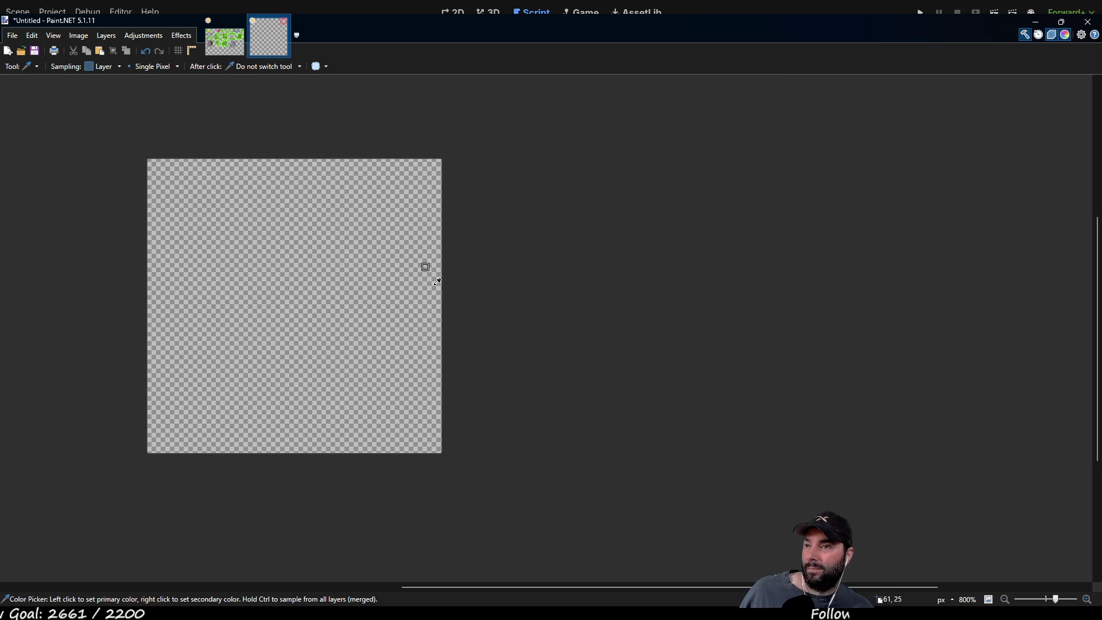
# Pencil the island outline, thicken its dark stroke, and rotate the sketch 90° clockwise.
pyautogui.press('p')
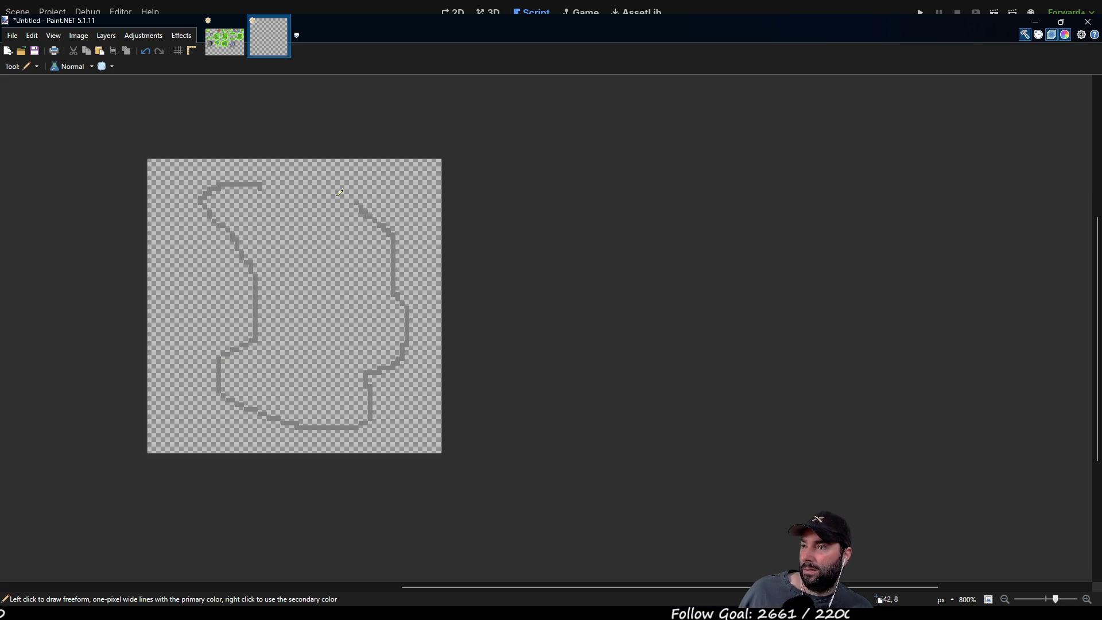
pyautogui.moveTo(325, 229); pyautogui.dragTo(348, 329)
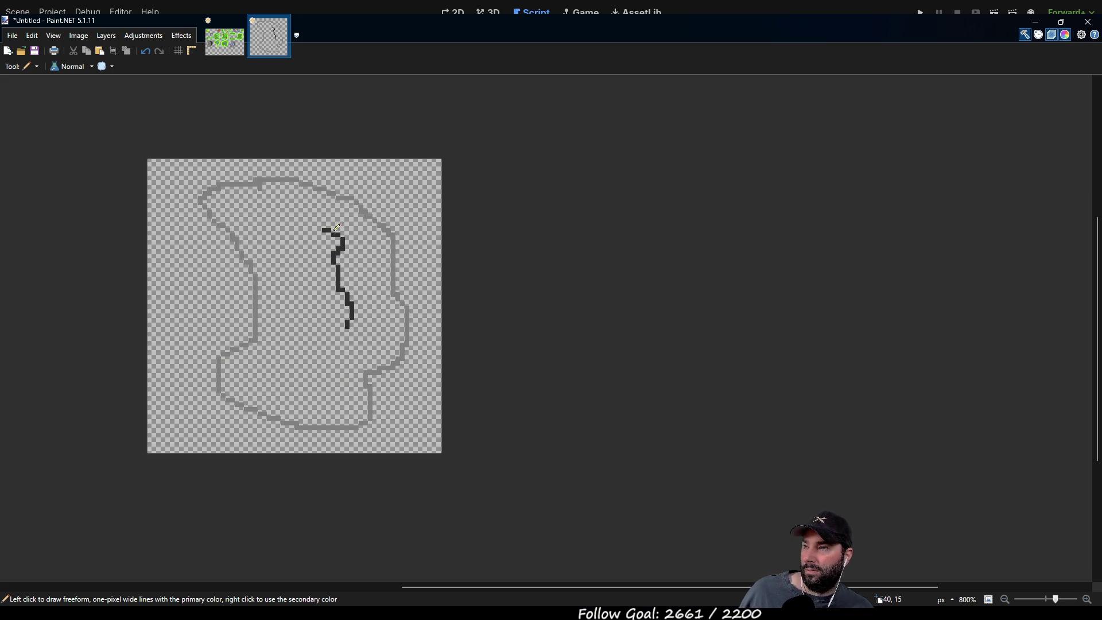
pyautogui.moveTo(326, 228)
pyautogui.mouseDown()
pyautogui.moveTo(342, 238)
pyautogui.moveTo(353, 326)
pyautogui.moveTo(359, 282)
pyautogui.moveTo(347, 308)
pyautogui.moveTo(357, 278)
pyautogui.moveTo(340, 254)
pyautogui.mouseUp()
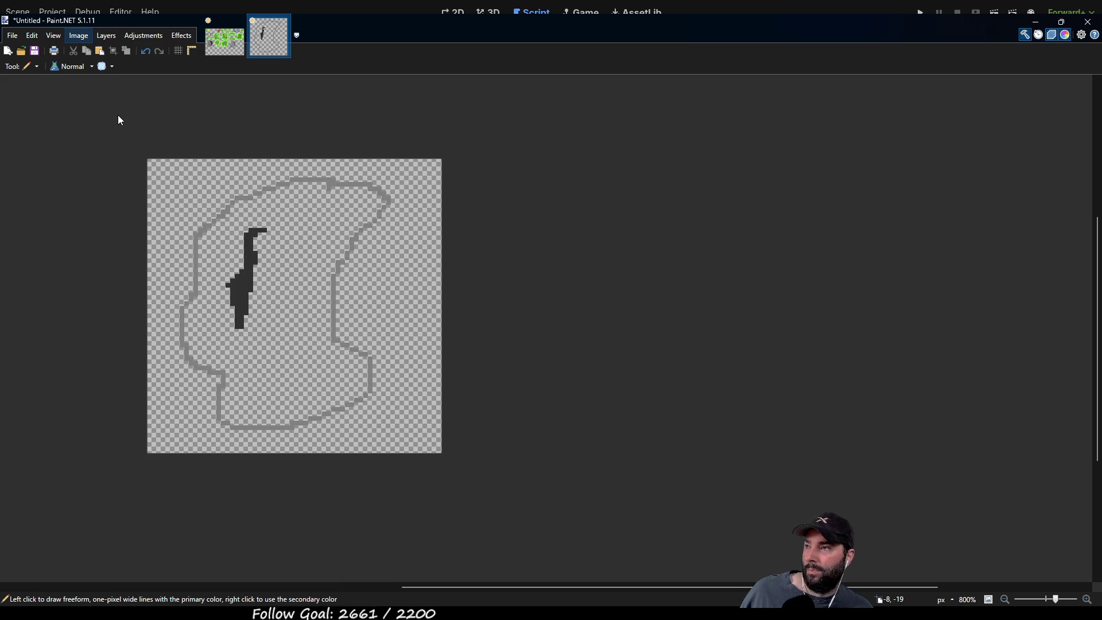
pyautogui.hotkey('ctrl', 'h')
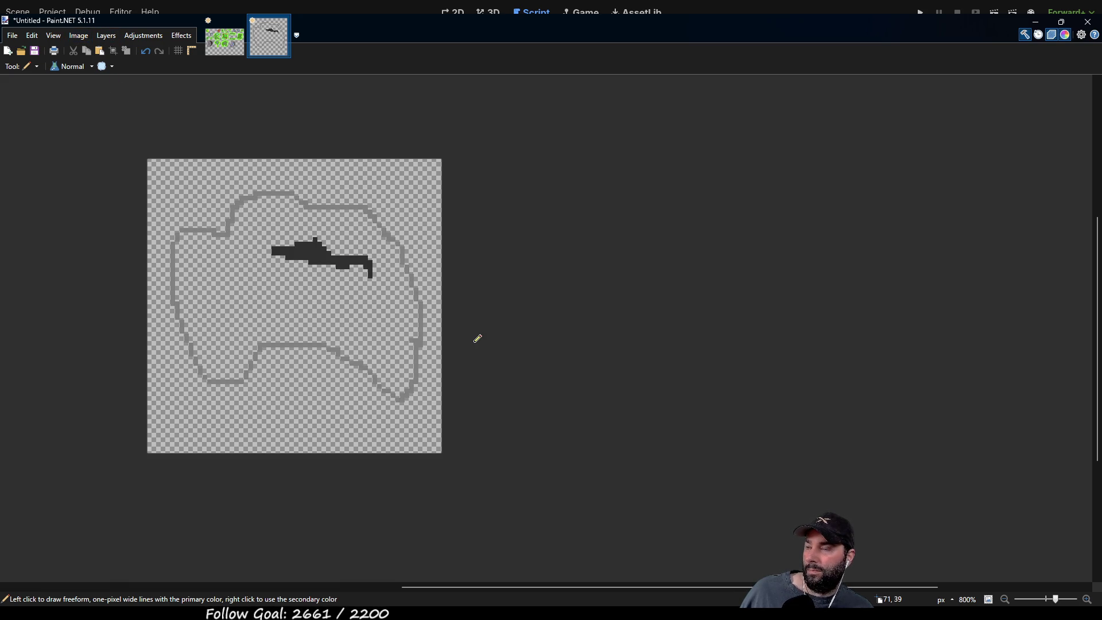
pyautogui.moveTo(371, 336)
pyautogui.mouseDown()
pyautogui.moveTo(523, 269)
pyautogui.moveTo(513, 341)
pyautogui.mouseUp()
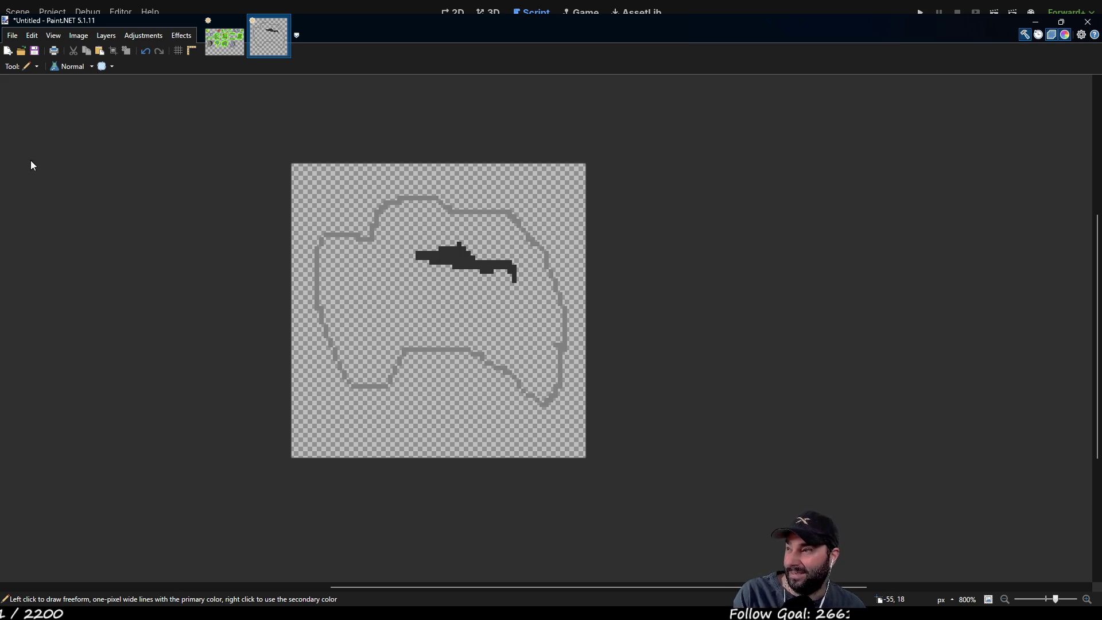
pyautogui.press('b')
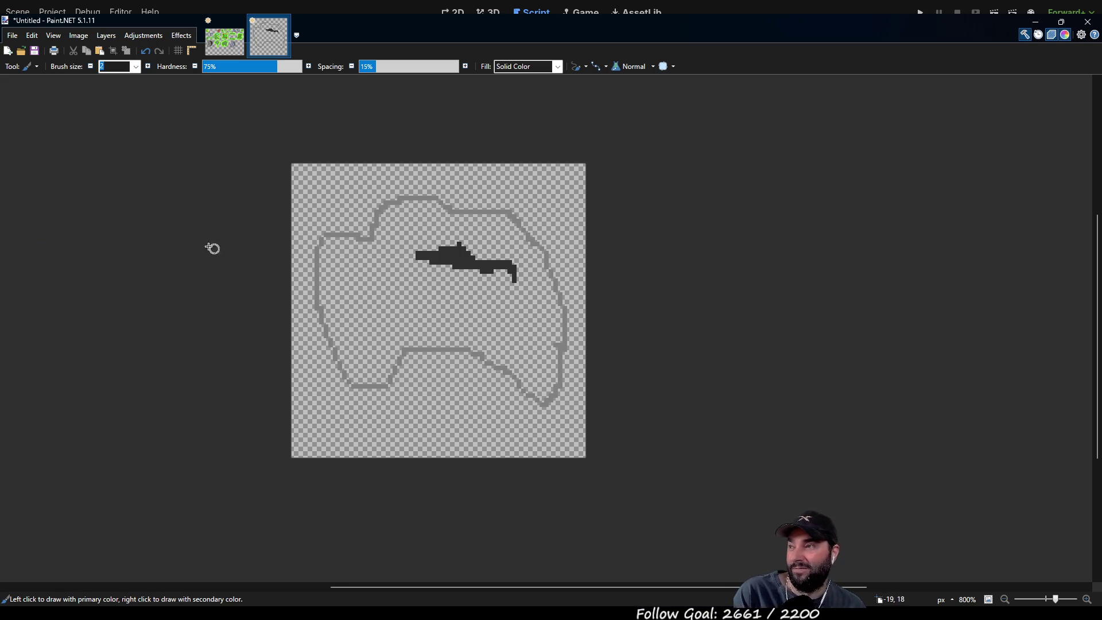
pyautogui.press('p')
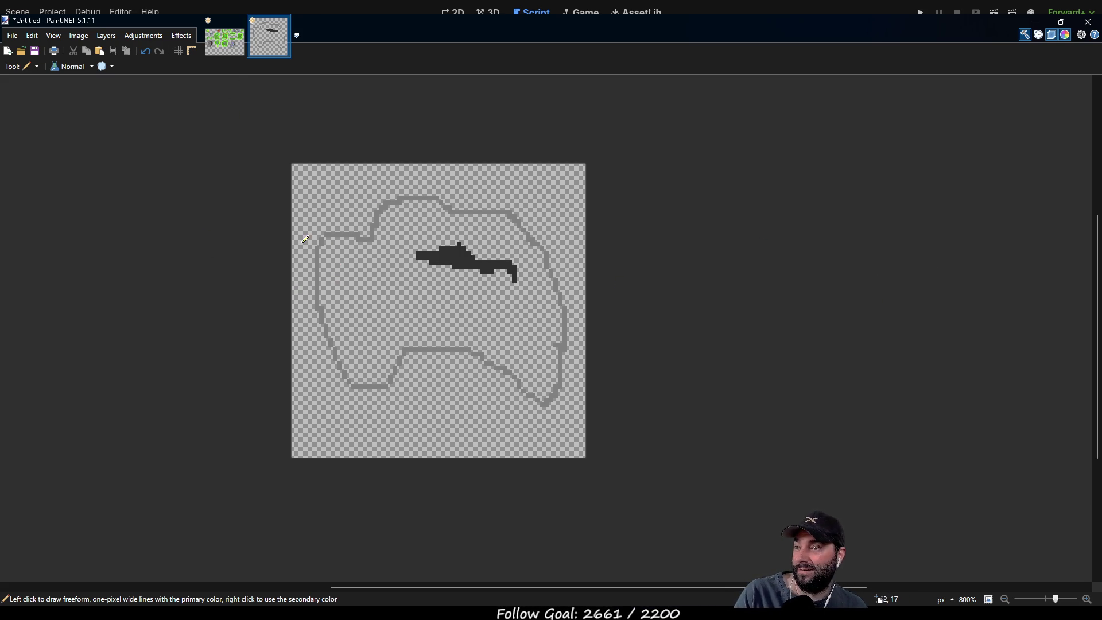
# Fill the island outline with a darker grey sampled from the tilemap sheet.
pyautogui.press('f')
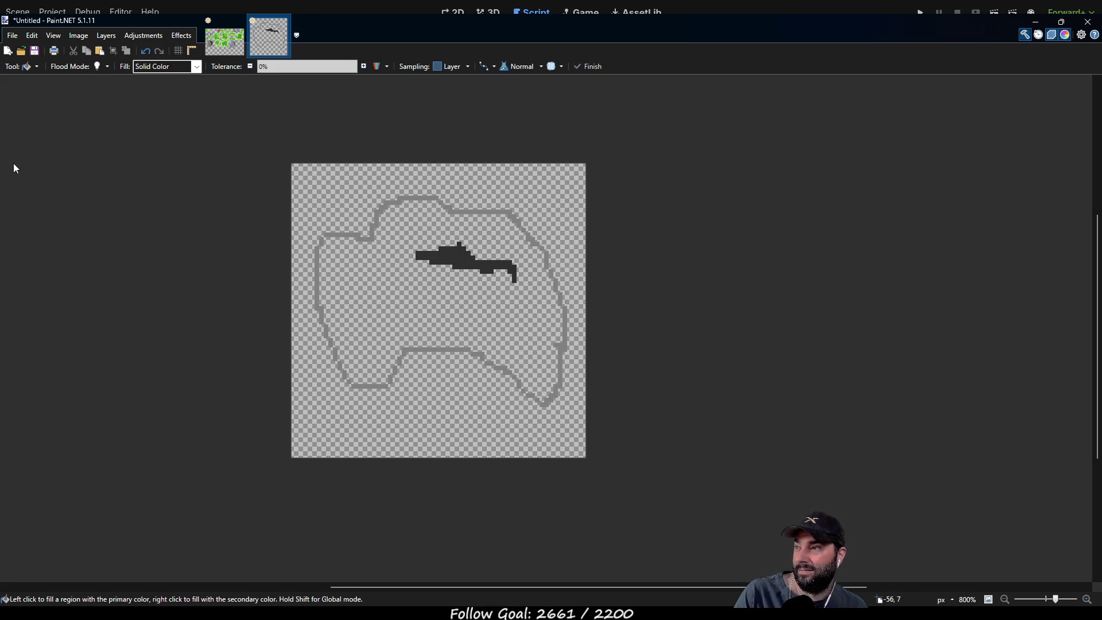
pyautogui.click(391, 303)
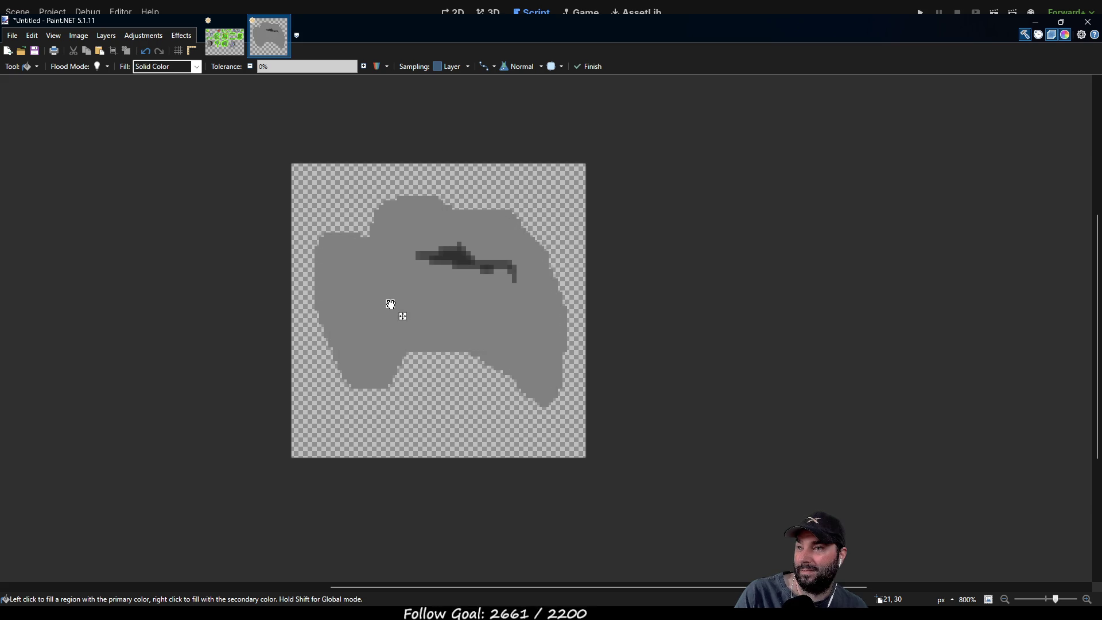
pyautogui.hotkey('ctrl', 'Tab')
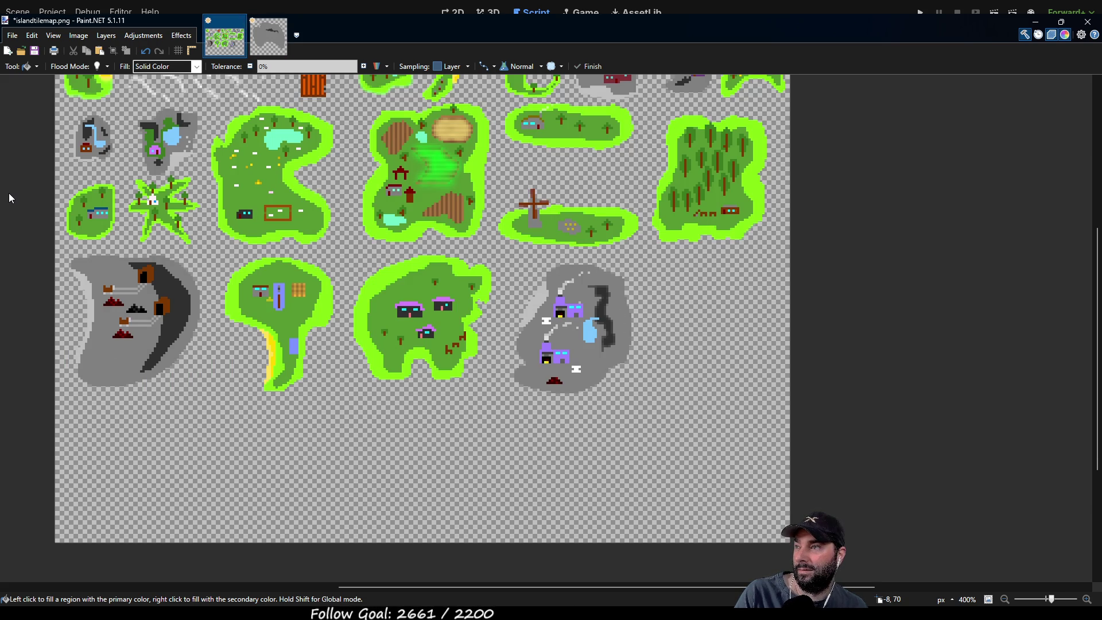
pyautogui.press('k')
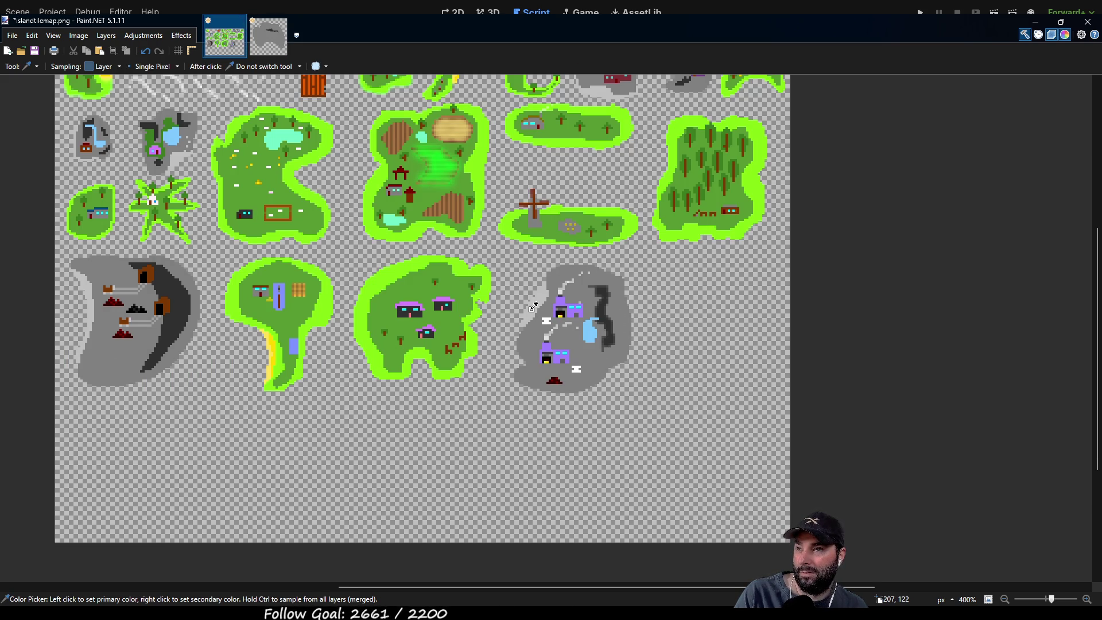
pyautogui.hotkey('ctrl', 'Tab')
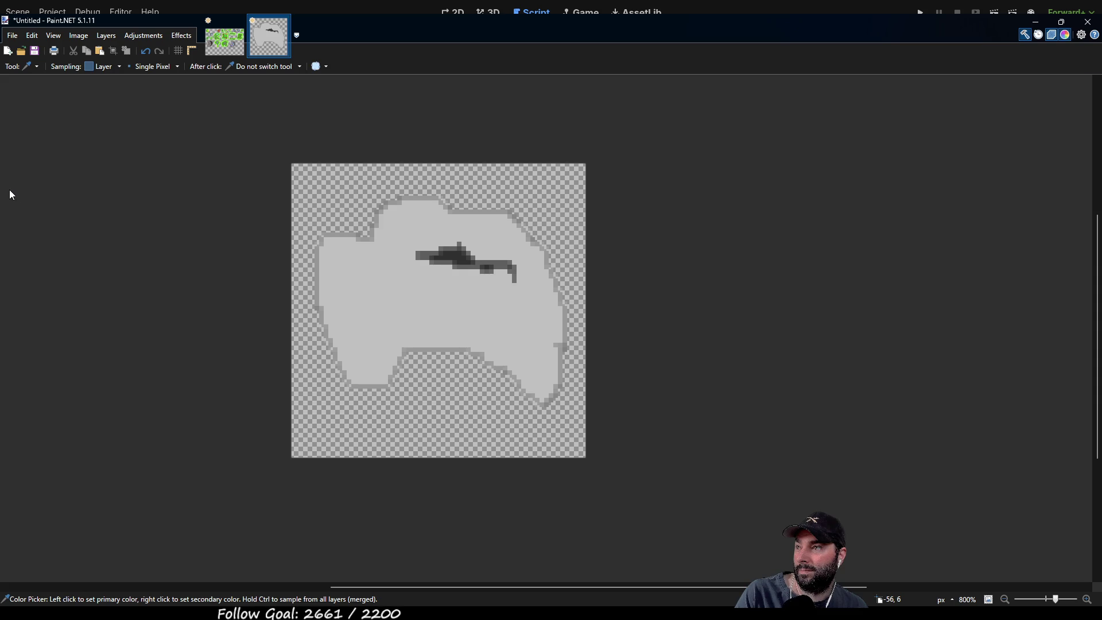
pyautogui.press('p')
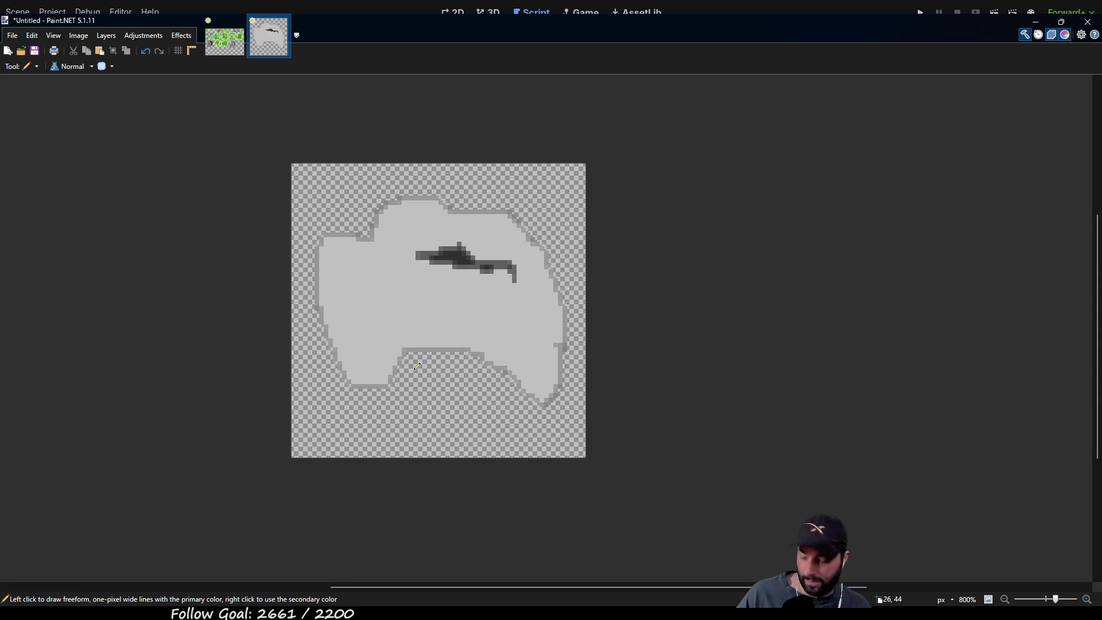
pyautogui.press('f')
pyautogui.click(390, 304)
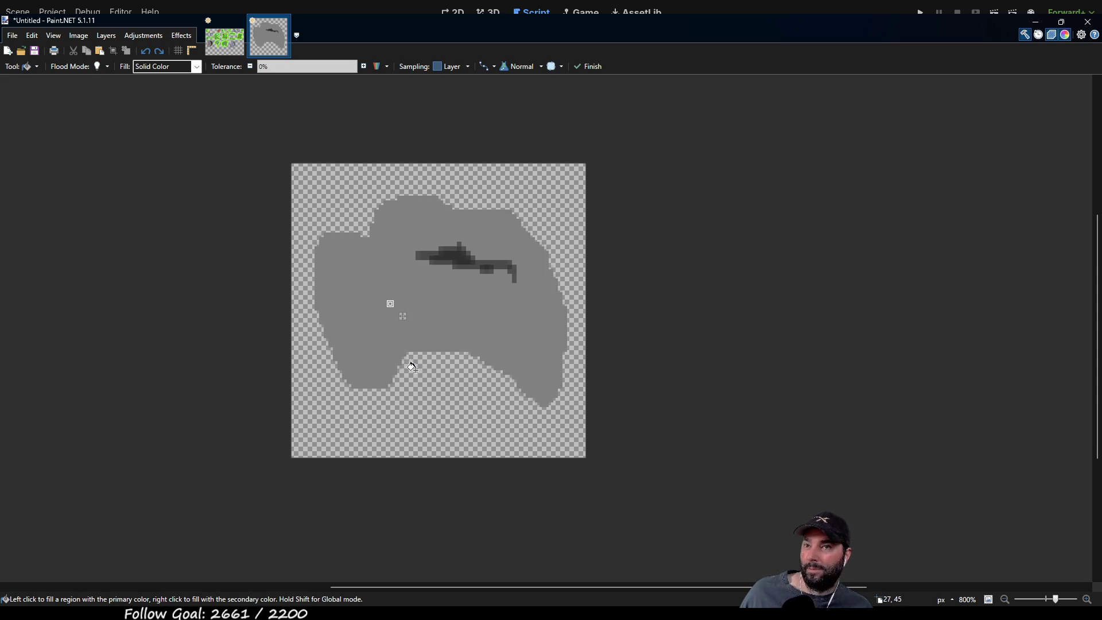
pyautogui.press('p')
pyautogui.moveTo(406, 364); pyautogui.dragTo(423, 364)
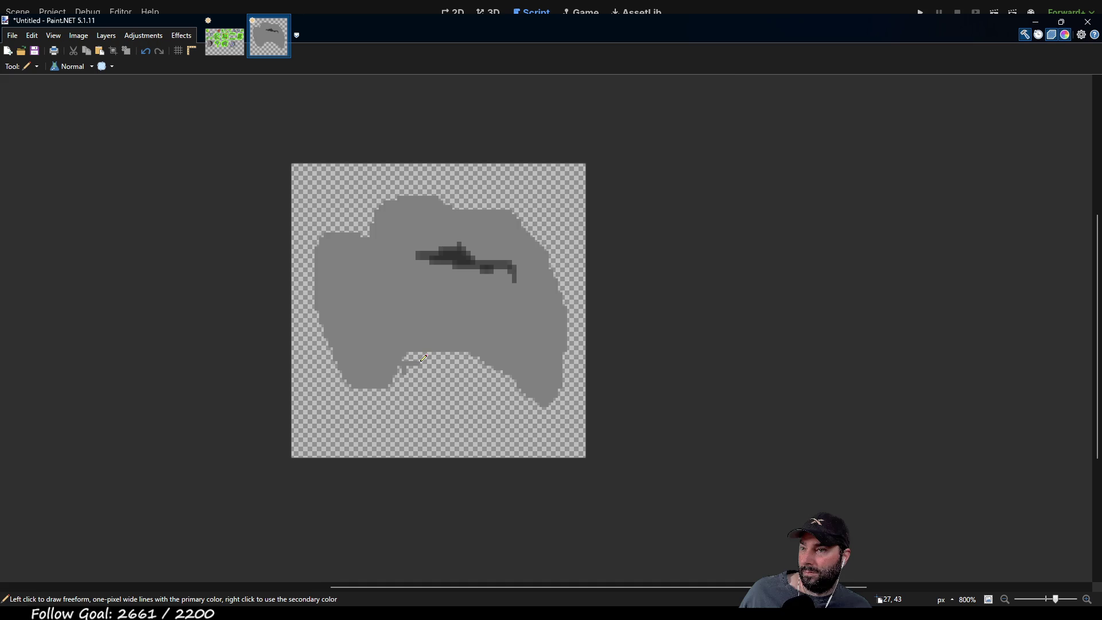
pyautogui.scroll(4, 422, 376)
pyautogui.hotkey('ctrl', 'z')
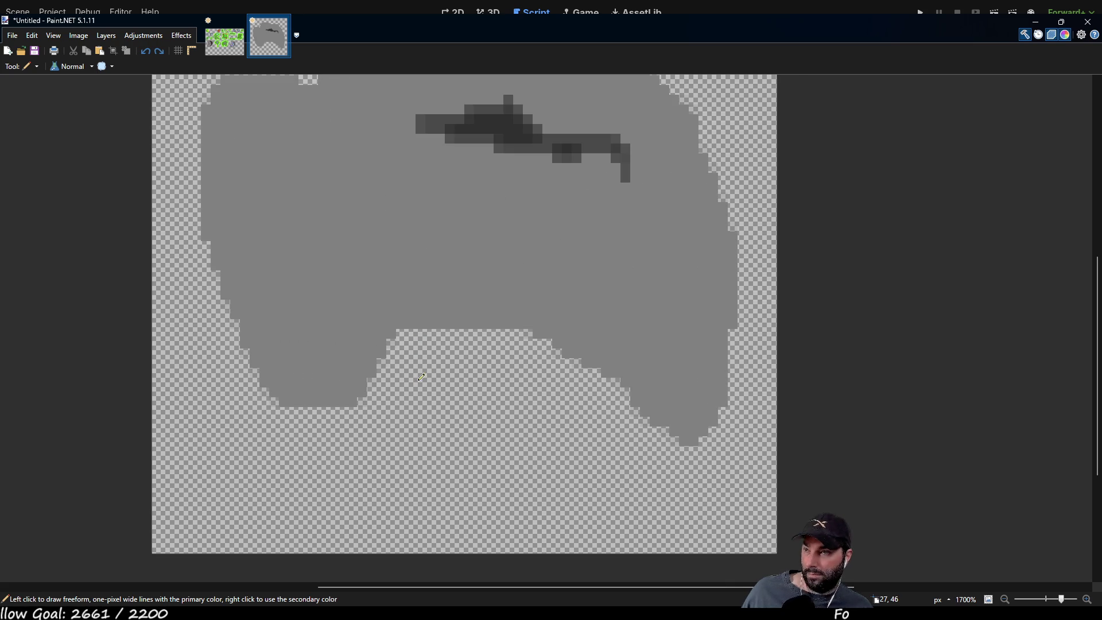
pyautogui.scroll(-3, 425, 362)
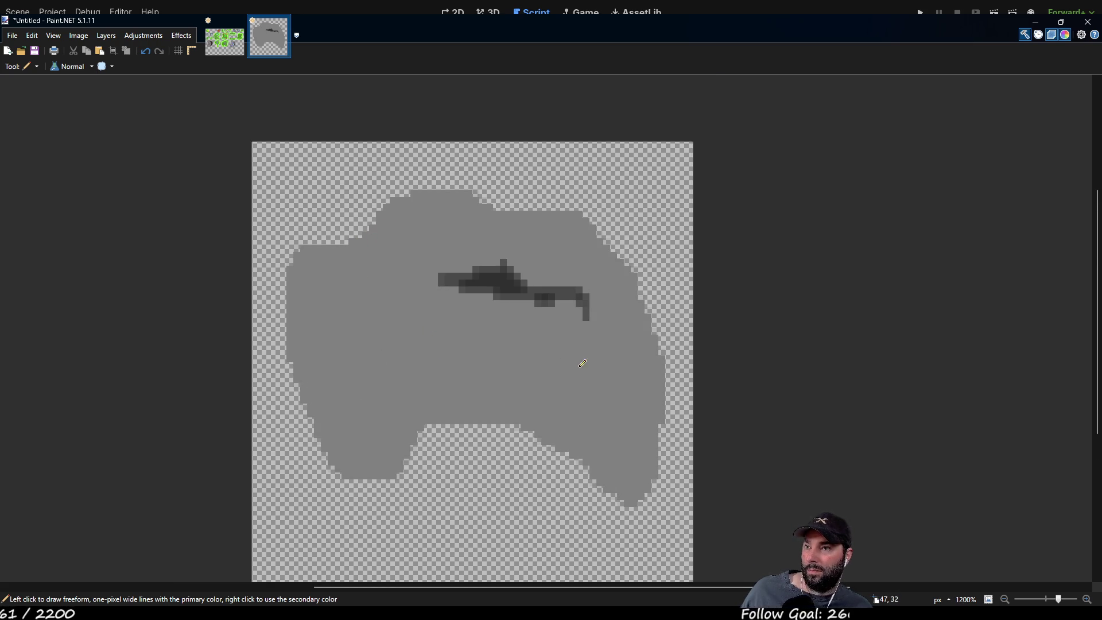
# Sample a light grey from the tilemap and pencil a shoreline strip along the lower bay.
pyautogui.click(213, 45)
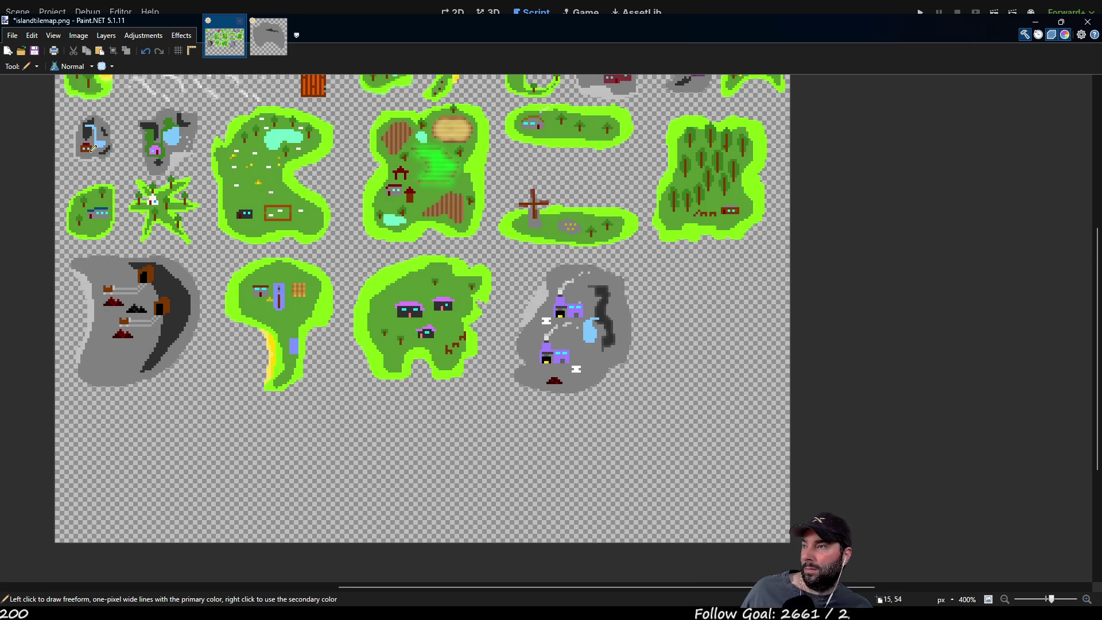
pyautogui.press('k')
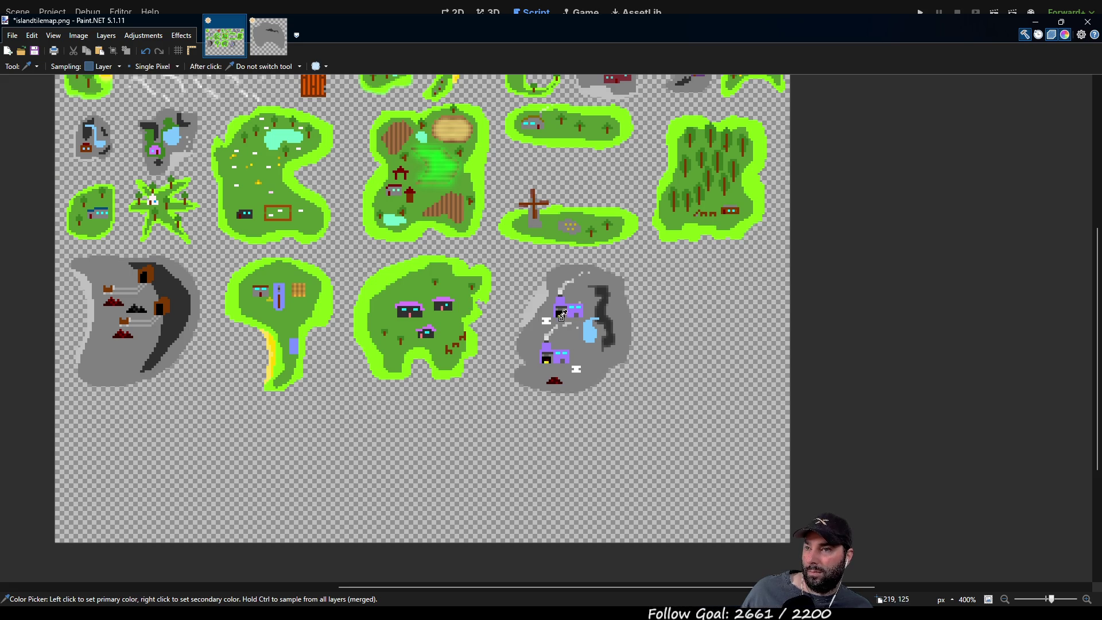
pyautogui.click(269, 36)
pyautogui.press('p')
pyautogui.scroll(-1, 397, 423)
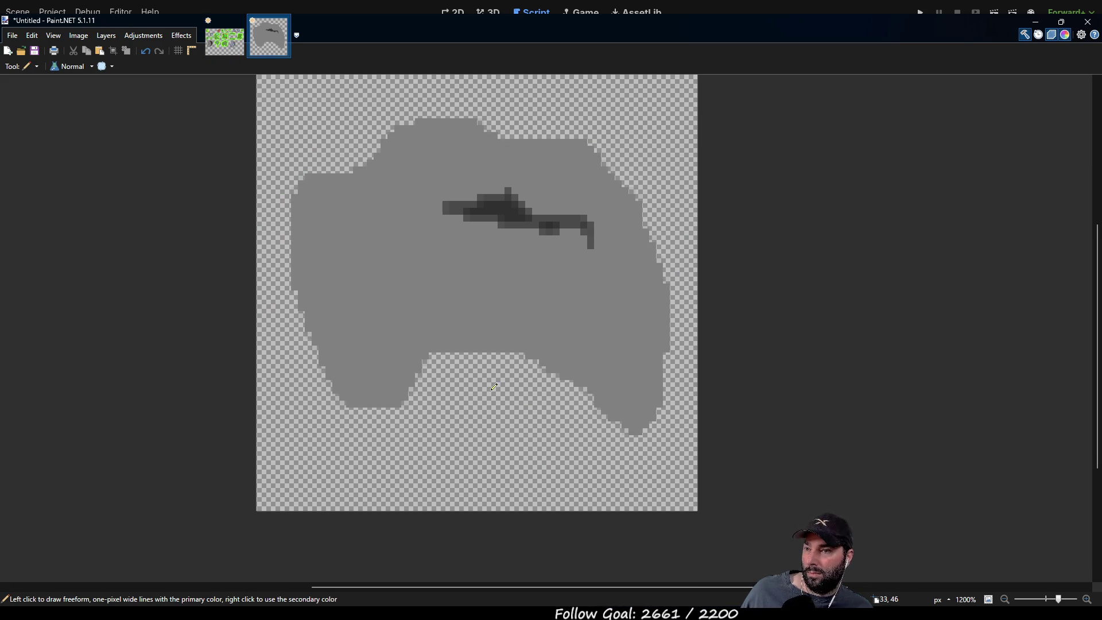
pyautogui.moveTo(436, 354)
pyautogui.mouseDown()
pyautogui.moveTo(525, 356)
pyautogui.moveTo(506, 363)
pyautogui.mouseUp()
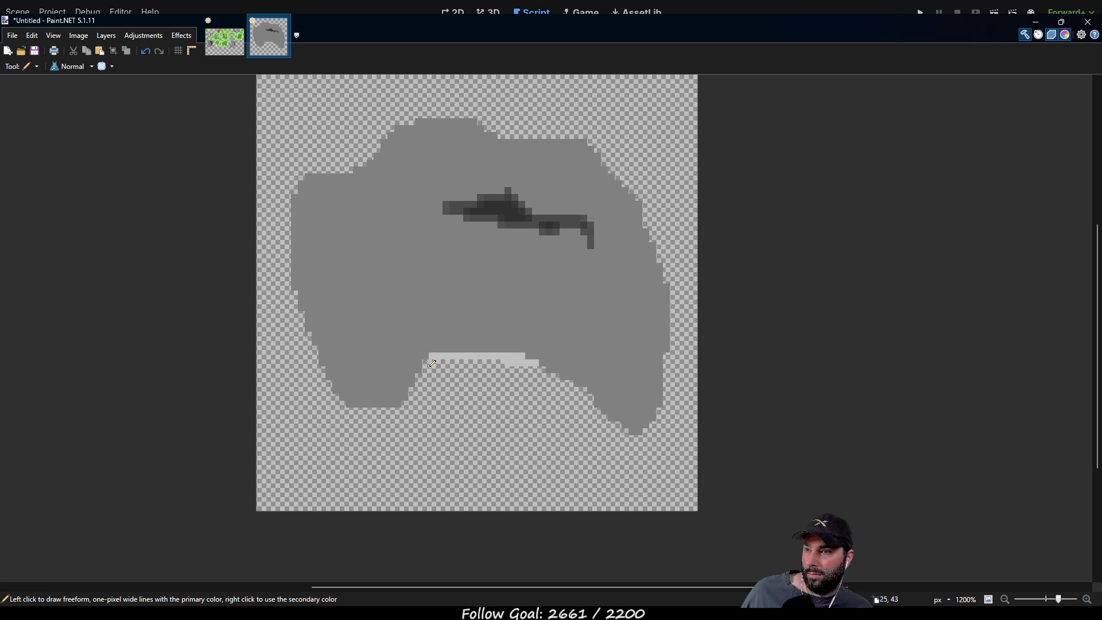
pyautogui.click(425, 372)
pyautogui.moveTo(428, 369); pyautogui.dragTo(425, 361)
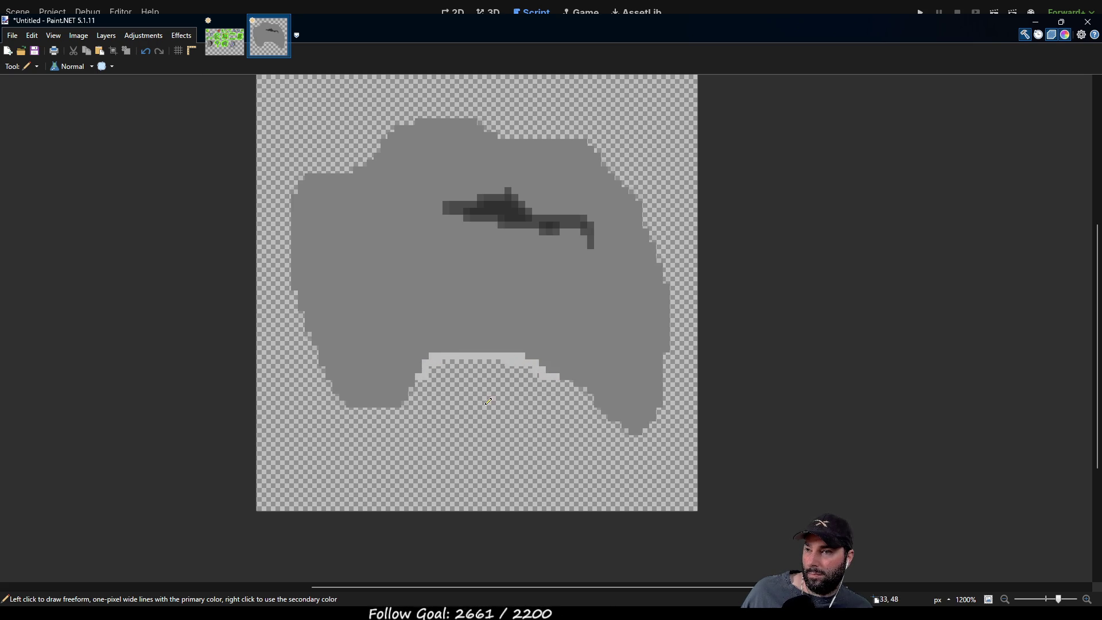
pyautogui.scroll(4, 512, 392)
pyautogui.scroll(-3, 515, 379)
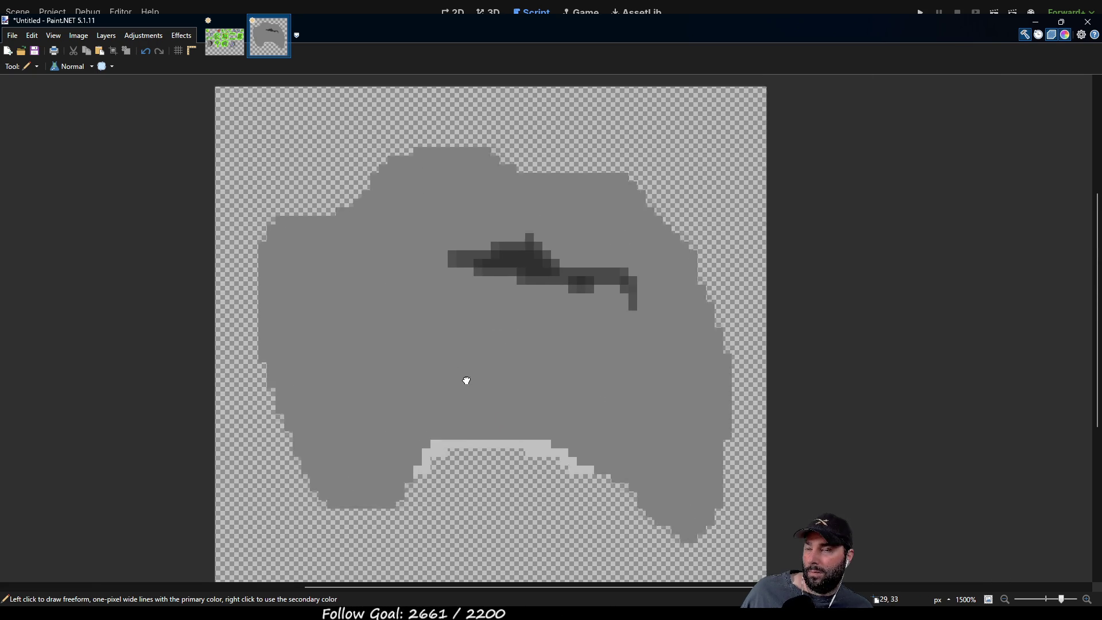
# Check the tilemap sheet, then draw a white mark on the island's left side.
pyautogui.click(225, 38)
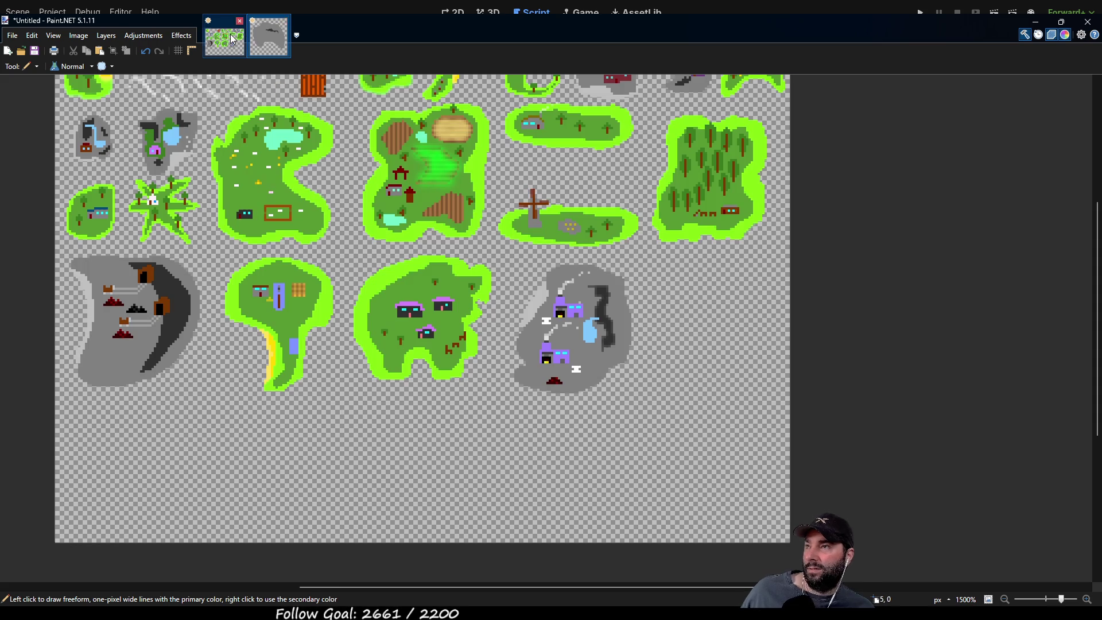
pyautogui.click(269, 39)
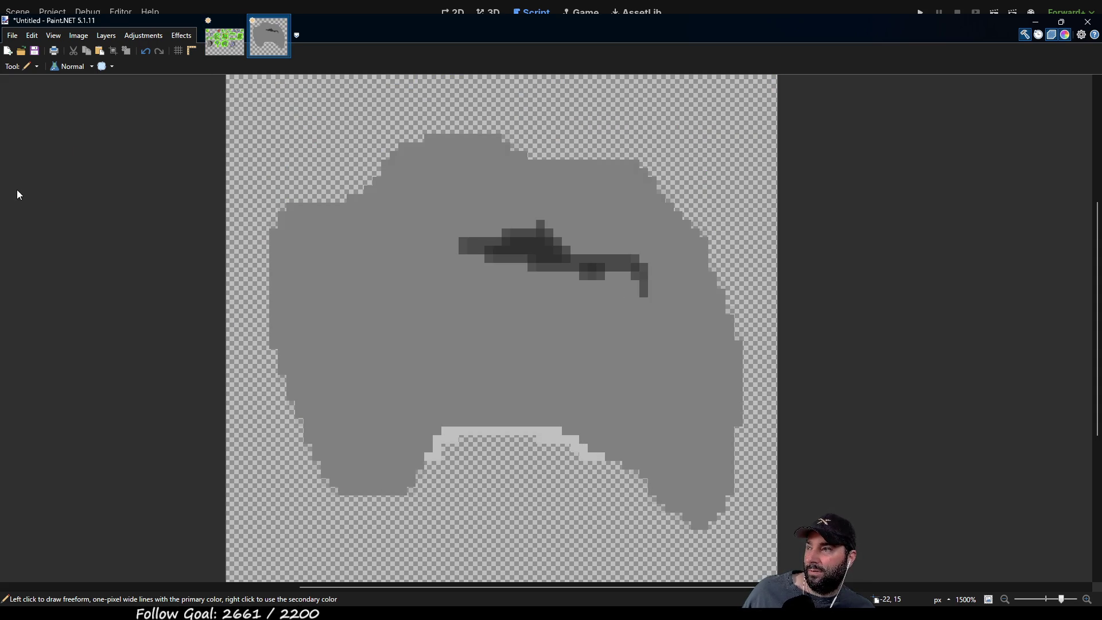
pyautogui.scroll(3, 412, 333)
pyautogui.moveTo(349, 347)
pyautogui.mouseDown()
pyautogui.moveTo(382, 345)
pyautogui.moveTo(360, 353)
pyautogui.moveTo(380, 360)
pyautogui.moveTo(392, 351)
pyautogui.moveTo(393, 377)
pyautogui.mouseUp()
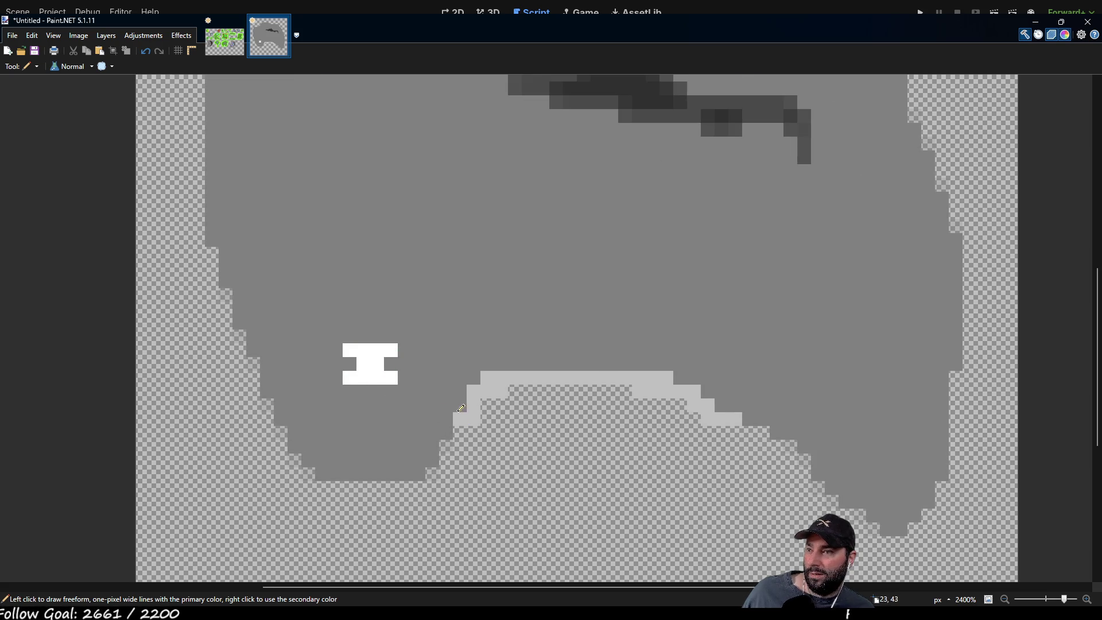
# Zoom out to view the two white I-shaped marks on the island's left.
pyautogui.scroll(-2, 446, 370)
pyautogui.scroll(-1, 442, 356)
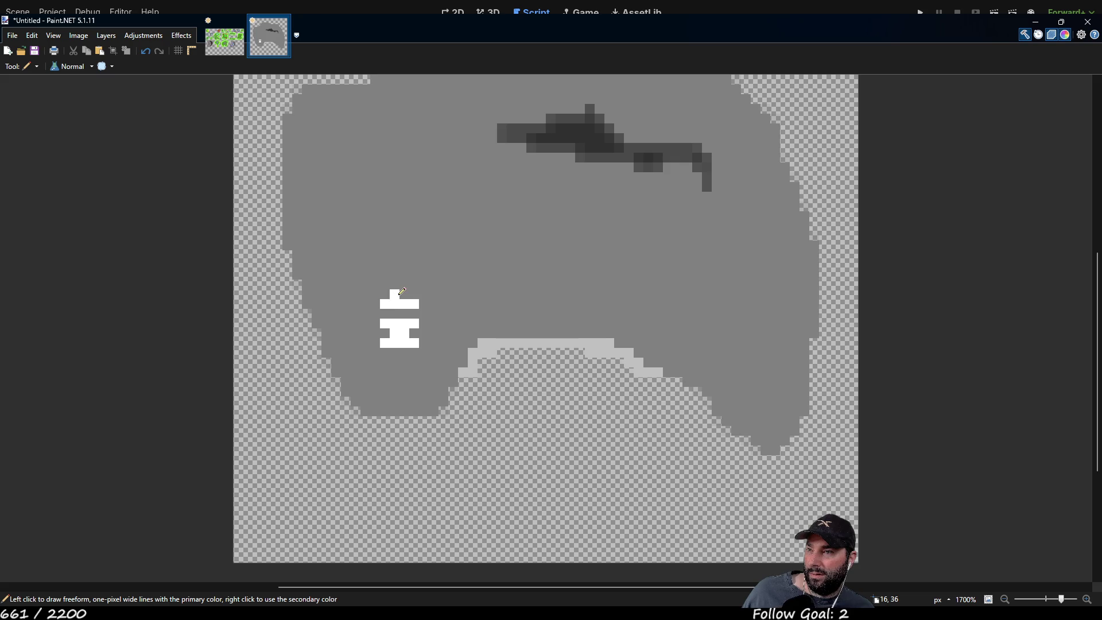
pyautogui.scroll(-1, 503, 316)
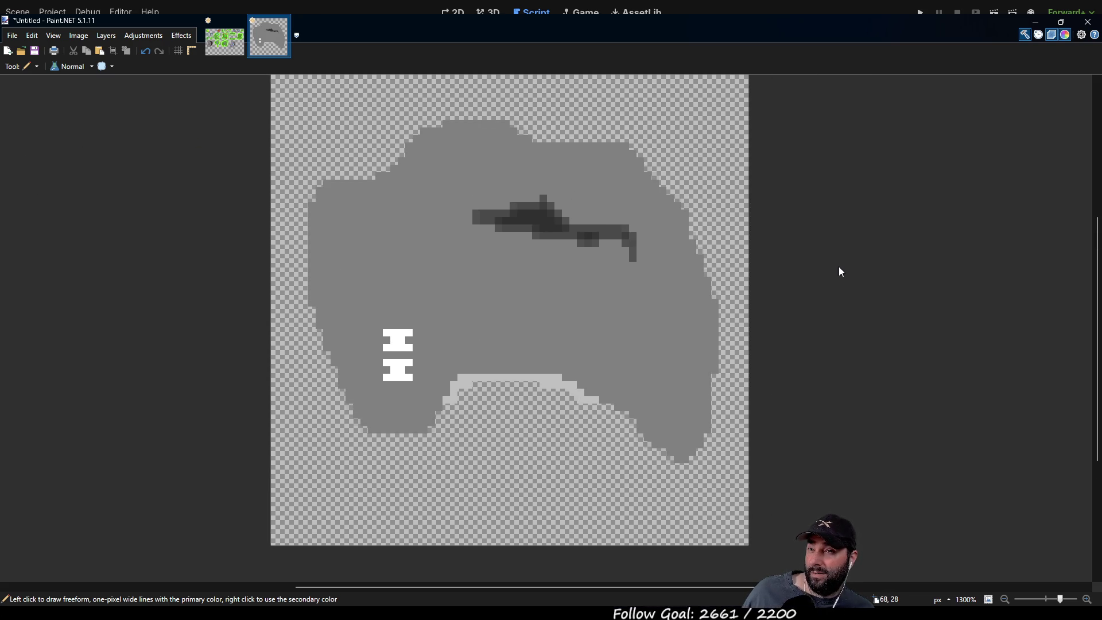
# Pencil the green building outline with blue doors at its lower left and right.
pyautogui.moveTo(441, 326)
pyautogui.mouseDown()
pyautogui.moveTo(448, 287)
pyautogui.moveTo(524, 294)
pyautogui.moveTo(555, 284)
pyautogui.moveTo(546, 317)
pyautogui.moveTo(440, 323)
pyautogui.mouseUp()
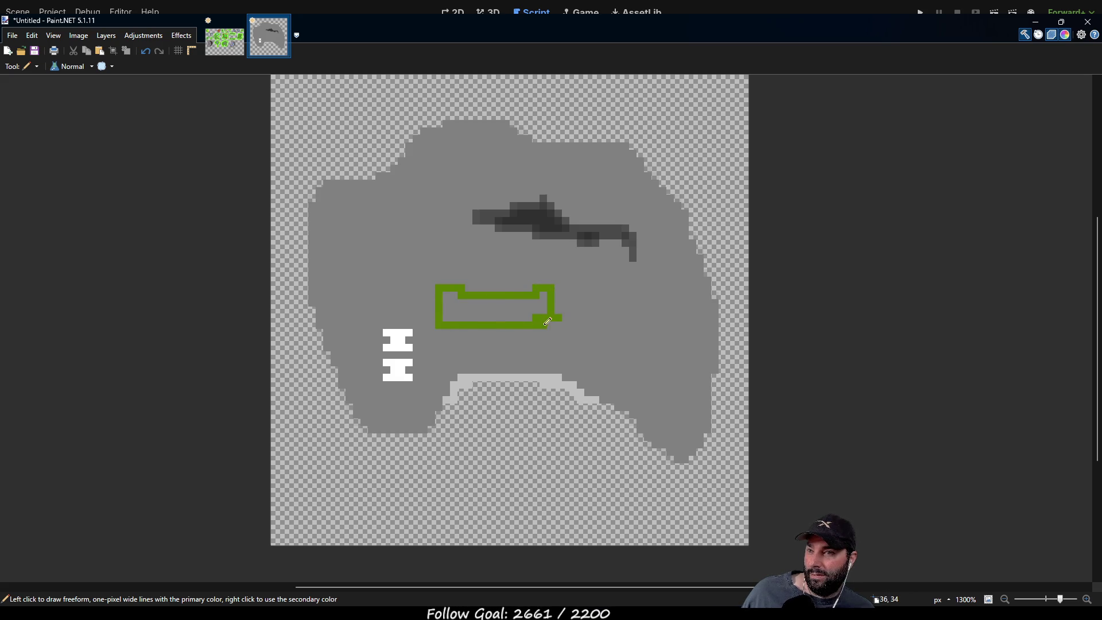
pyautogui.scroll(3, 558, 307)
pyautogui.moveTo(559, 257)
pyautogui.mouseDown()
pyautogui.moveTo(566, 322)
pyautogui.moveTo(537, 275)
pyautogui.moveTo(517, 311)
pyautogui.moveTo(356, 318)
pyautogui.moveTo(367, 279)
pyautogui.moveTo(414, 303)
pyautogui.moveTo(529, 286)
pyautogui.moveTo(380, 287)
pyautogui.moveTo(400, 295)
pyautogui.mouseUp()
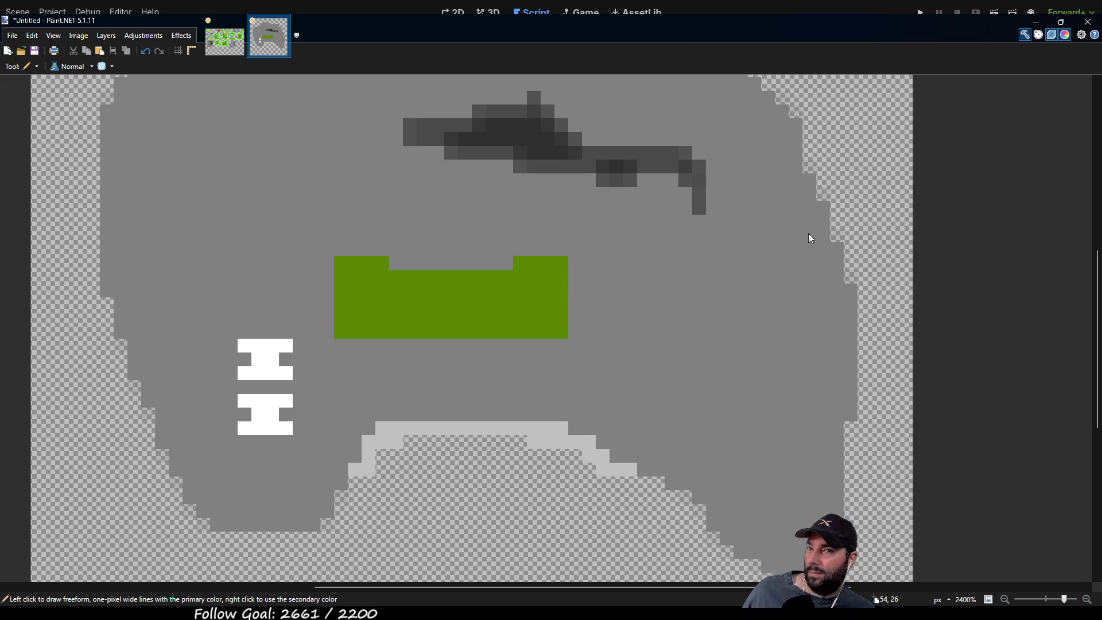
pyautogui.moveTo(354, 334)
pyautogui.mouseDown()
pyautogui.moveTo(370, 319)
pyautogui.moveTo(368, 332)
pyautogui.moveTo(355, 304)
pyautogui.moveTo(369, 304)
pyautogui.mouseUp()
pyautogui.moveTo(540, 331)
pyautogui.mouseDown()
pyautogui.moveTo(534, 313)
pyautogui.moveTo(548, 302)
pyautogui.moveTo(548, 321)
pyautogui.mouseUp()
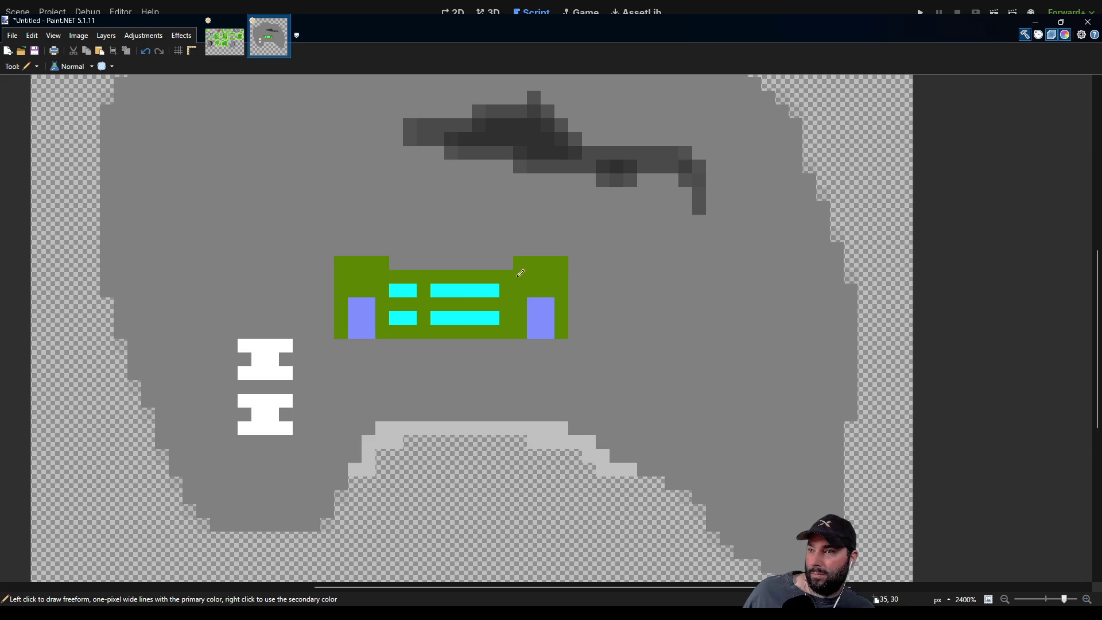
# Sample the building green and split both cyan bars into three windows each.
pyautogui.press('k')
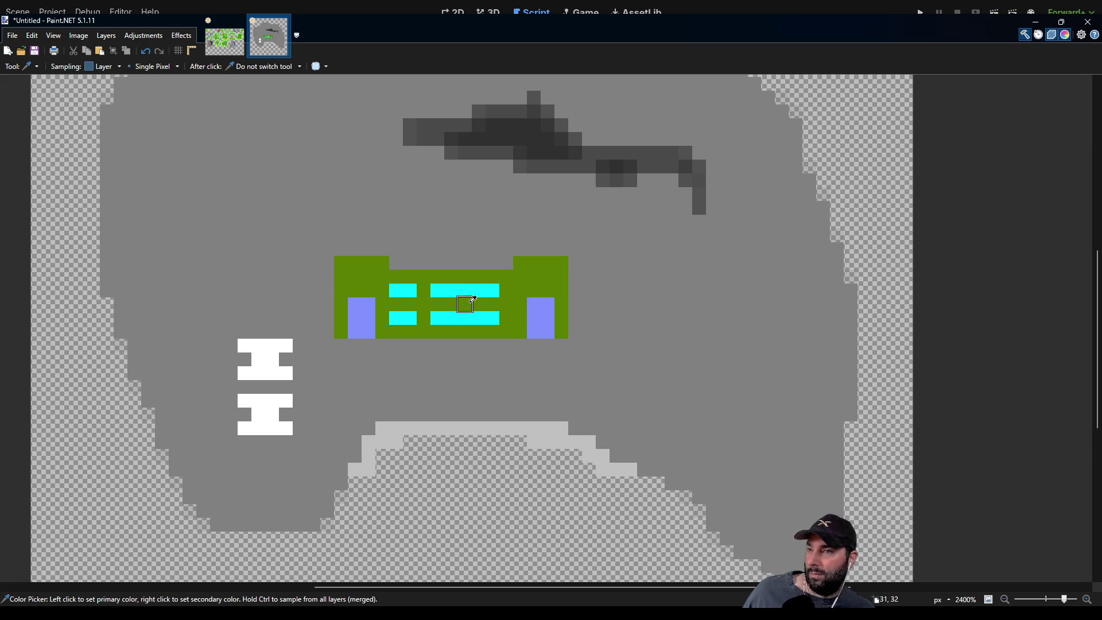
pyautogui.press('p')
pyautogui.click(465, 290)
pyautogui.click(465, 318)
pyautogui.hscroll(3, 364, 307)
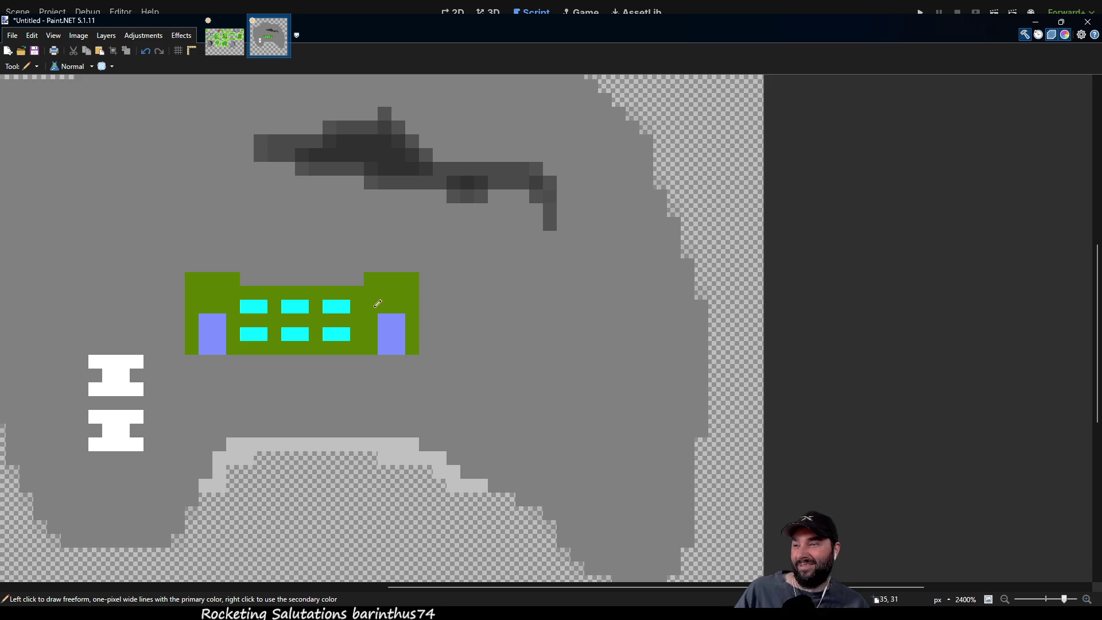
# Zoom and pan to inspect the green building on the grey island.
pyautogui.scroll(-1, 445, 342)
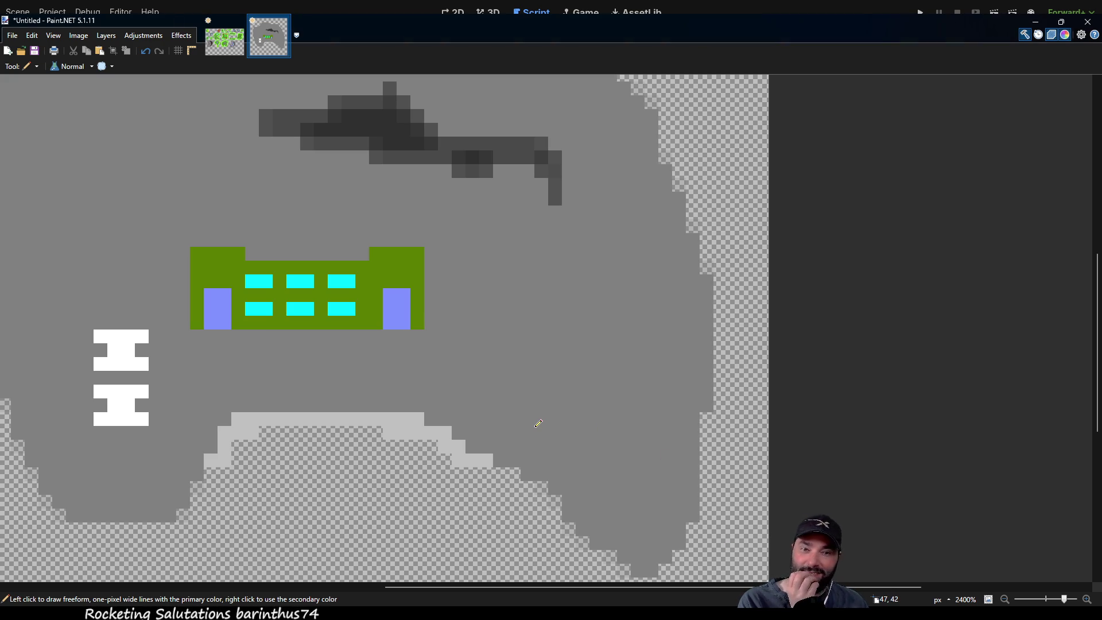
pyautogui.scroll(1, 442, 405)
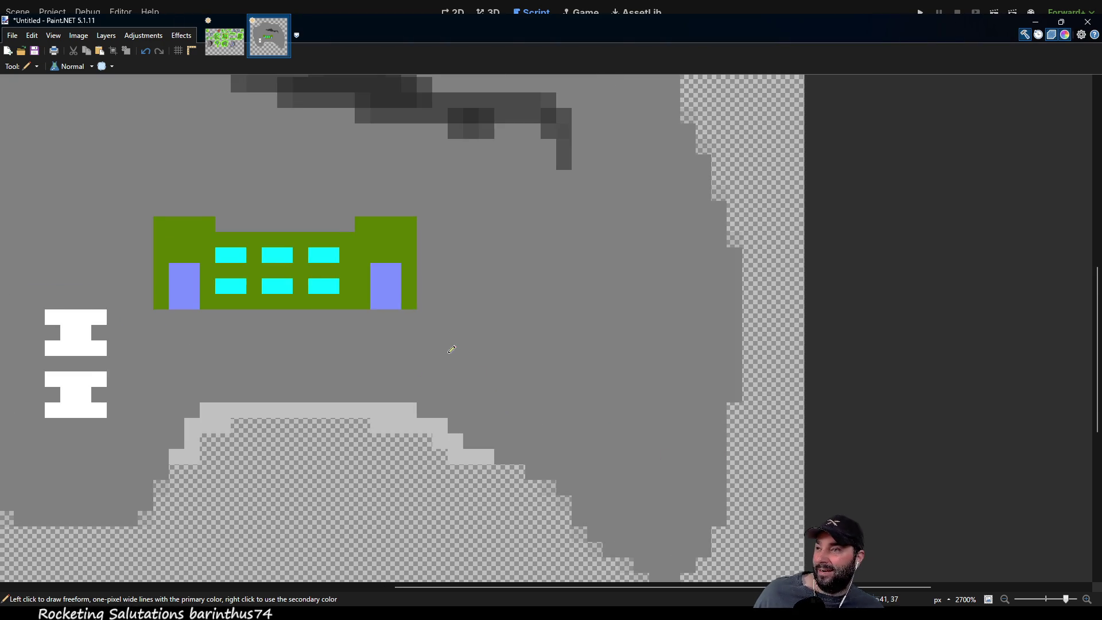
pyautogui.scroll(-1, 449, 338)
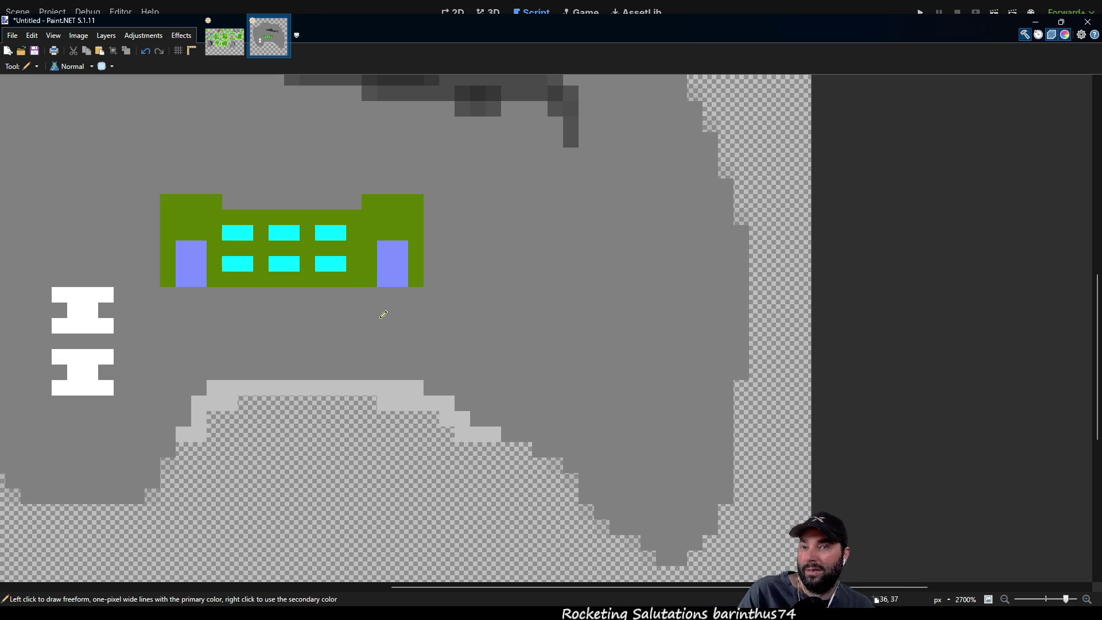
pyautogui.moveTo(466, 232)
pyautogui.mouseDown()
pyautogui.moveTo(507, 332)
pyautogui.moveTo(595, 362)
pyautogui.moveTo(591, 318)
pyautogui.moveTo(552, 269)
pyautogui.moveTo(465, 239)
pyautogui.mouseUp()
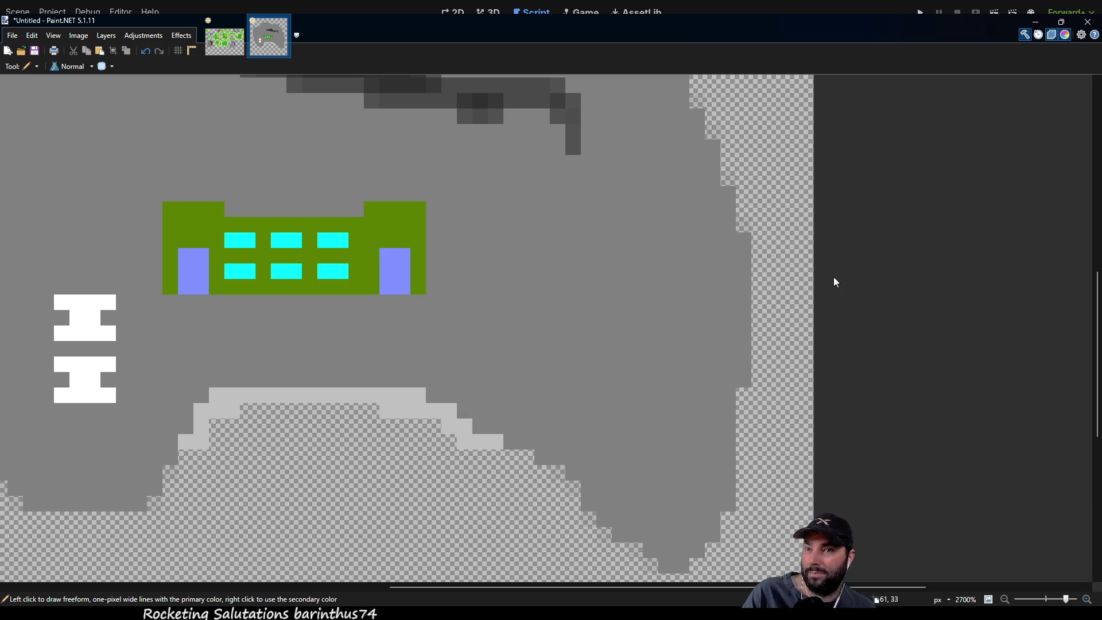
# Draw a purple roofline along the building's top after undoing a stray light-grey stroke.
pyautogui.click(496, 313)
pyautogui.moveTo(501, 310)
pyautogui.mouseDown()
pyautogui.moveTo(508, 303)
pyautogui.moveTo(488, 303)
pyautogui.moveTo(479, 318)
pyautogui.moveTo(531, 332)
pyautogui.moveTo(522, 281)
pyautogui.moveTo(473, 283)
pyautogui.moveTo(485, 349)
pyautogui.moveTo(529, 345)
pyautogui.mouseUp()
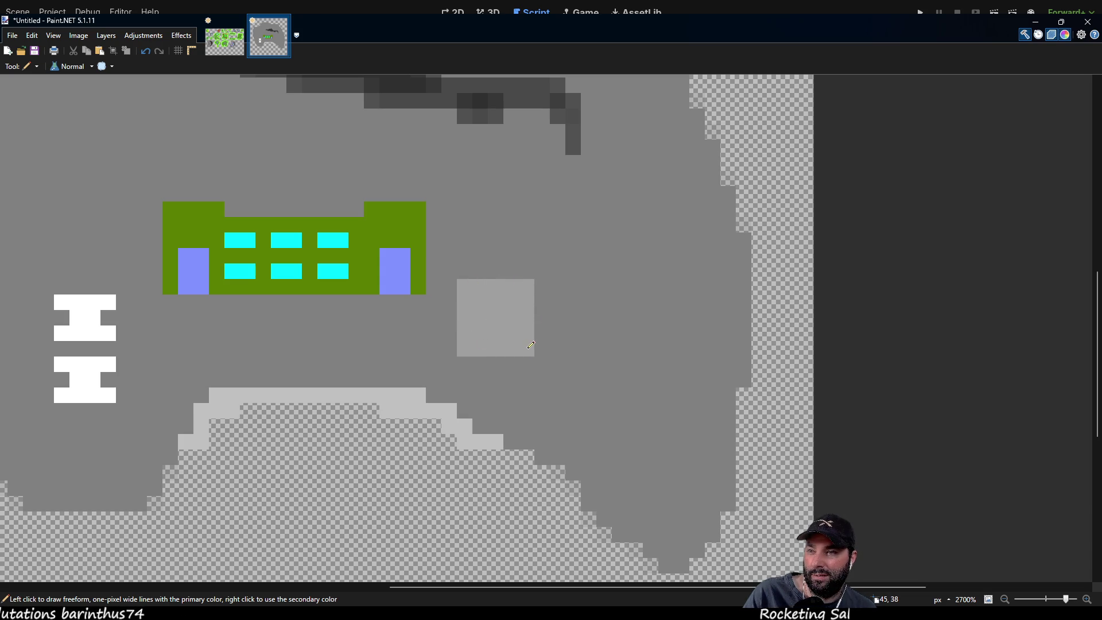
pyautogui.hotkey('ctrl', 'z')
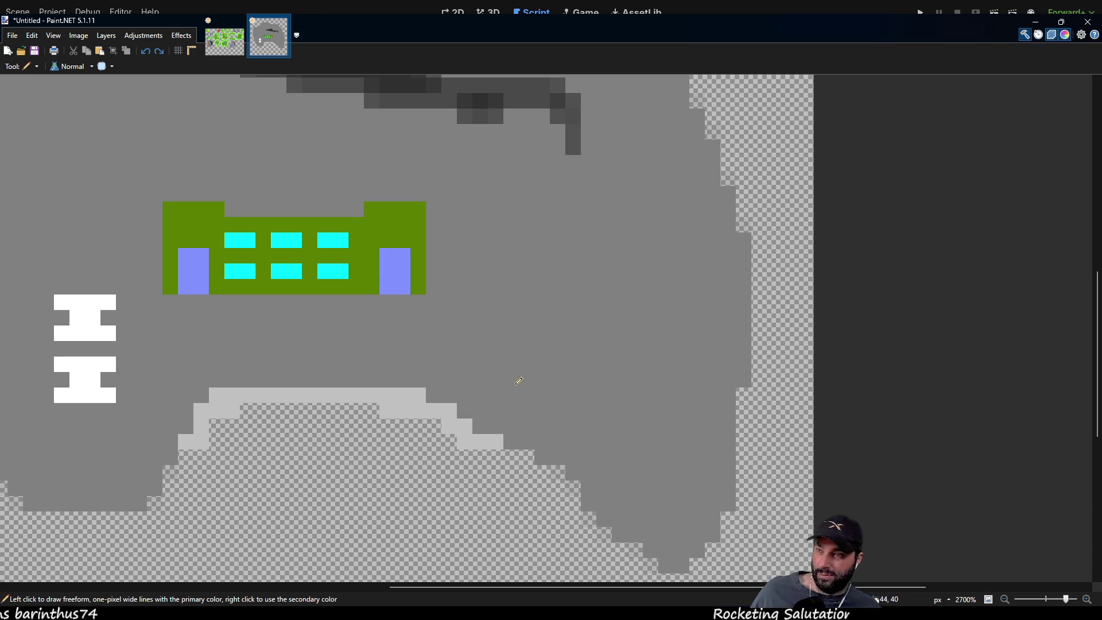
pyautogui.hscroll(-3, 664, 340)
pyautogui.moveTo(664, 340)
pyautogui.mouseDown()
pyautogui.moveTo(654, 459)
pyautogui.moveTo(592, 486)
pyautogui.moveTo(494, 298)
pyautogui.moveTo(465, 404)
pyautogui.moveTo(536, 470)
pyautogui.moveTo(576, 462)
pyautogui.mouseUp()
pyautogui.moveTo(611, 346)
pyautogui.mouseDown()
pyautogui.moveTo(583, 276)
pyautogui.moveTo(545, 234)
pyautogui.mouseUp()
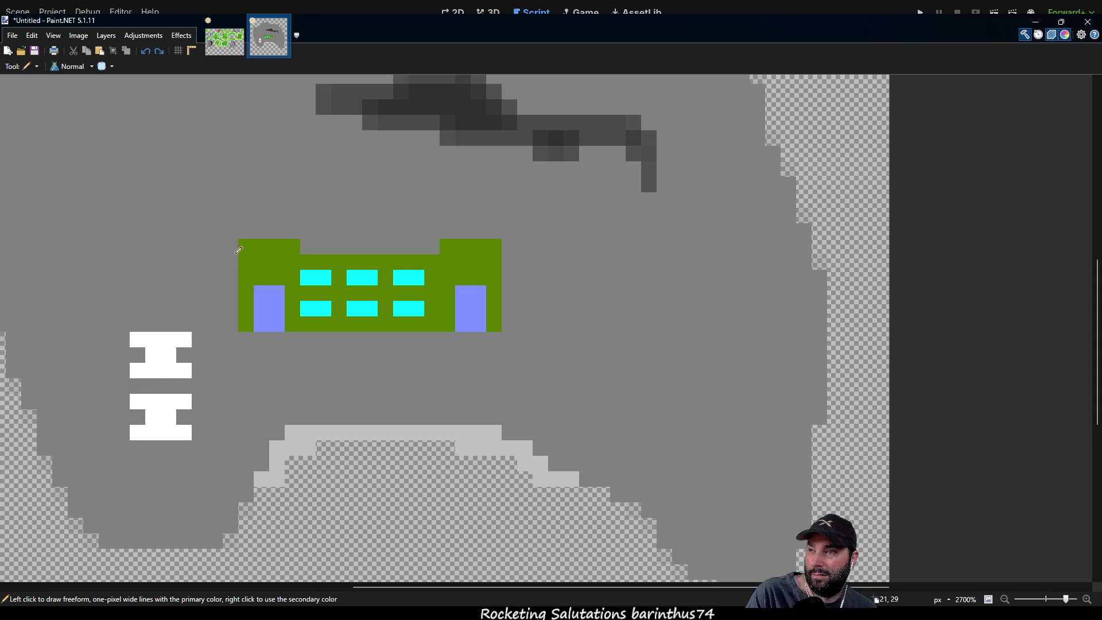
pyautogui.moveTo(245, 231)
pyautogui.mouseDown()
pyautogui.moveTo(420, 247)
pyautogui.moveTo(499, 230)
pyautogui.mouseUp()
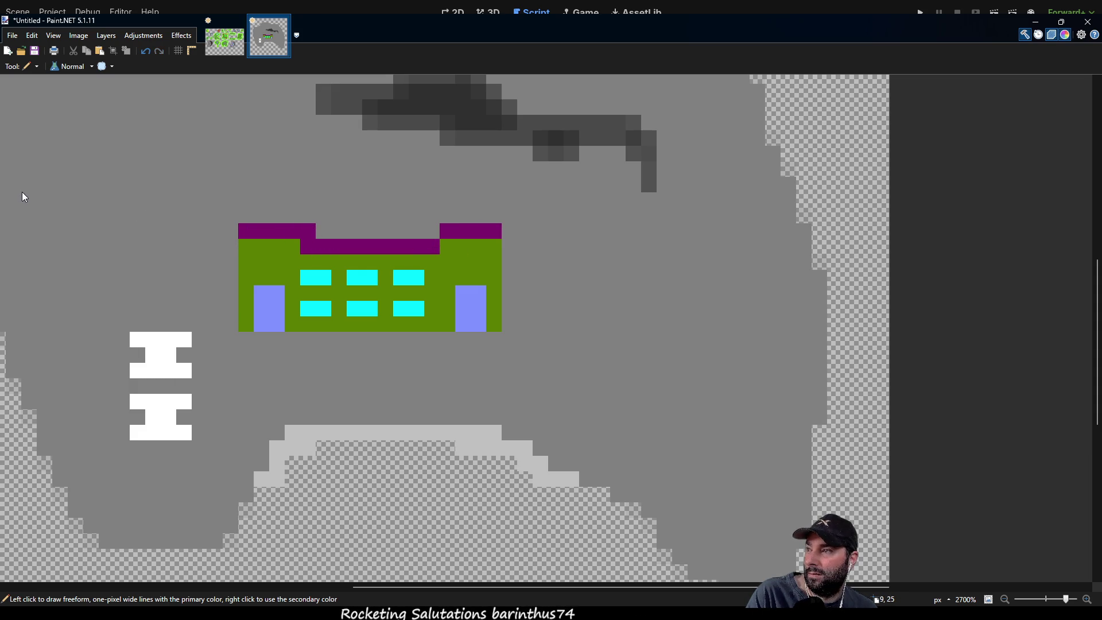
# Sample the grey ground colour and paint over a stray purple roof pixel.
pyautogui.press('k')
pyautogui.click(122, 210)
pyautogui.press('p')
pyautogui.click(307, 231)
pyautogui.moveTo(586, 345)
pyautogui.mouseDown()
pyautogui.moveTo(568, 261)
pyautogui.moveTo(575, 234)
pyautogui.moveTo(590, 327)
pyautogui.moveTo(612, 365)
pyautogui.mouseUp()
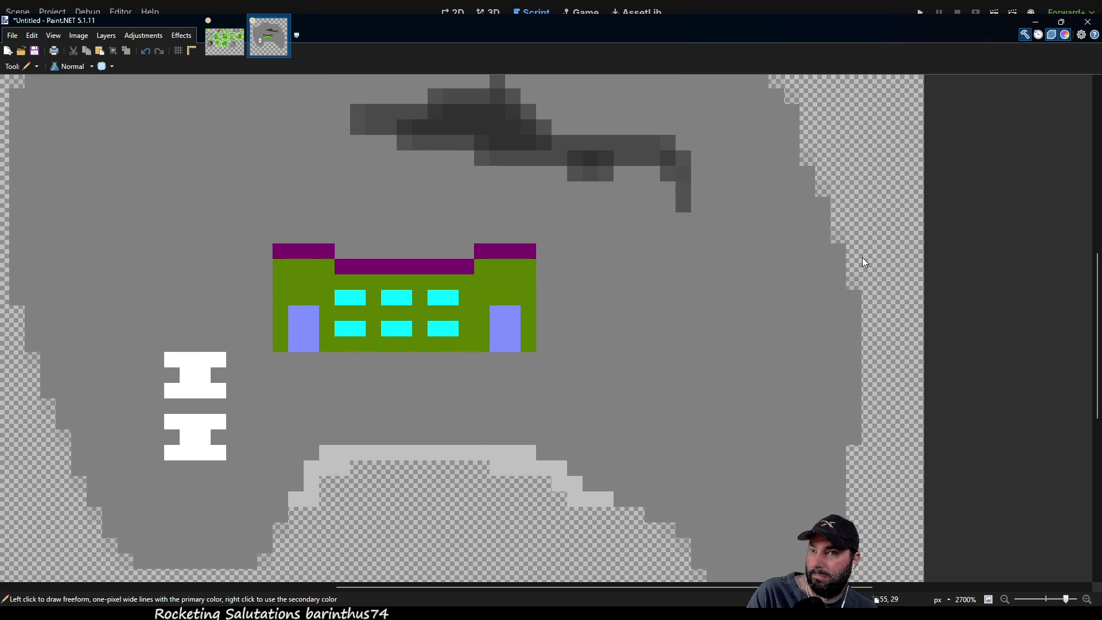
# Add a small cyan window in each raised wing of the building.
pyautogui.click(495, 278)
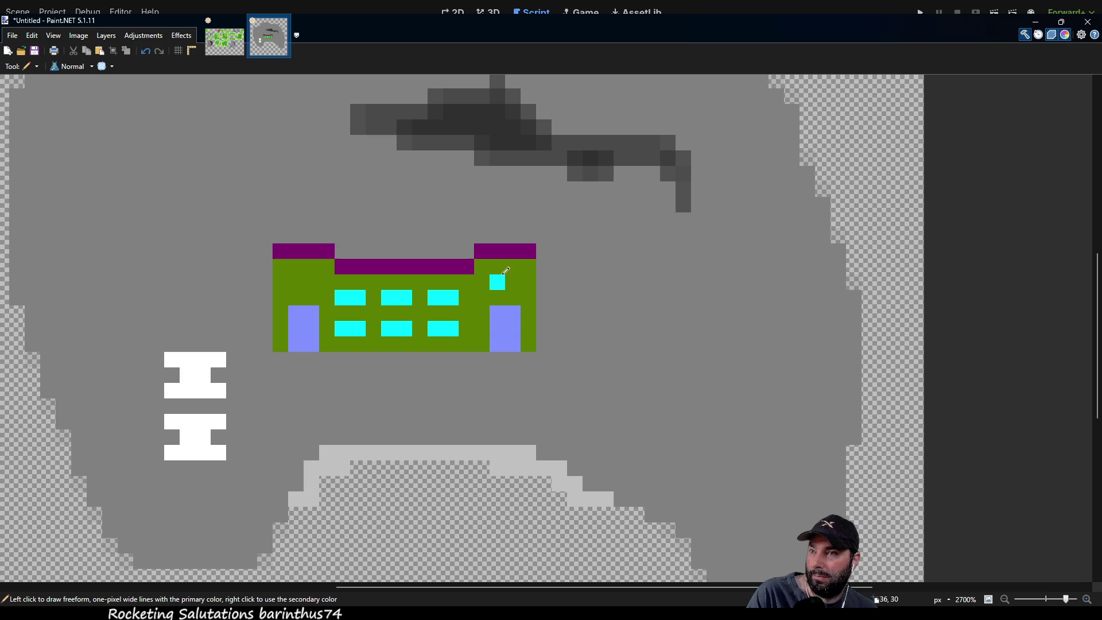
pyautogui.click(310, 281)
pyautogui.moveTo(689, 397)
pyautogui.mouseDown()
pyautogui.moveTo(630, 256)
pyautogui.moveTo(645, 276)
pyautogui.moveTo(601, 467)
pyautogui.moveTo(541, 369)
pyautogui.moveTo(664, 326)
pyautogui.moveTo(763, 459)
pyautogui.moveTo(659, 330)
pyautogui.moveTo(550, 327)
pyautogui.moveTo(603, 305)
pyautogui.moveTo(556, 344)
pyautogui.mouseUp()
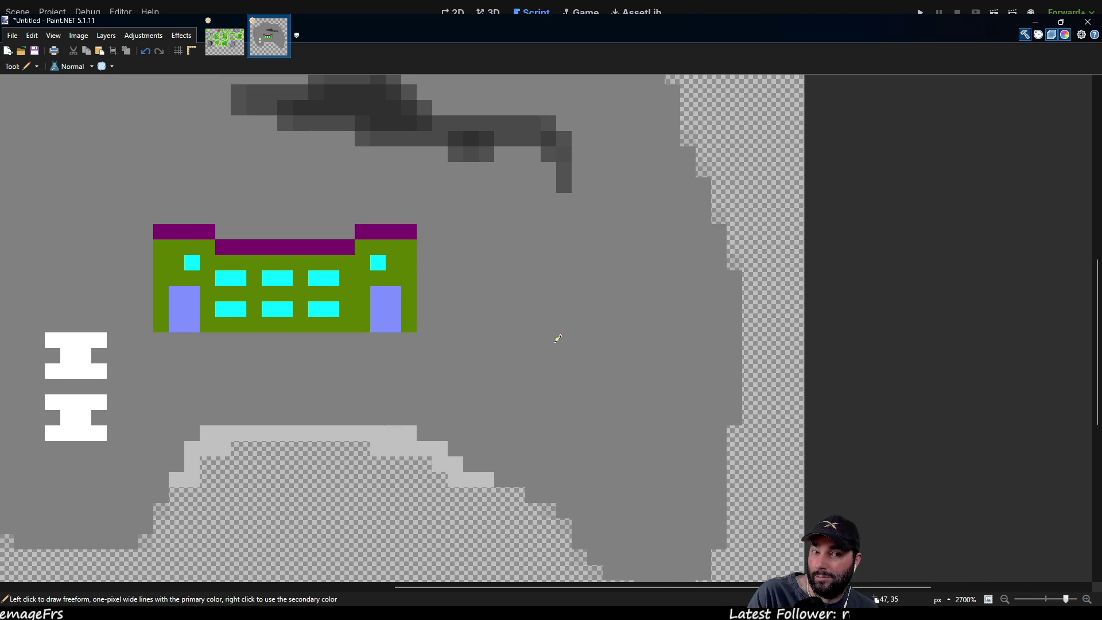
pyautogui.scroll(1, 497, 309)
pyautogui.hscroll(-1, 418, 238)
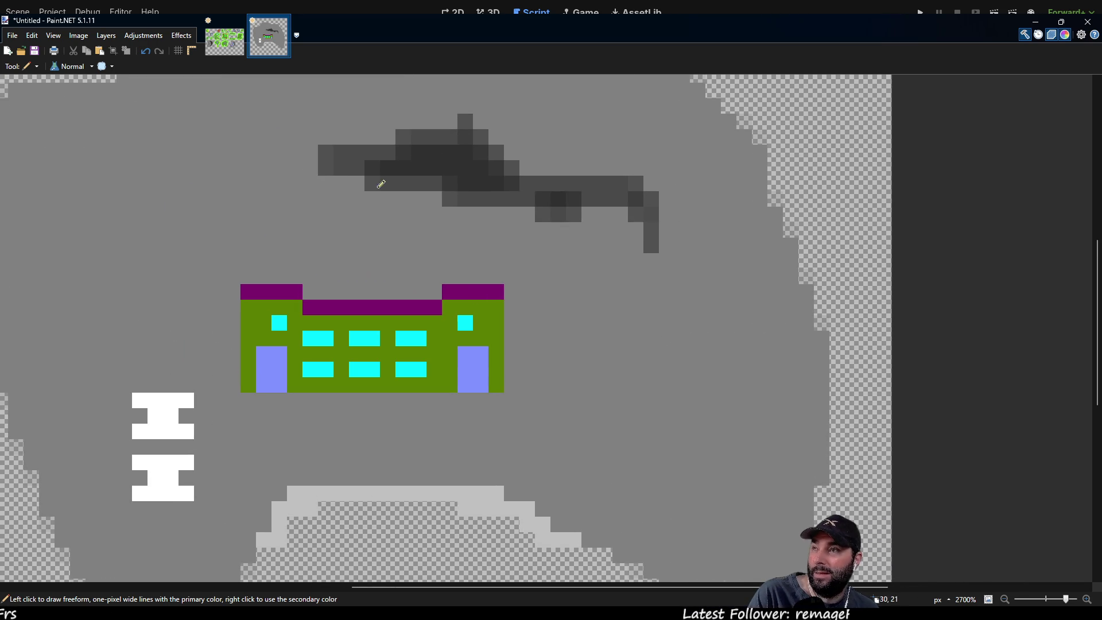
pyautogui.scroll(-4, 632, 399)
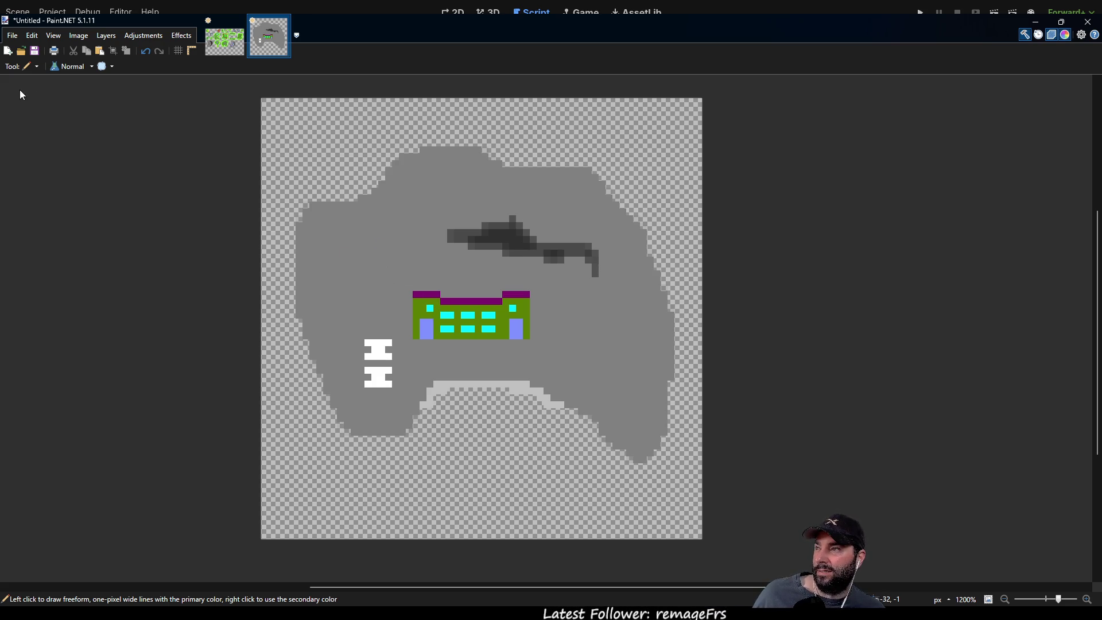
# Copy the whole 64×64 grey island and paste it beside the bottom row of islandtilemap.png.
pyautogui.press('s')
pyautogui.hotkey('ctrl', 'a')
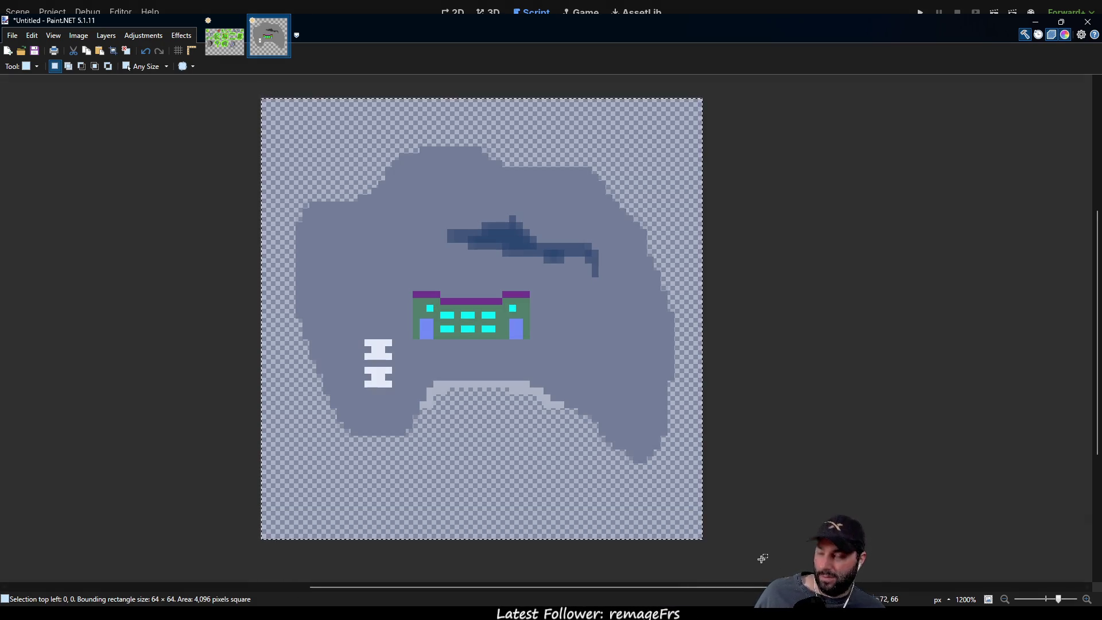
pyautogui.click(232, 45)
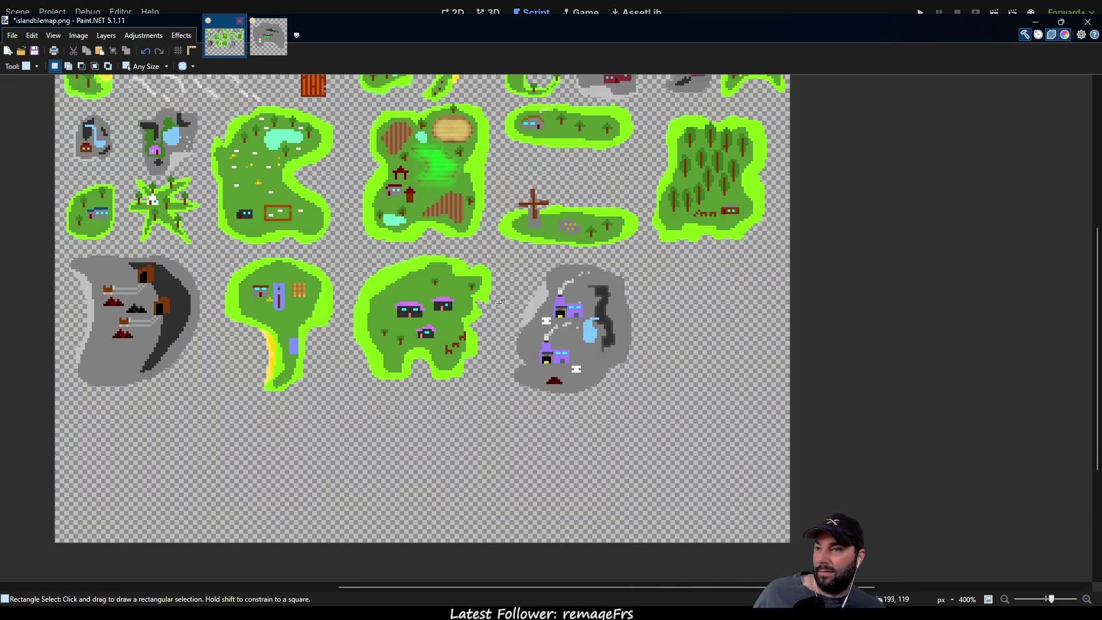
pyautogui.hotkey('ctrl', 'v')
pyautogui.moveTo(172, 166)
pyautogui.mouseDown()
pyautogui.moveTo(755, 393)
pyautogui.moveTo(739, 356)
pyautogui.moveTo(761, 358)
pyautogui.moveTo(760, 340)
pyautogui.mouseUp()
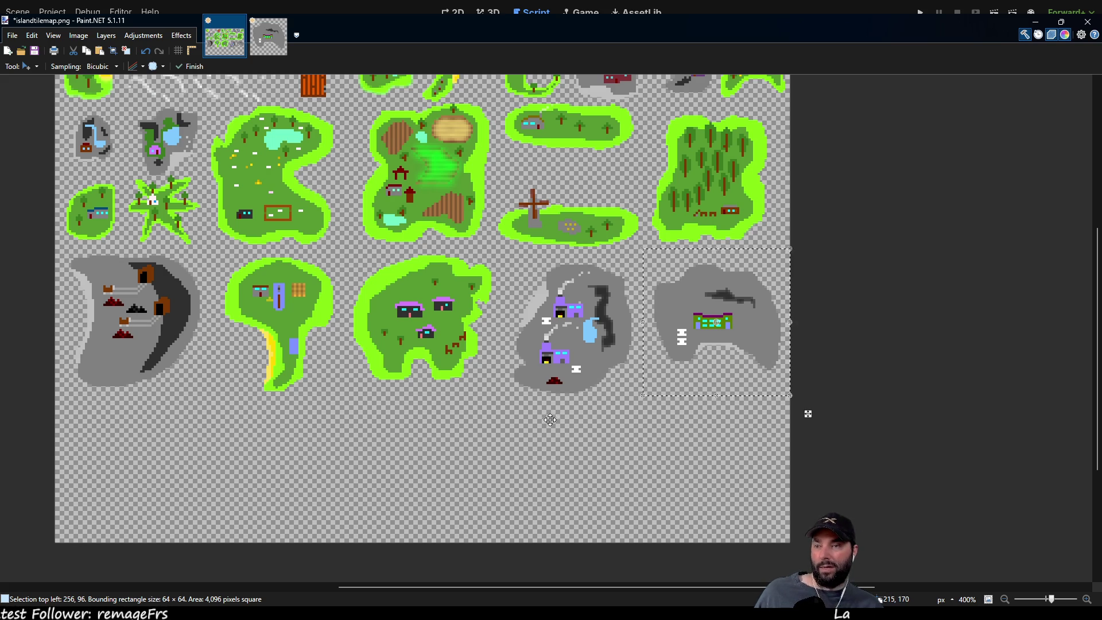
# Pan around the tilemap sheet to check the placement, then return to Godot.
pyautogui.moveTo(382, 461)
pyautogui.mouseDown()
pyautogui.moveTo(529, 423)
pyautogui.moveTo(407, 429)
pyautogui.mouseUp()
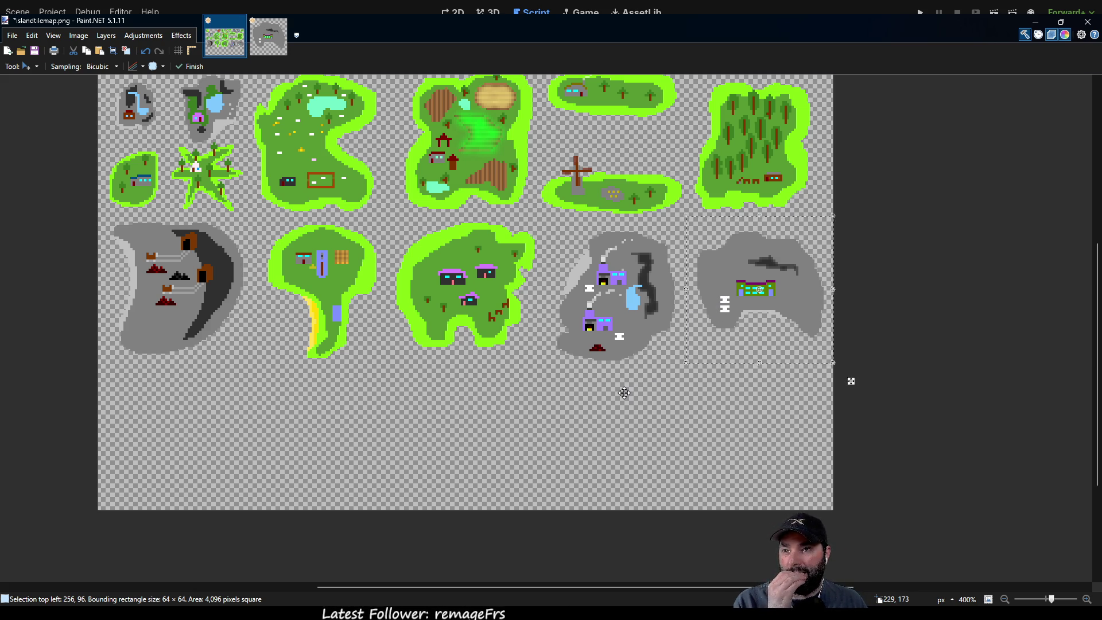
pyautogui.moveTo(625, 391)
pyautogui.mouseDown()
pyautogui.moveTo(481, 373)
pyautogui.moveTo(868, 475)
pyautogui.moveTo(759, 451)
pyautogui.mouseUp()
pyautogui.moveTo(628, 434)
pyautogui.mouseDown()
pyautogui.moveTo(492, 419)
pyautogui.moveTo(485, 450)
pyautogui.moveTo(523, 412)
pyautogui.mouseUp()
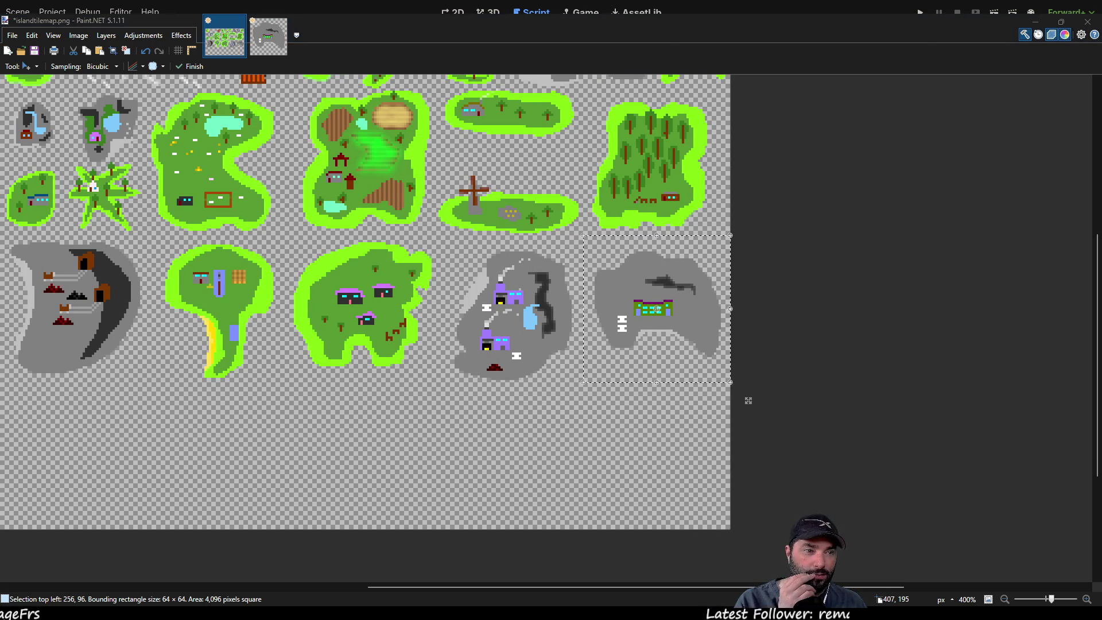
pyautogui.hotkey('alt', 'Tab')
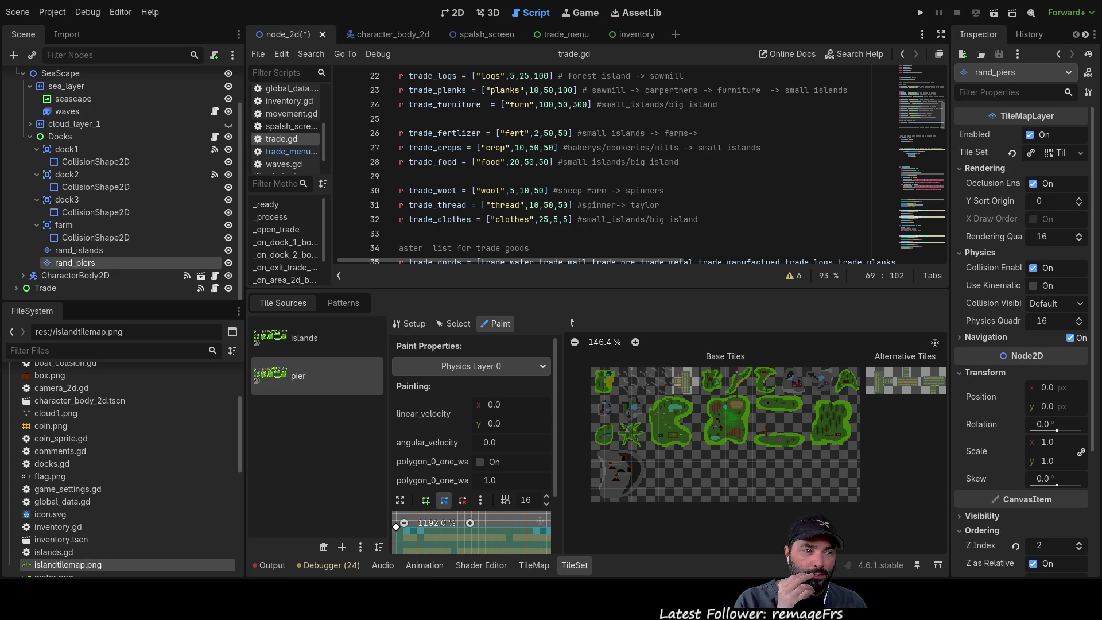
# Scroll up and down through the trade.gd script.
pyautogui.scroll(3, 615, 193)
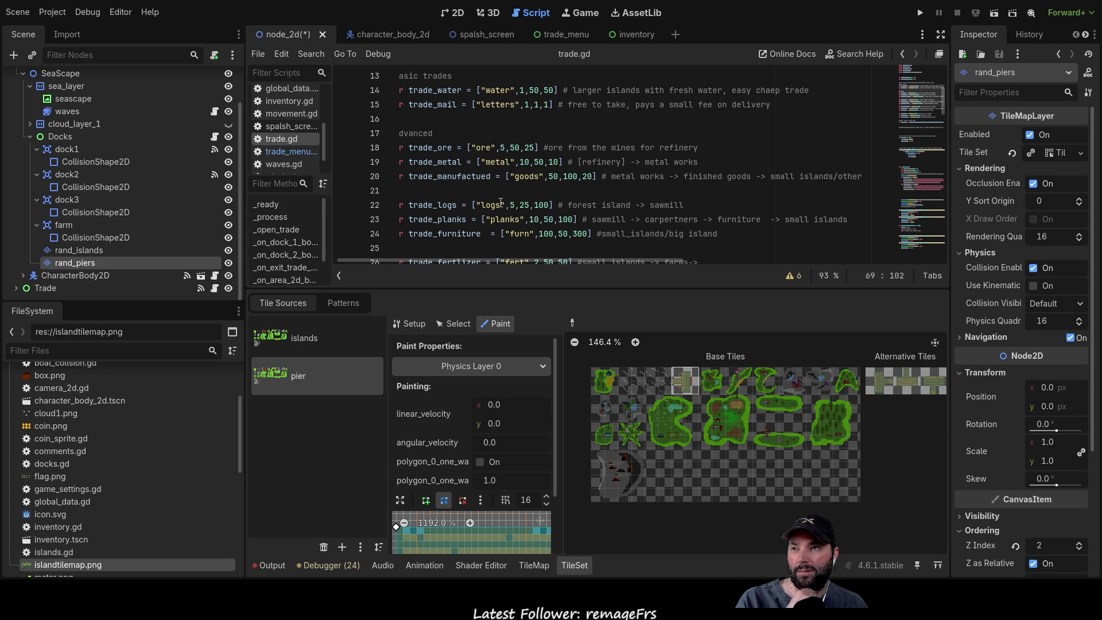
pyautogui.scroll(-1, 520, 215)
pyautogui.scroll(-1, 522, 222)
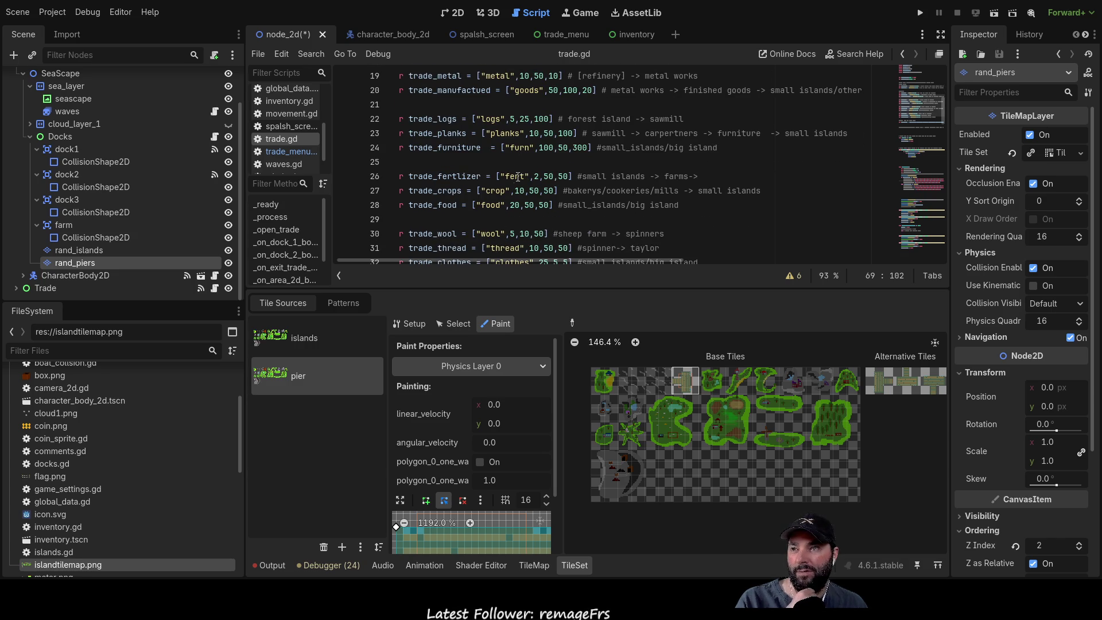
pyautogui.scroll(-1, 507, 199)
pyautogui.scroll(-1, 508, 198)
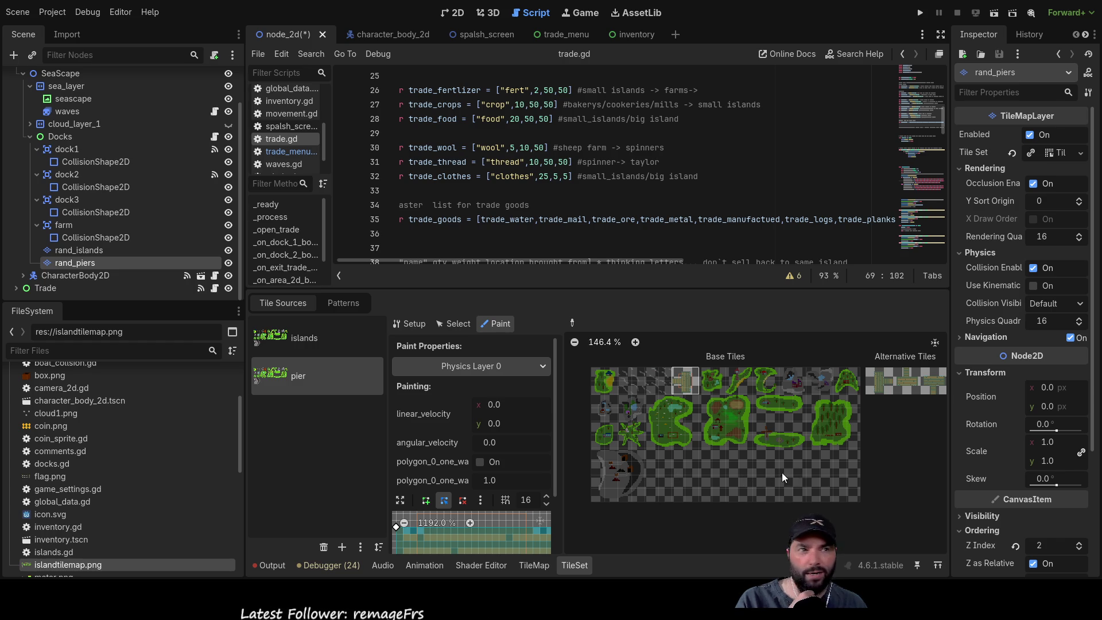
pyautogui.scroll(5, 444, 207)
pyautogui.scroll(-2, 444, 207)
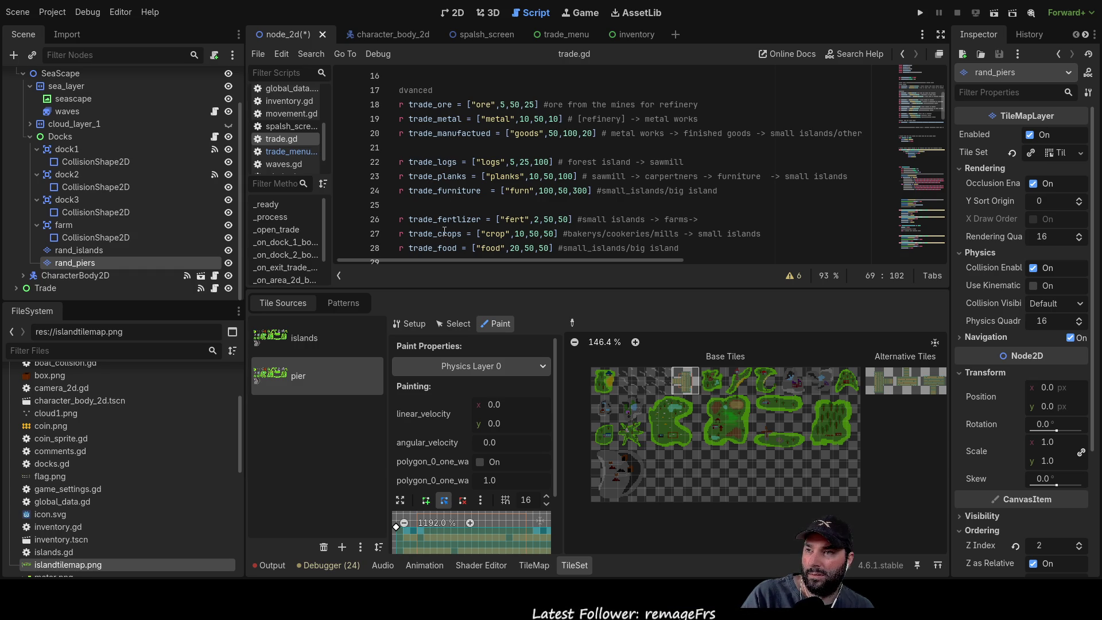
pyautogui.scroll(-3, 445, 244)
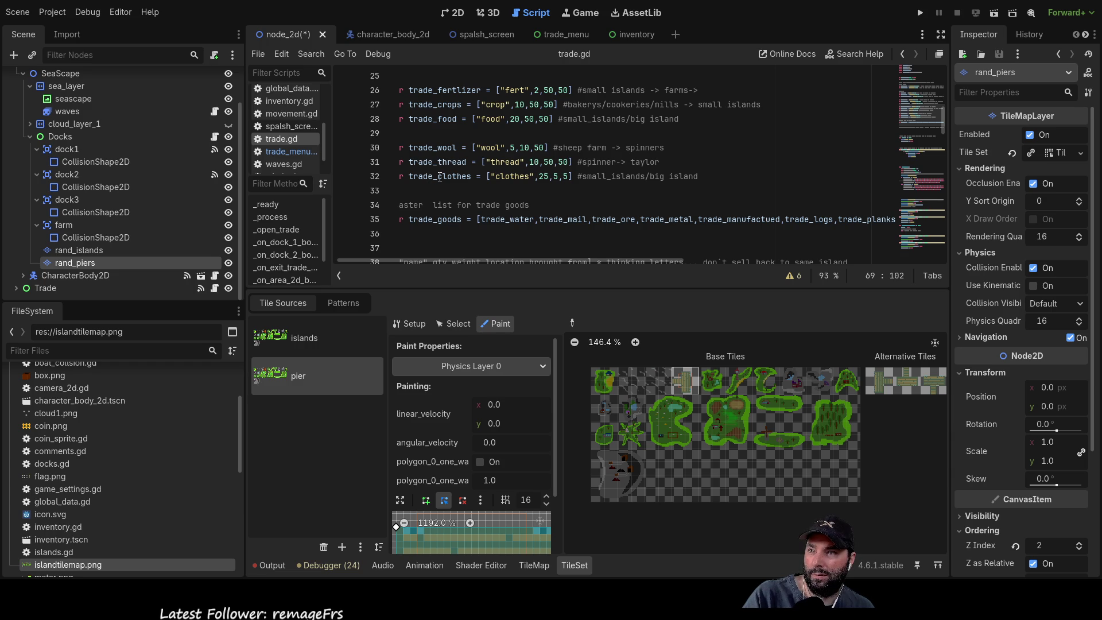
pyautogui.scroll(-1, 440, 189)
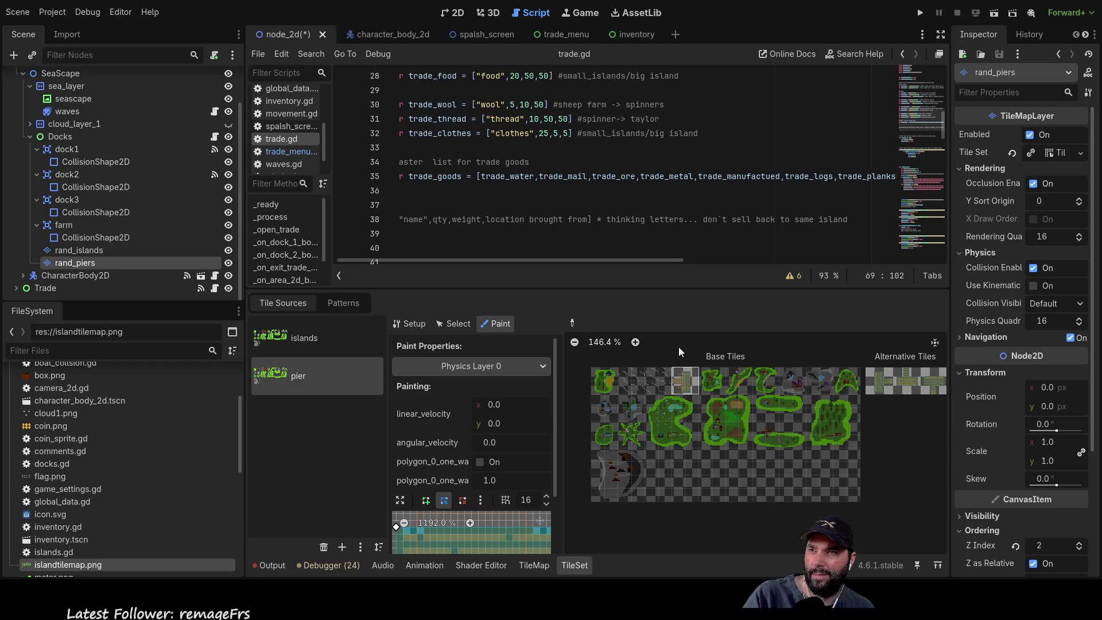
pyautogui.scroll(1, 488, 172)
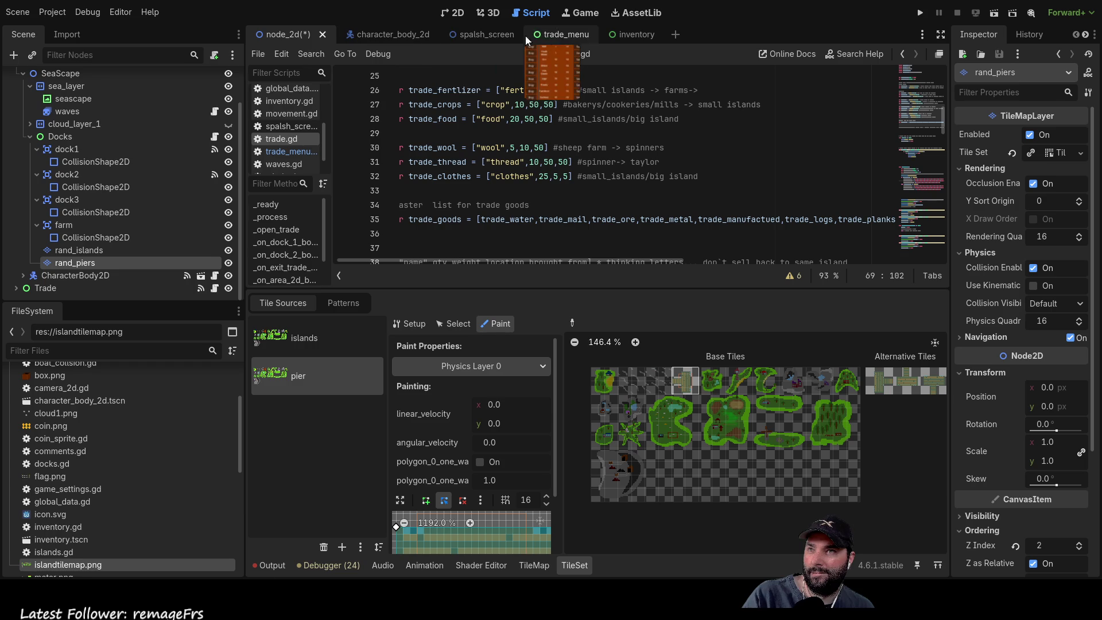
pyautogui.scroll(1, 291, 146)
pyautogui.scroll(1, 291, 146)
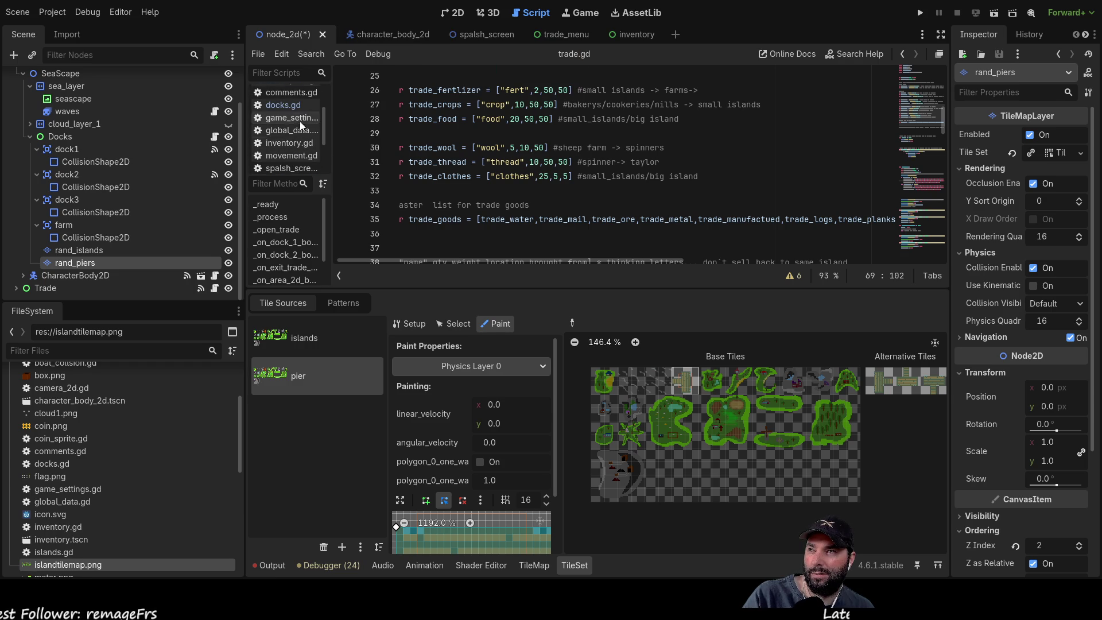
# Open docks.gd at its island constants, ending at tile_island25 = Vector2(2,1).
pyautogui.click(298, 105)
pyautogui.scroll(-3, 637, 184)
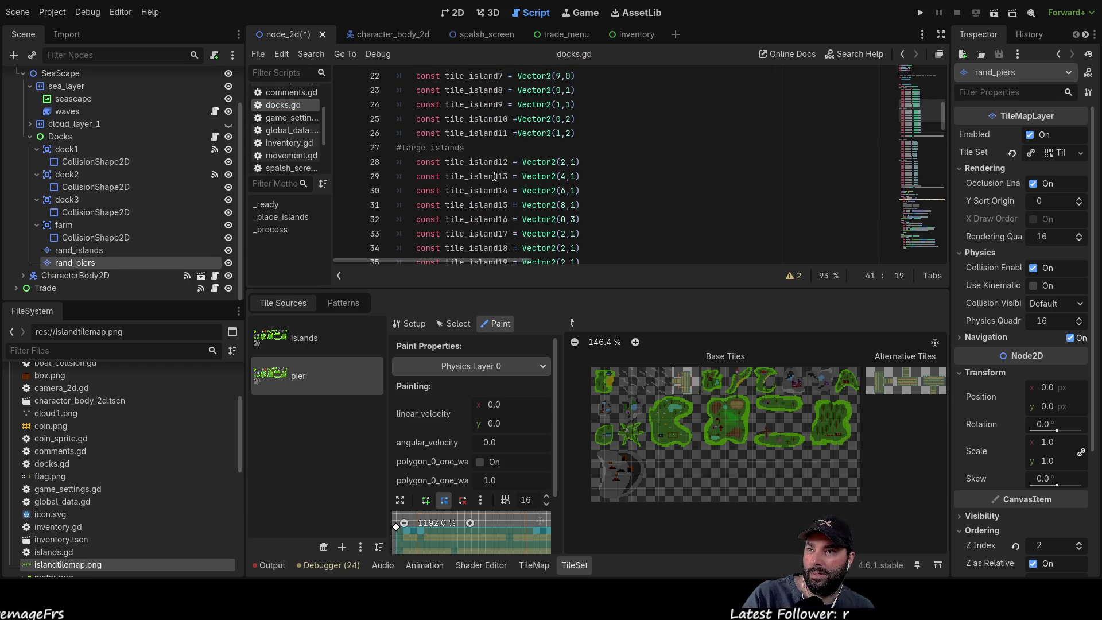
pyautogui.scroll(-4, 489, 192)
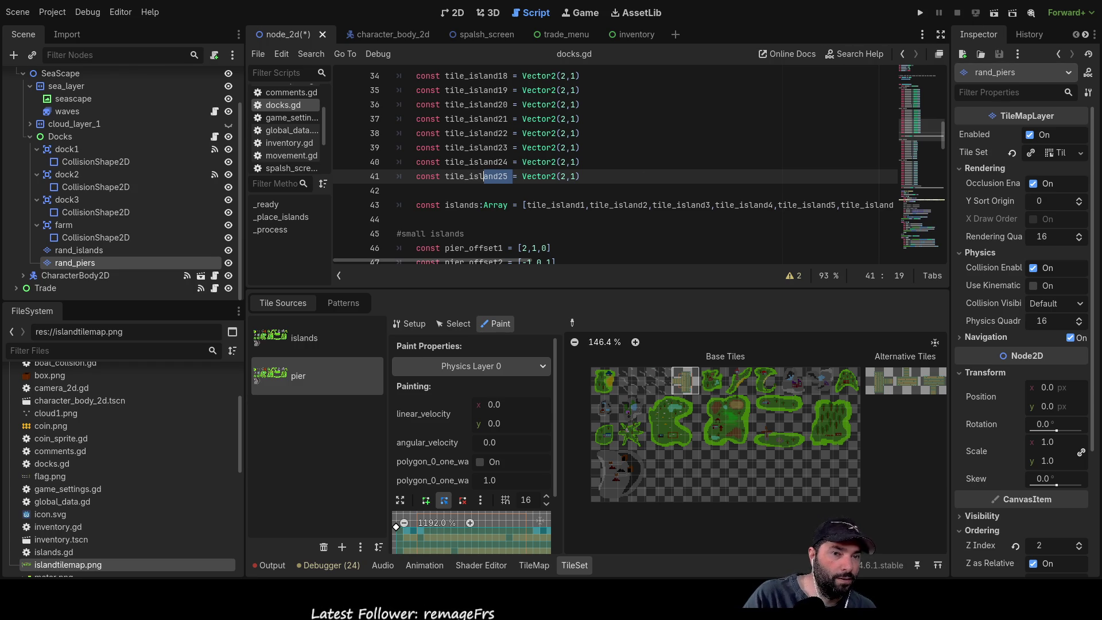
pyautogui.hotkey('alt', 'Tab')
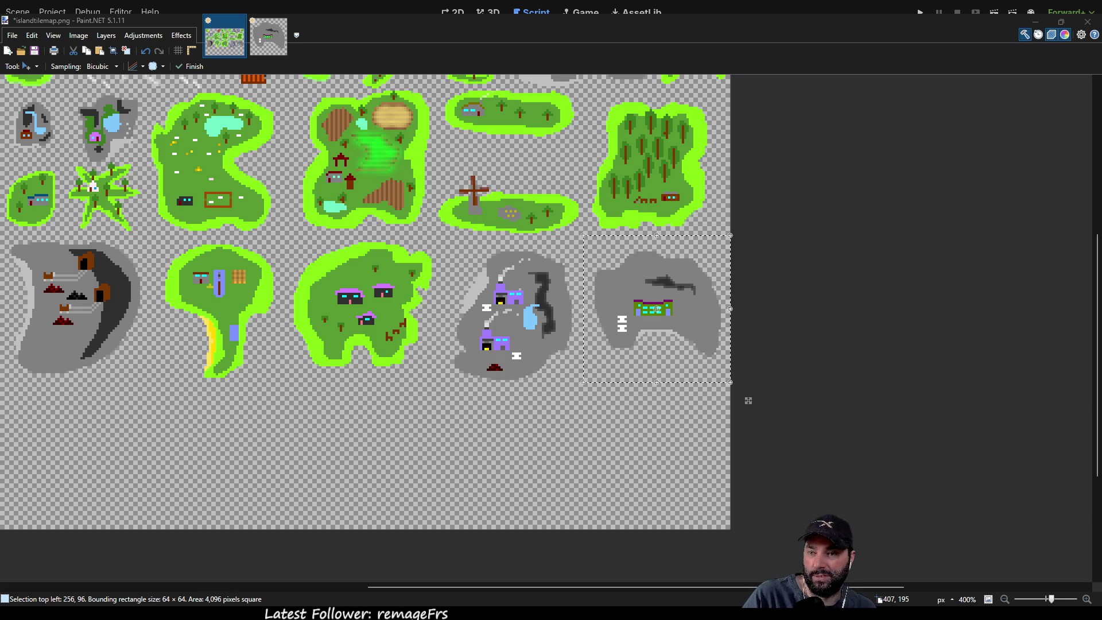
# Undo the last change on the Untitled image and go back to islandtilemap.png.
pyautogui.click(387, 431)
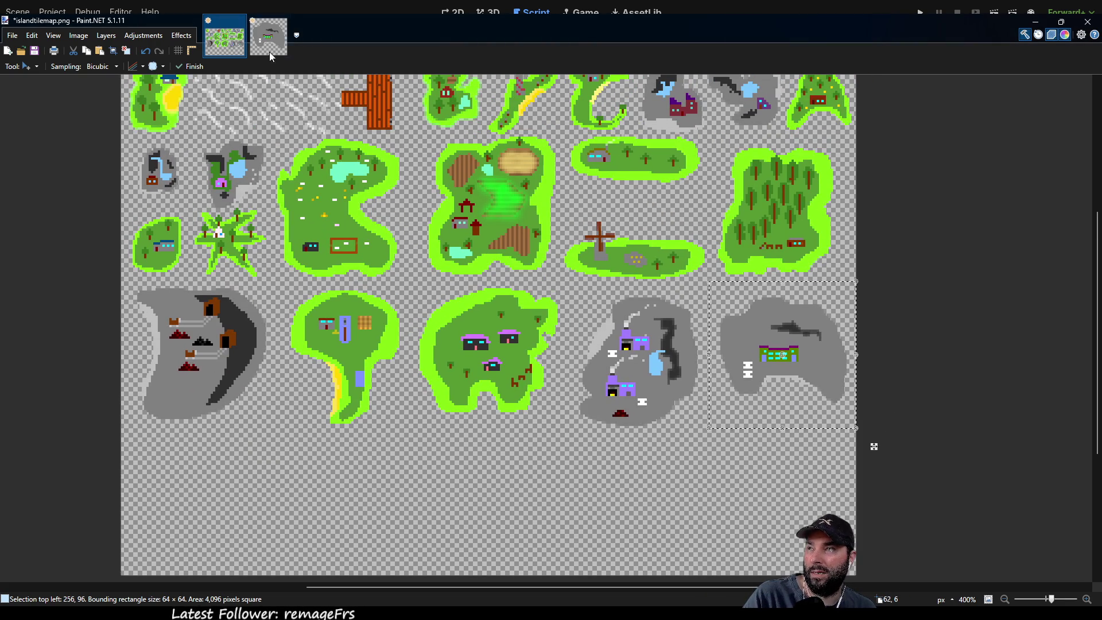
pyautogui.click(268, 57)
pyautogui.hotkey('ctrl', 'z')
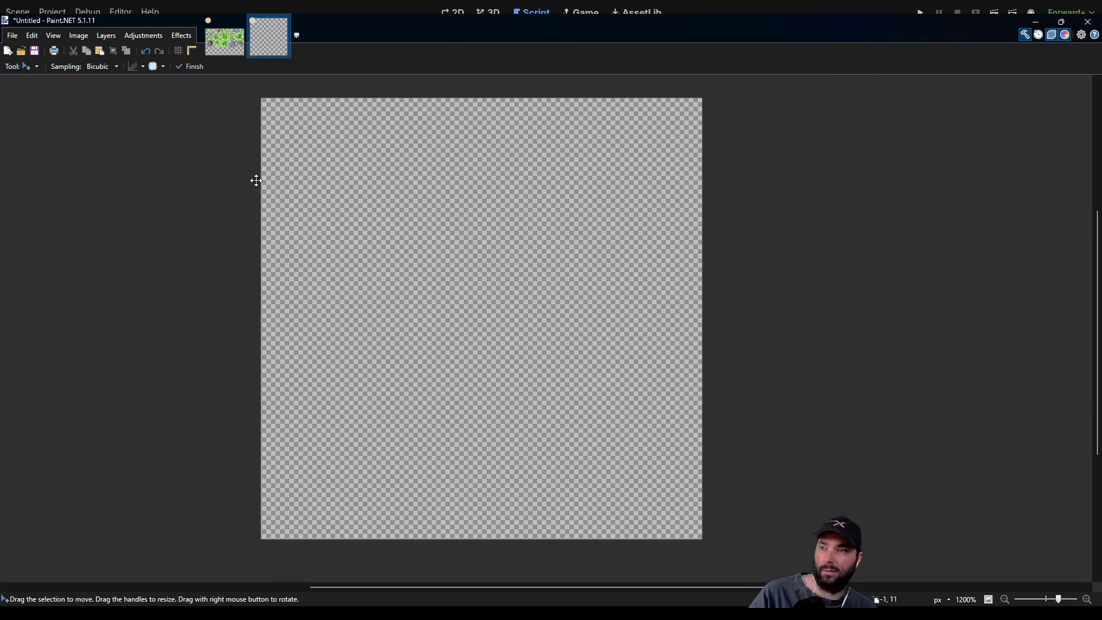
pyautogui.click(222, 49)
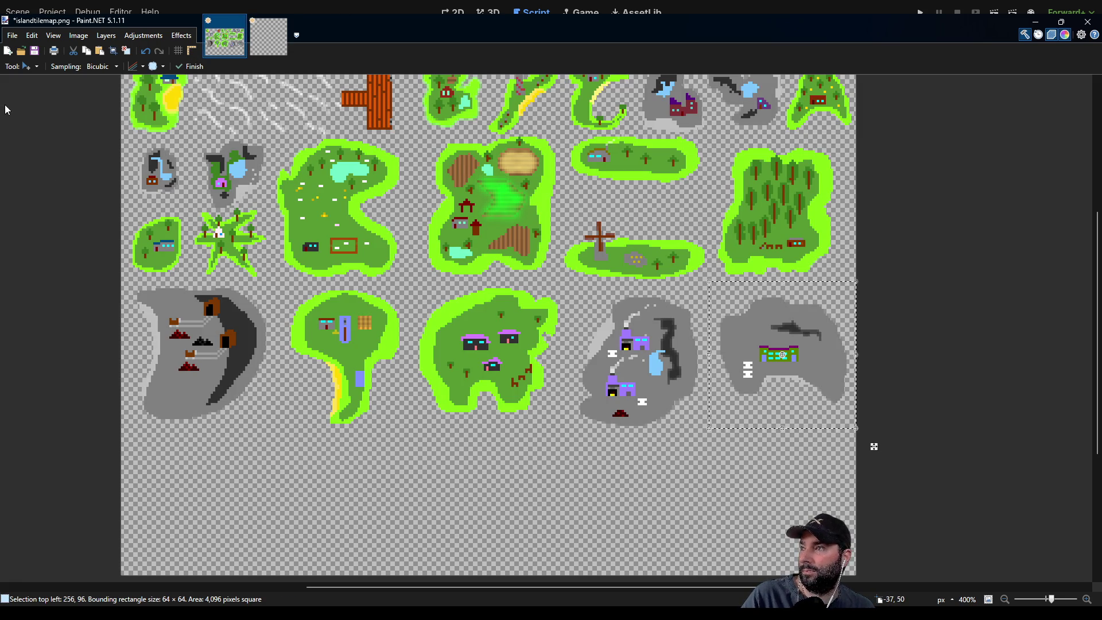
# Clear the selection around the grey island and bring up the blank Untitled image.
pyautogui.press('s')
pyautogui.click(261, 402)
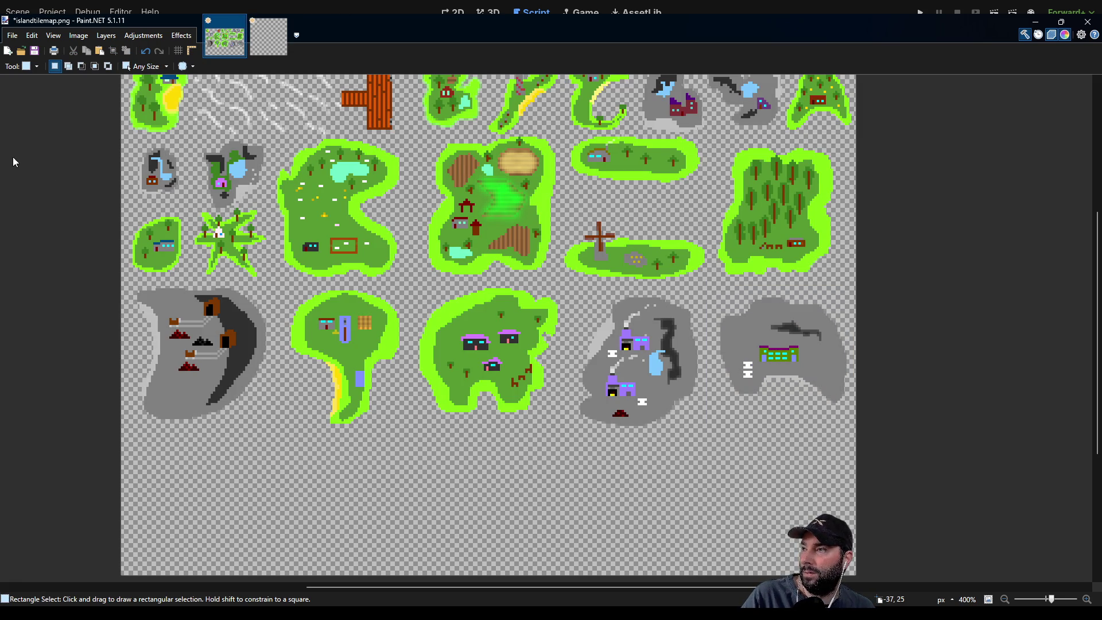
pyautogui.press('k')
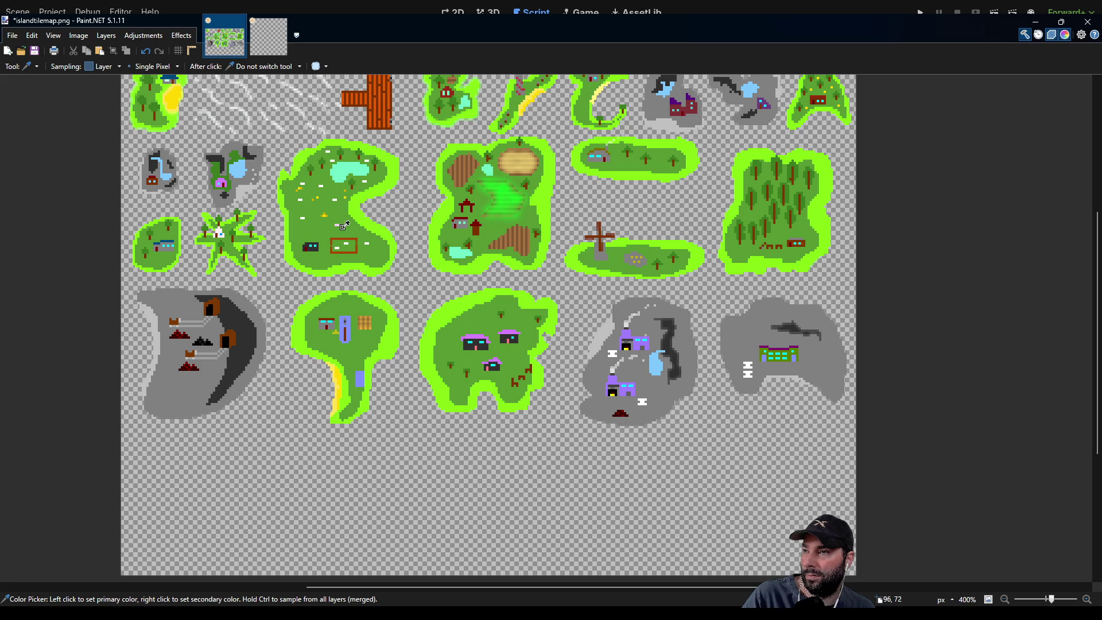
pyautogui.click(274, 51)
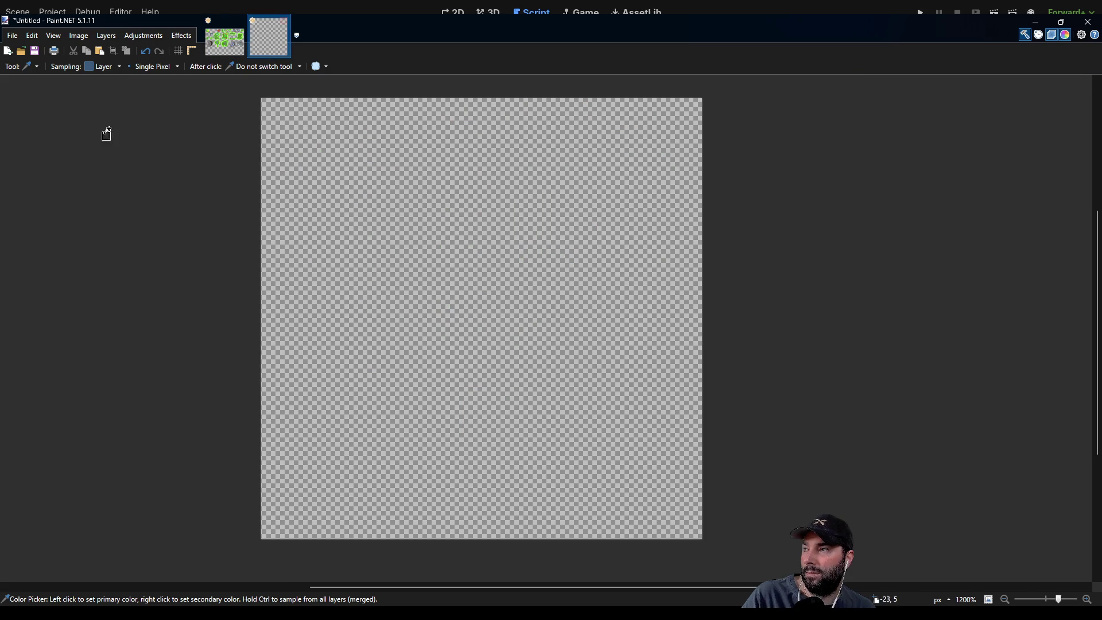
pyautogui.press('p')
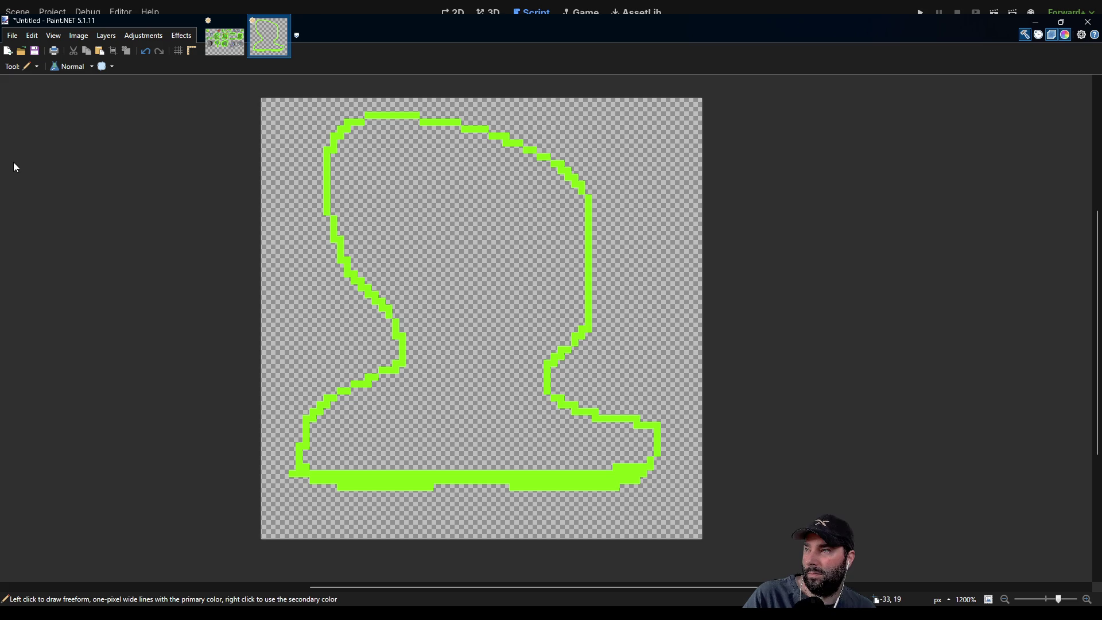
# Fill the island outline bright green and its inner outline dark green.
pyautogui.press('f')
pyautogui.click(437, 259)
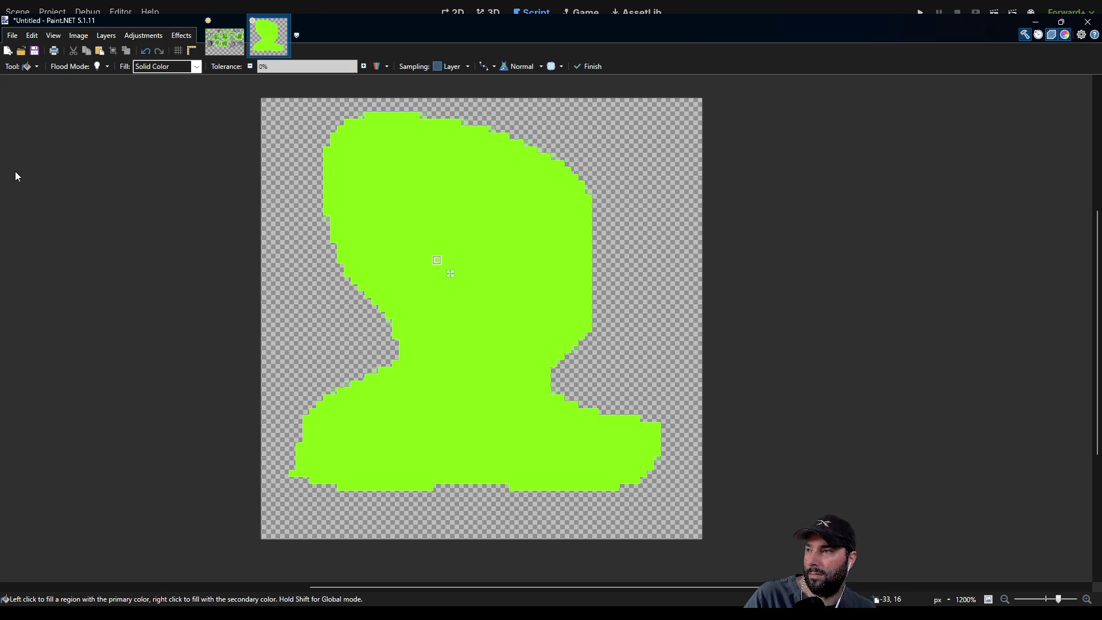
pyautogui.press('p')
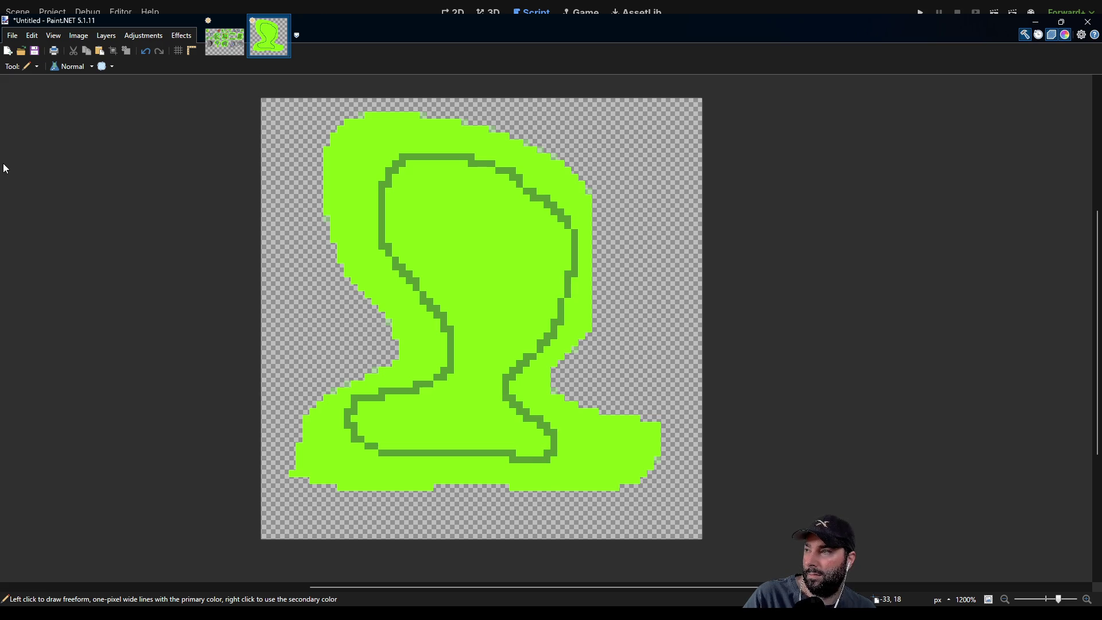
pyautogui.press('f')
pyautogui.click(489, 283)
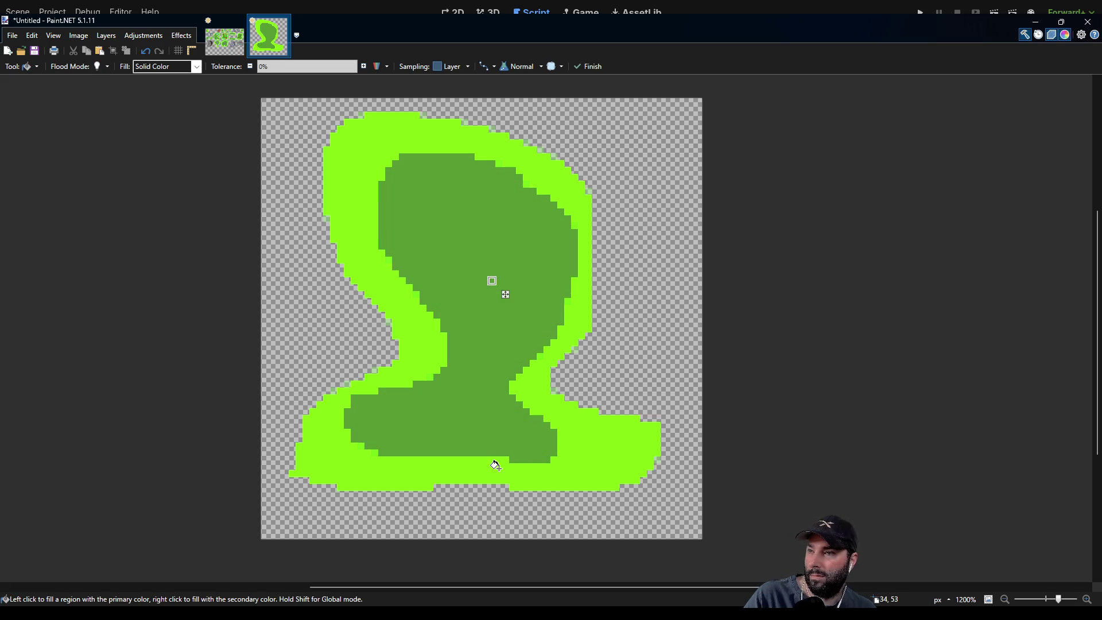
pyautogui.click(223, 38)
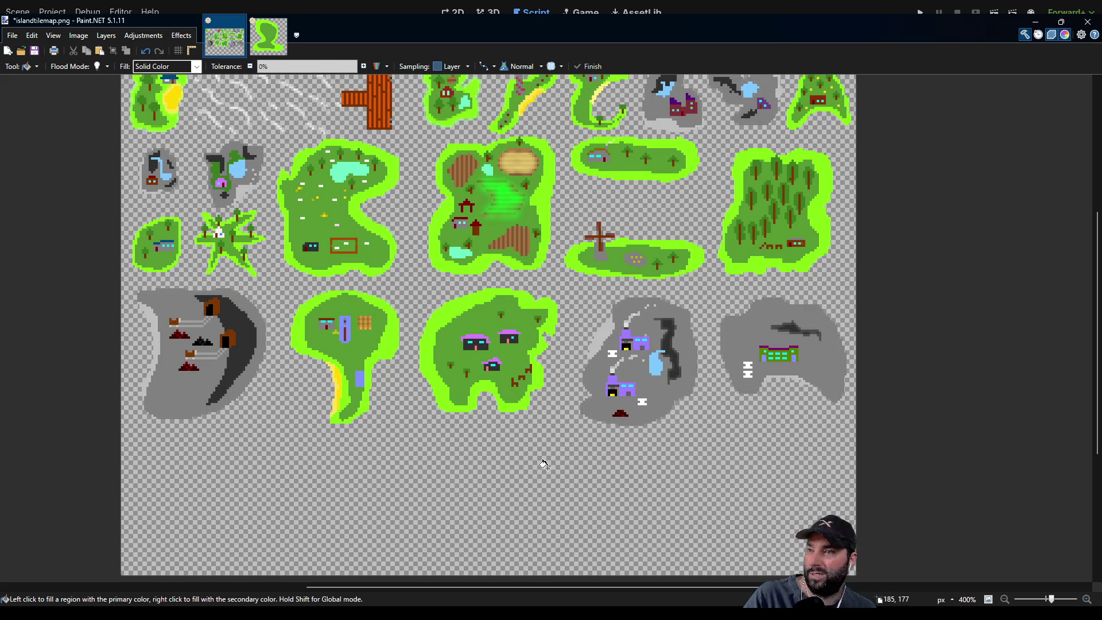
# Sample brown from the tilemap and draw a small L-shaped mark near the island's top.
pyautogui.moveTo(676, 431)
pyautogui.mouseDown()
pyautogui.moveTo(435, 450)
pyautogui.moveTo(432, 566)
pyautogui.moveTo(661, 488)
pyautogui.mouseUp()
pyautogui.click(278, 52)
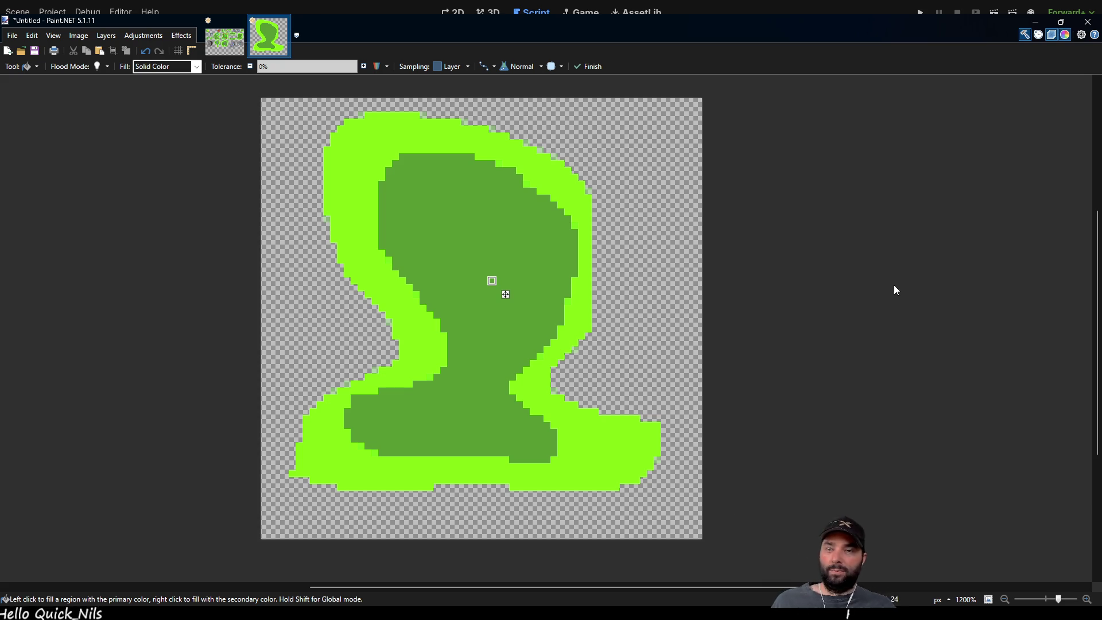
pyautogui.click(224, 37)
pyautogui.press('k')
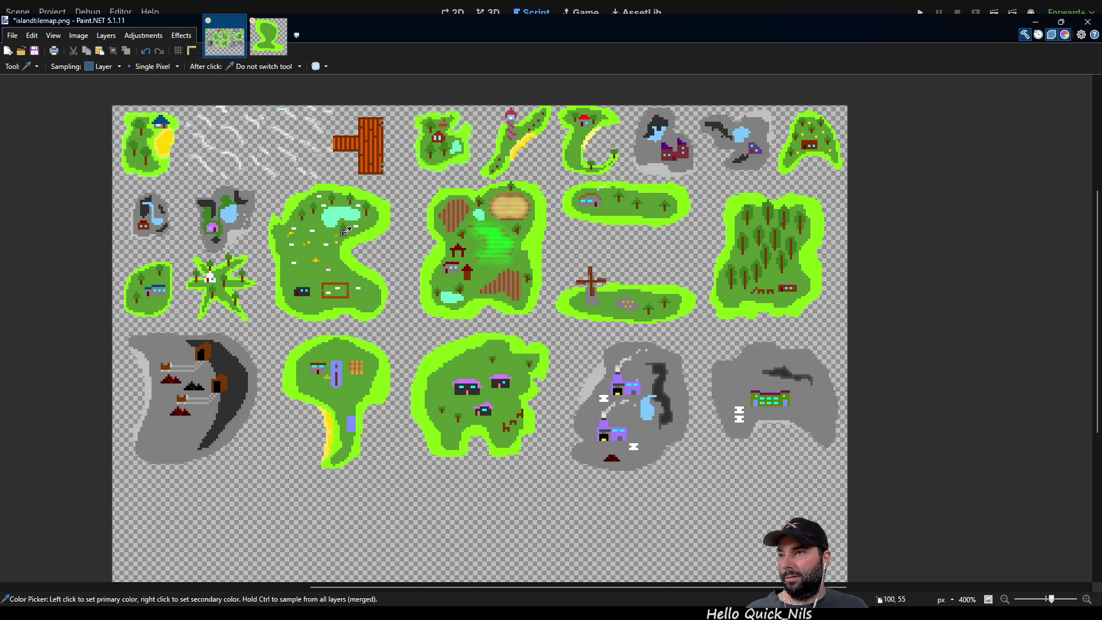
pyautogui.click(268, 35)
pyautogui.press('p')
pyautogui.moveTo(408, 184); pyautogui.dragTo(414, 184)
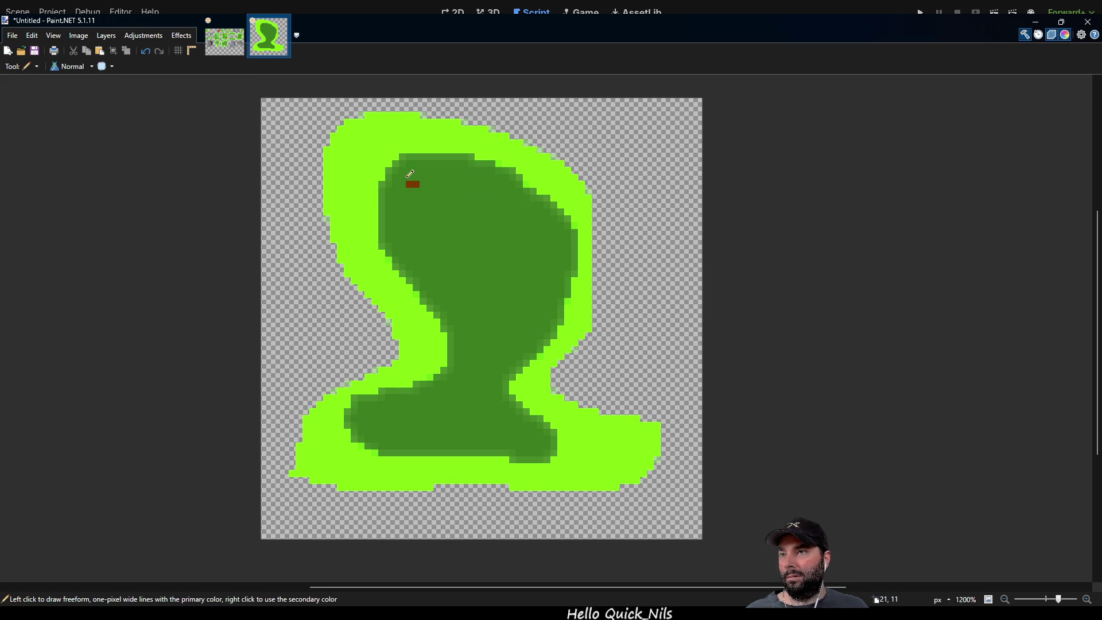
pyautogui.click(412, 177)
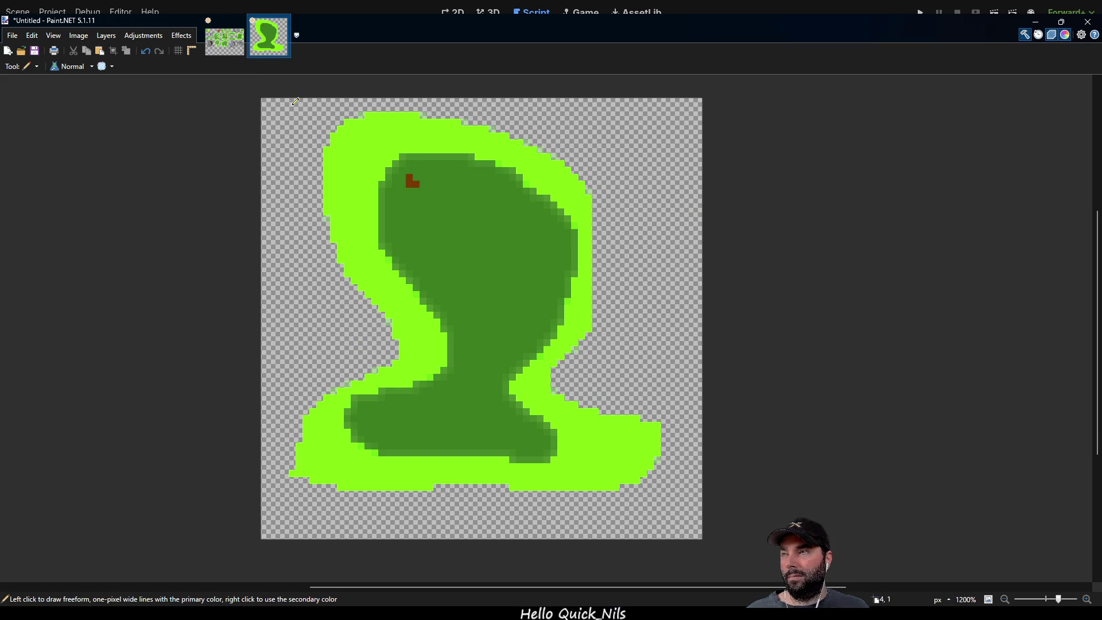
# Sample the tilemap's grass green and refill the island's inner area with it.
pyautogui.click(223, 52)
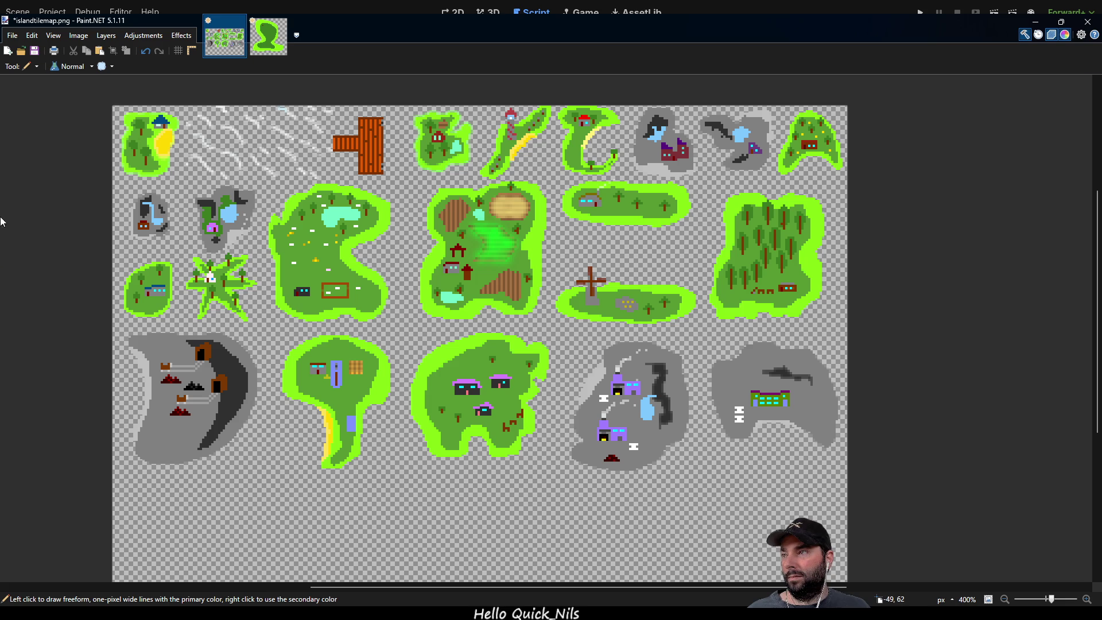
pyautogui.press('k')
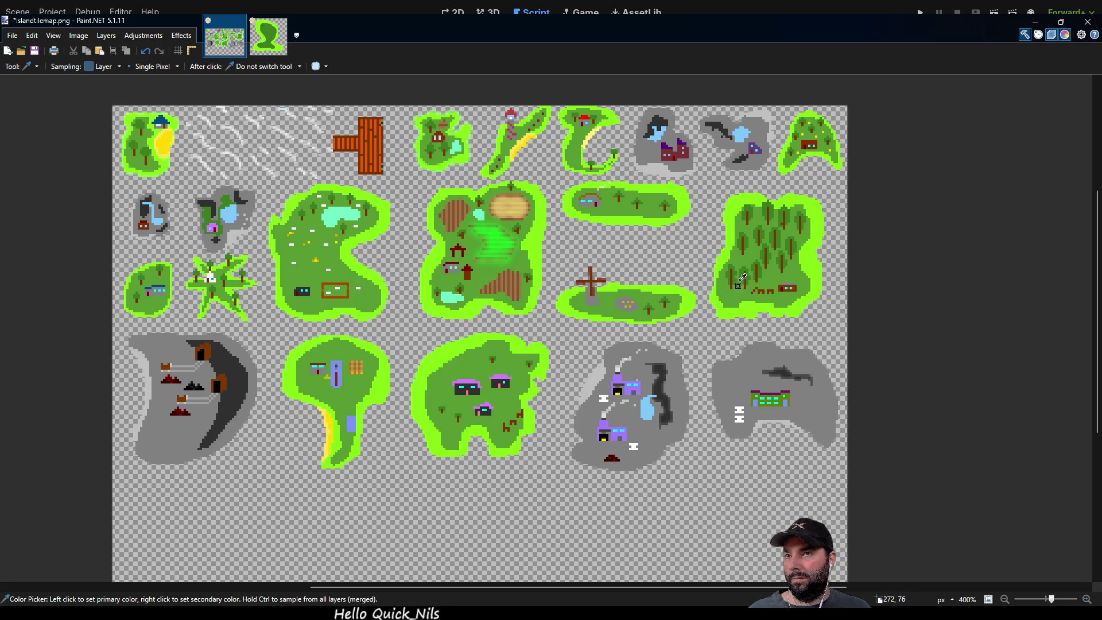
pyautogui.click(268, 36)
pyautogui.press('f')
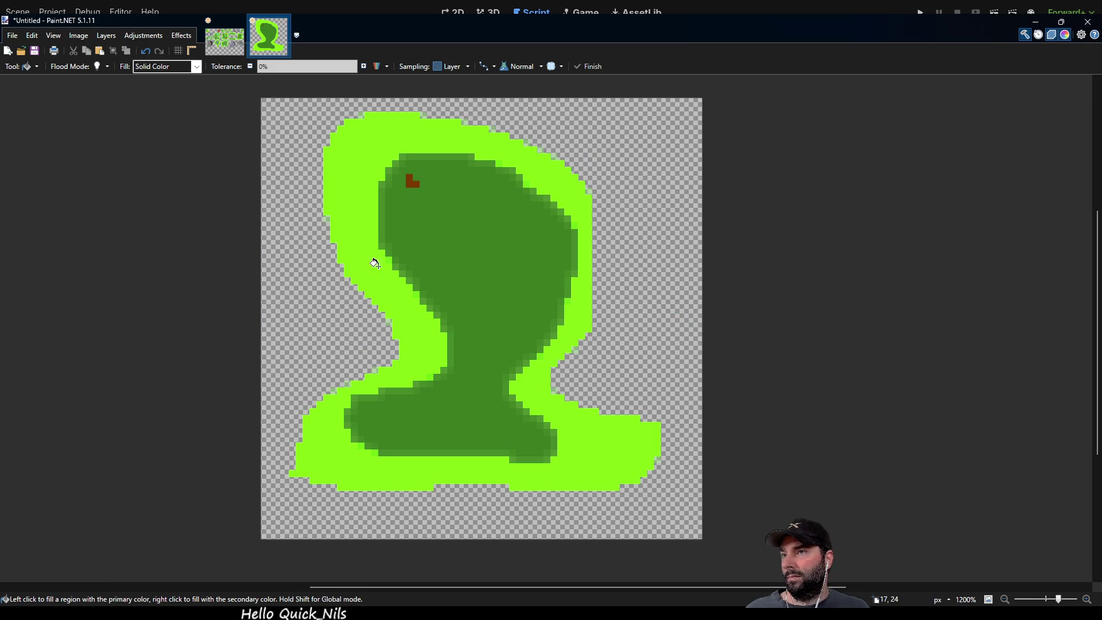
pyautogui.click(456, 251)
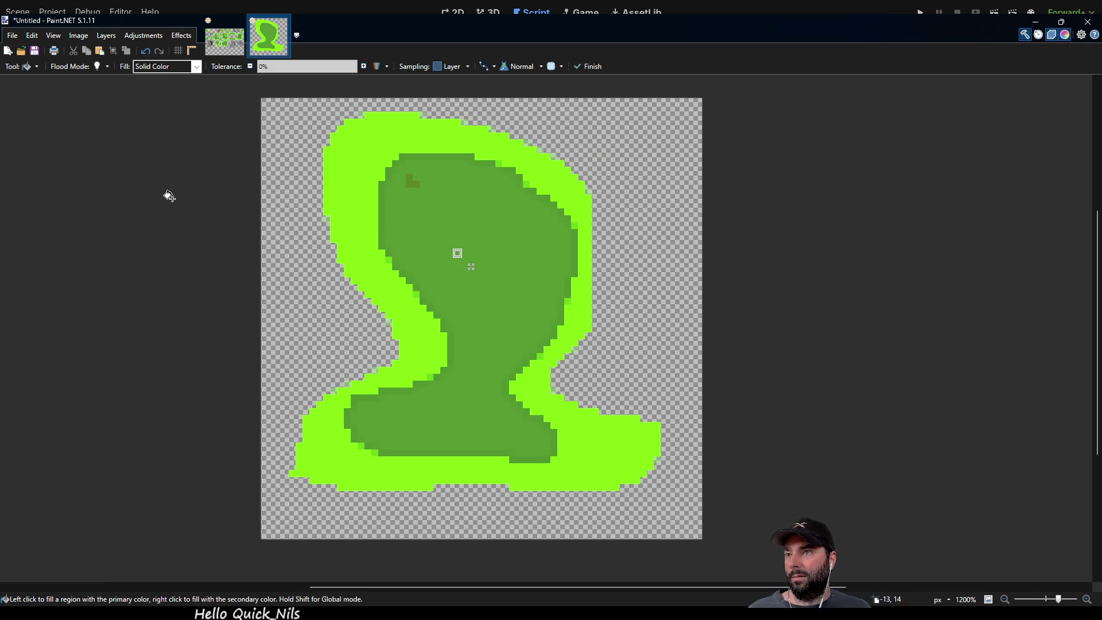
# Draw small dark-green arch-shaped tree crowns across the island, undoing one stray stroke.
pyautogui.press('p')
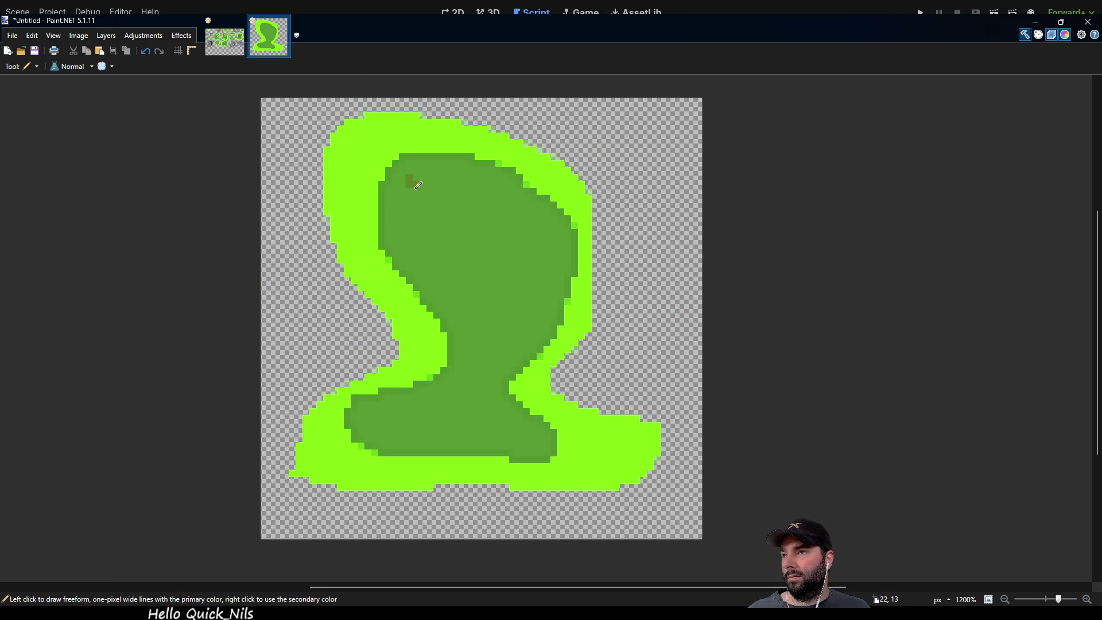
pyautogui.moveTo(411, 181)
pyautogui.mouseDown()
pyautogui.moveTo(424, 183)
pyautogui.moveTo(415, 193)
pyautogui.moveTo(472, 205)
pyautogui.moveTo(486, 190)
pyautogui.moveTo(488, 198)
pyautogui.mouseUp()
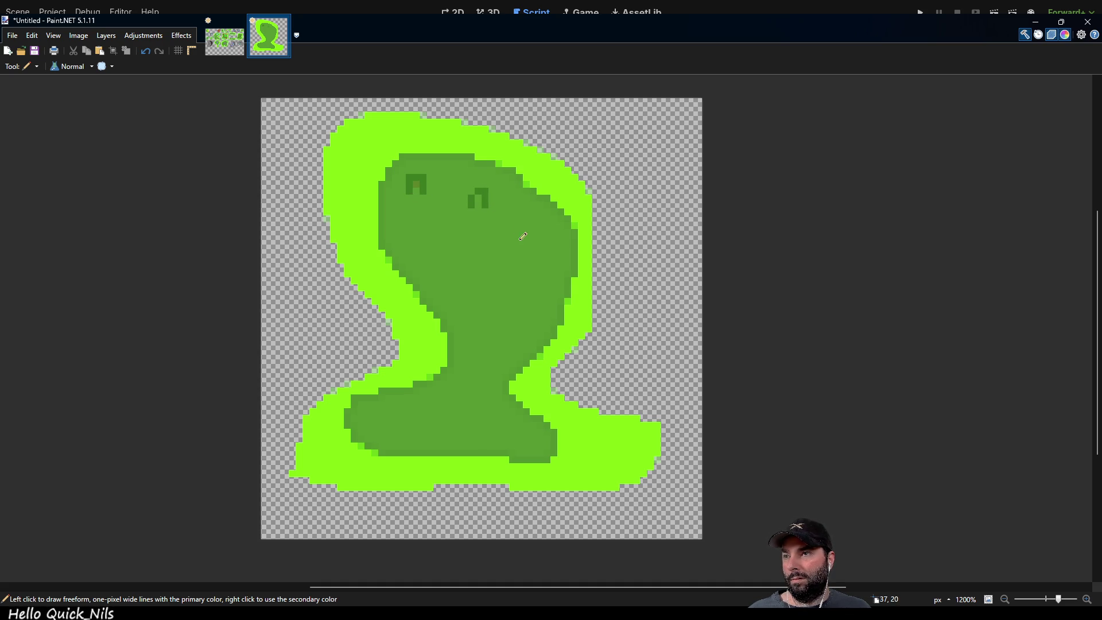
pyautogui.moveTo(524, 251); pyautogui.dragTo(538, 241)
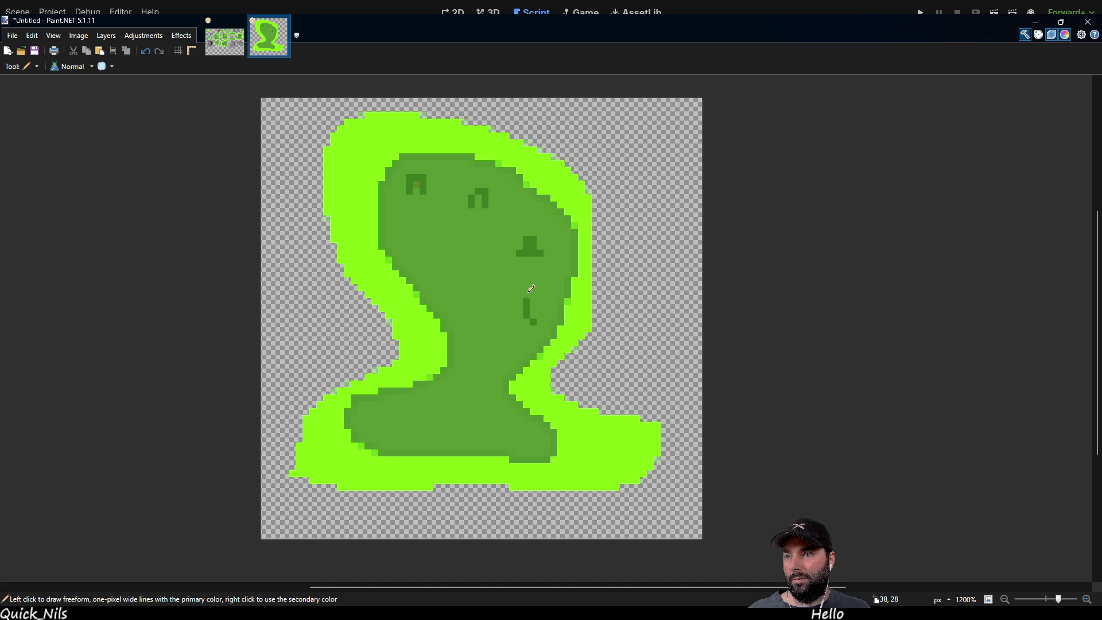
pyautogui.hotkey('ctrl', 'z')
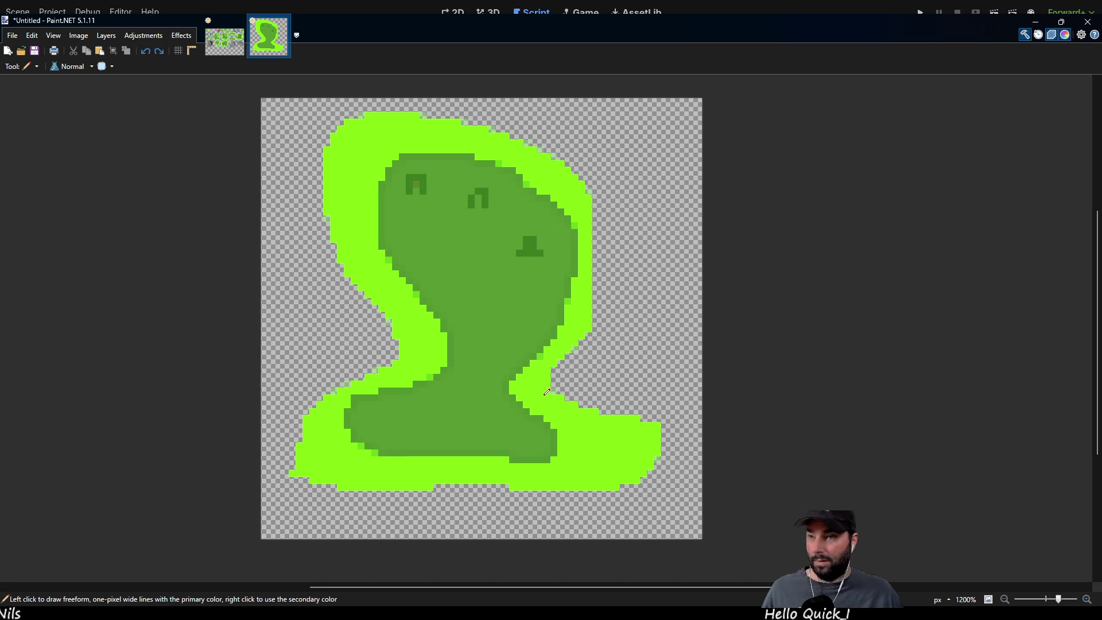
pyautogui.scroll(-2, 592, 280)
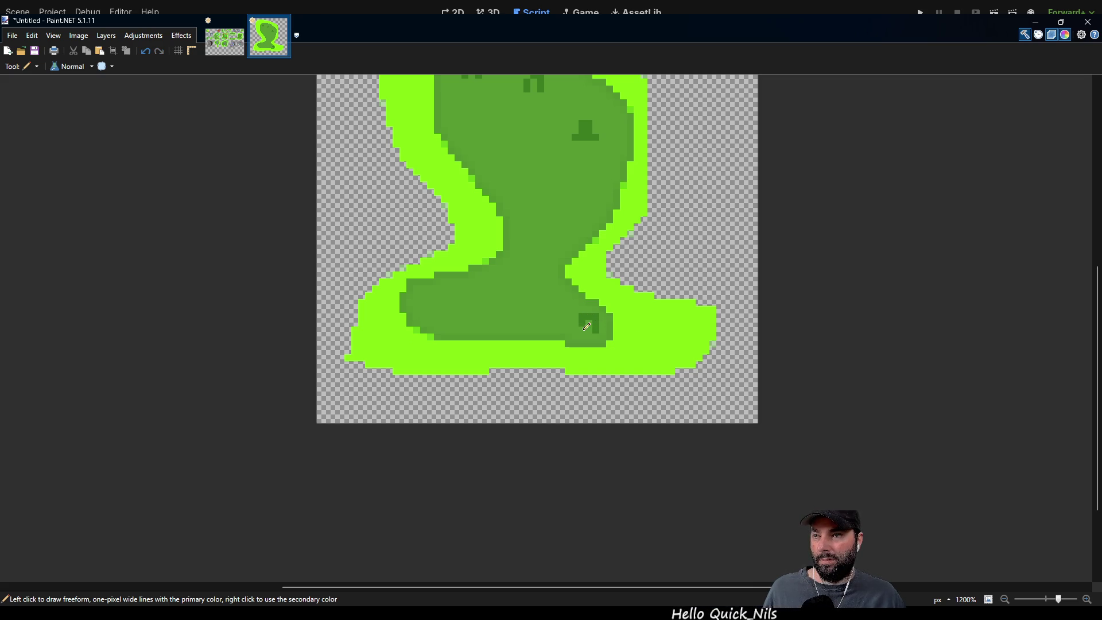
pyautogui.moveTo(430, 310)
pyautogui.mouseDown()
pyautogui.moveTo(439, 294)
pyautogui.moveTo(447, 312)
pyautogui.mouseUp()
pyautogui.moveTo(481, 191)
pyautogui.mouseDown()
pyautogui.moveTo(485, 266)
pyautogui.moveTo(482, 224)
pyautogui.moveTo(499, 225)
pyautogui.mouseUp()
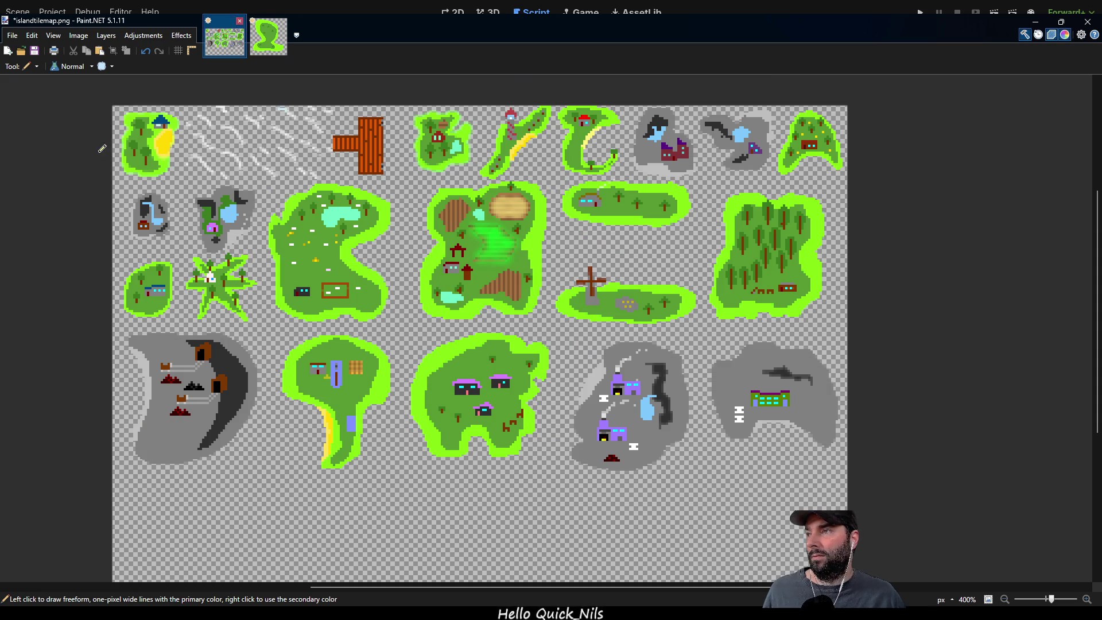
# Sample brown from the tilemap sheet for the tree trunks.
pyautogui.click(208, 40)
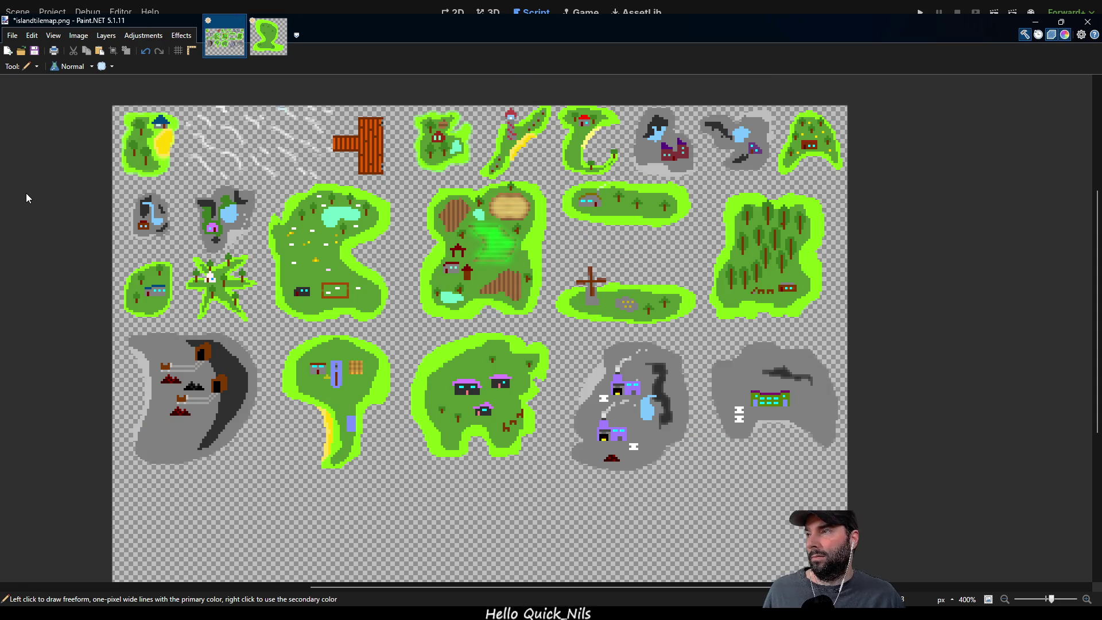
pyautogui.press('k')
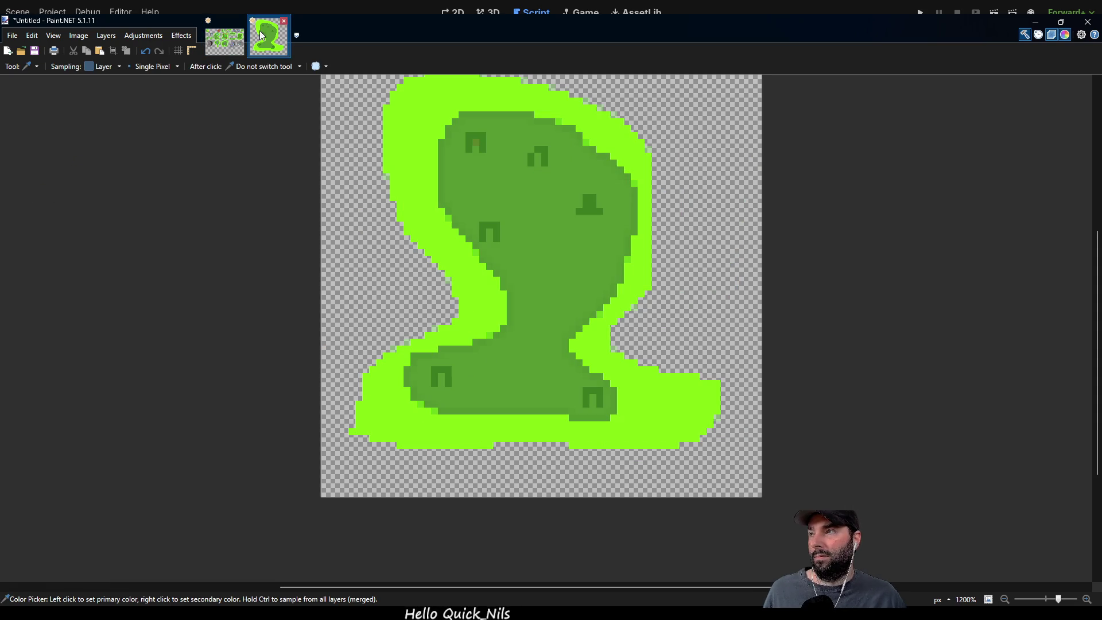
pyautogui.click(268, 35)
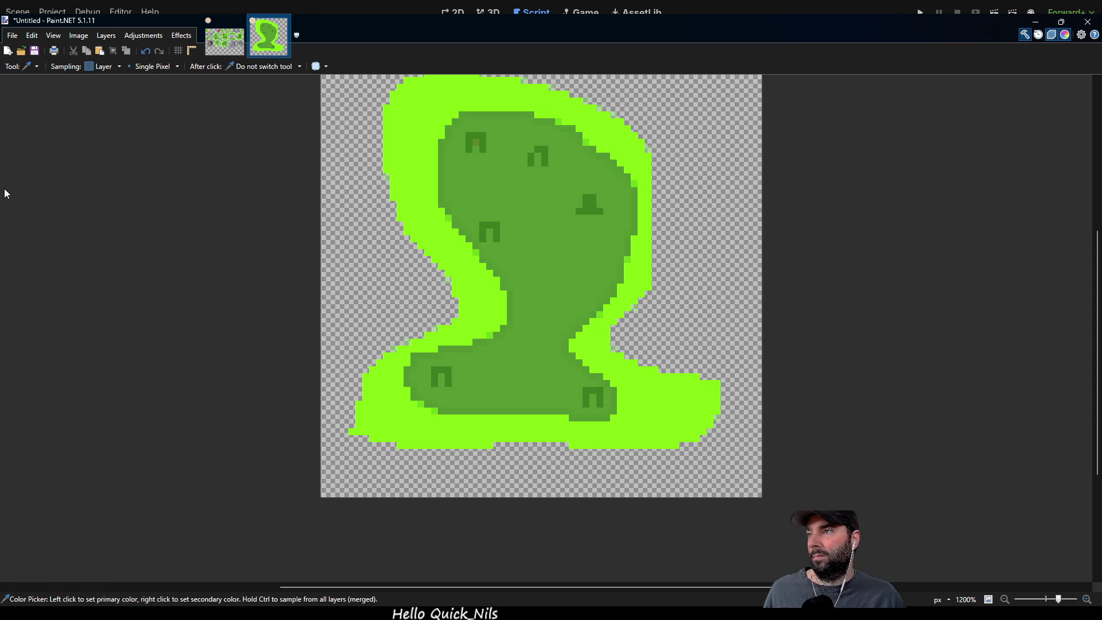
# Draw a short brown vertical trunk under each of the six dark-green crowns.
pyautogui.press('p')
pyautogui.moveTo(475, 139)
pyautogui.mouseDown()
pyautogui.moveTo(475, 159)
pyautogui.moveTo(538, 172)
pyautogui.mouseUp()
pyautogui.moveTo(593, 208); pyautogui.dragTo(593, 221)
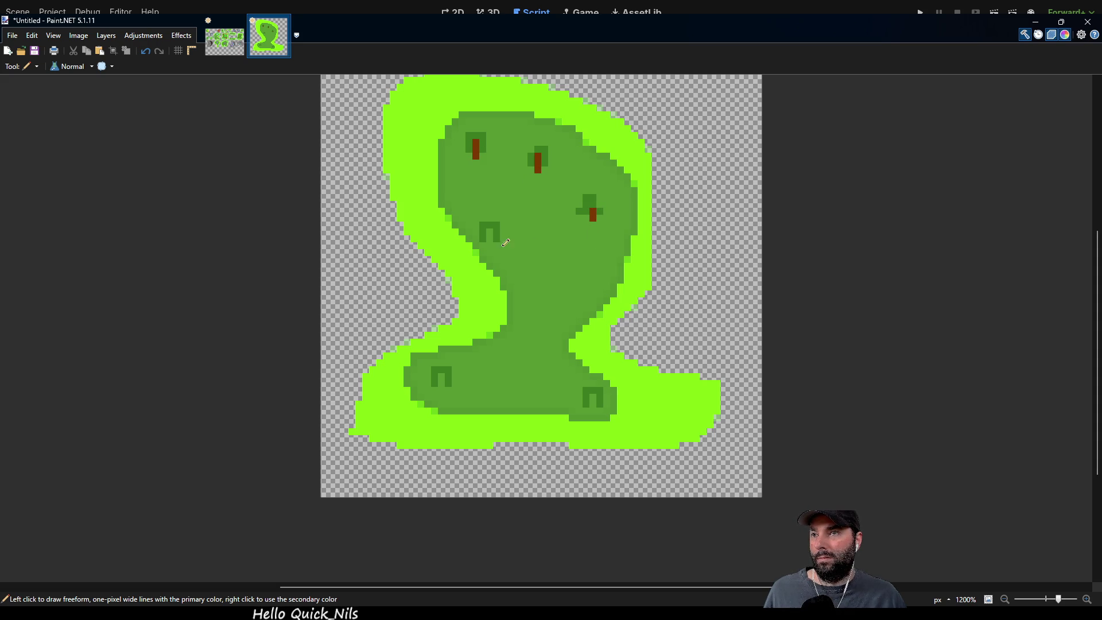
pyautogui.moveTo(490, 229); pyautogui.dragTo(490, 249)
pyautogui.moveTo(593, 394); pyautogui.dragTo(593, 413)
pyautogui.moveTo(441, 374); pyautogui.dragTo(442, 393)
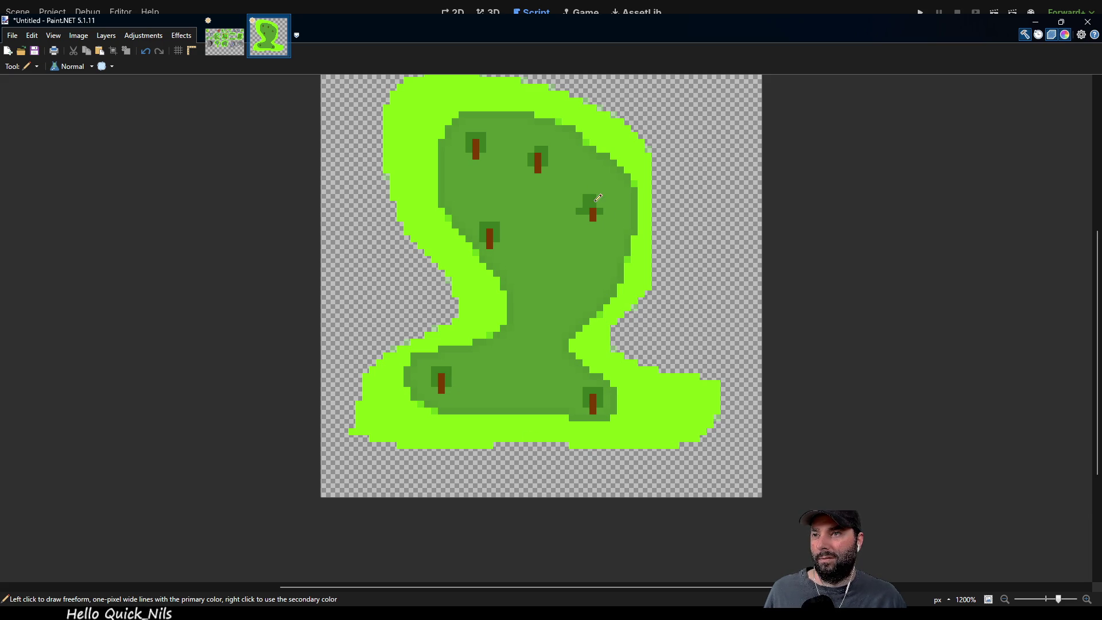
pyautogui.moveTo(593, 202); pyautogui.dragTo(593, 208)
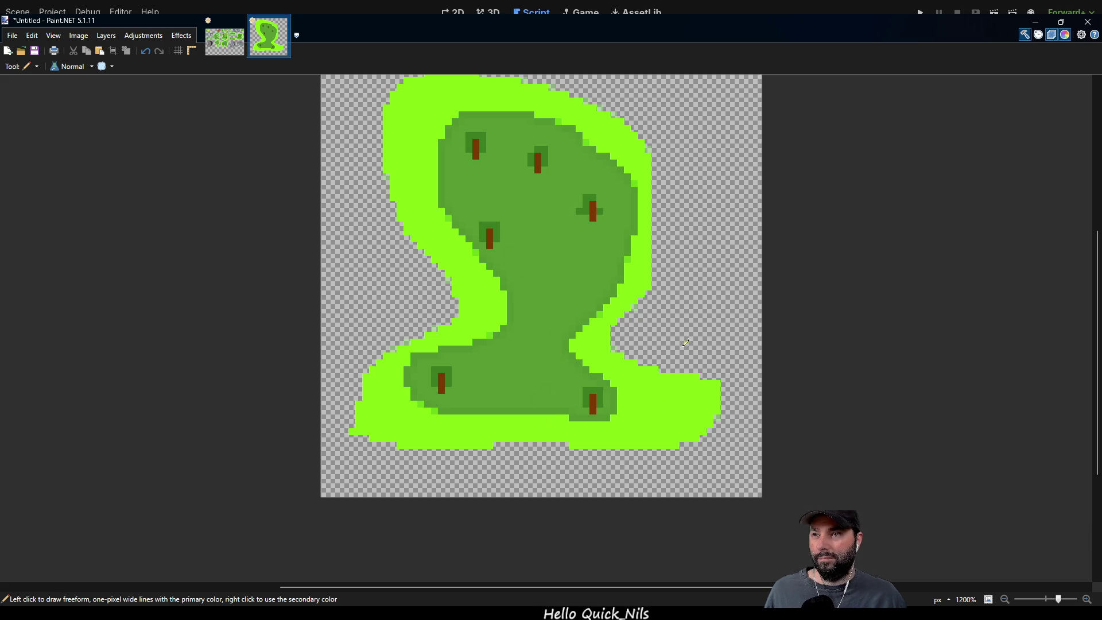
# Place two brownish pixels in the middle of the island.
pyautogui.scroll(-2, 677, 365)
pyautogui.scroll(3, 601, 227)
pyautogui.scroll(2, 574, 220)
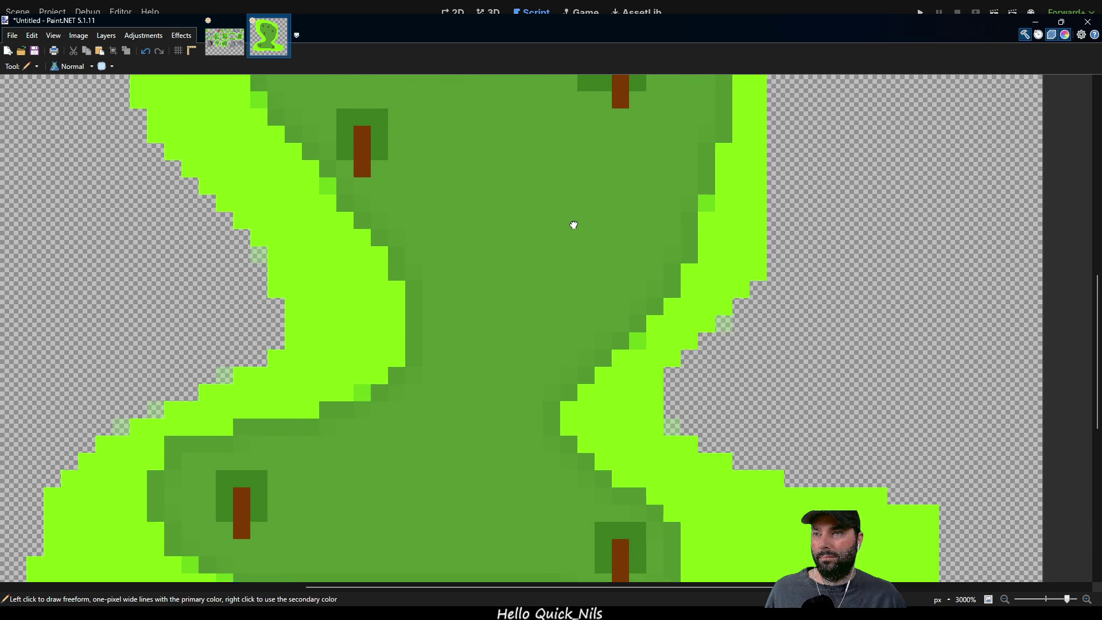
pyautogui.click(582, 211)
pyautogui.click(582, 228)
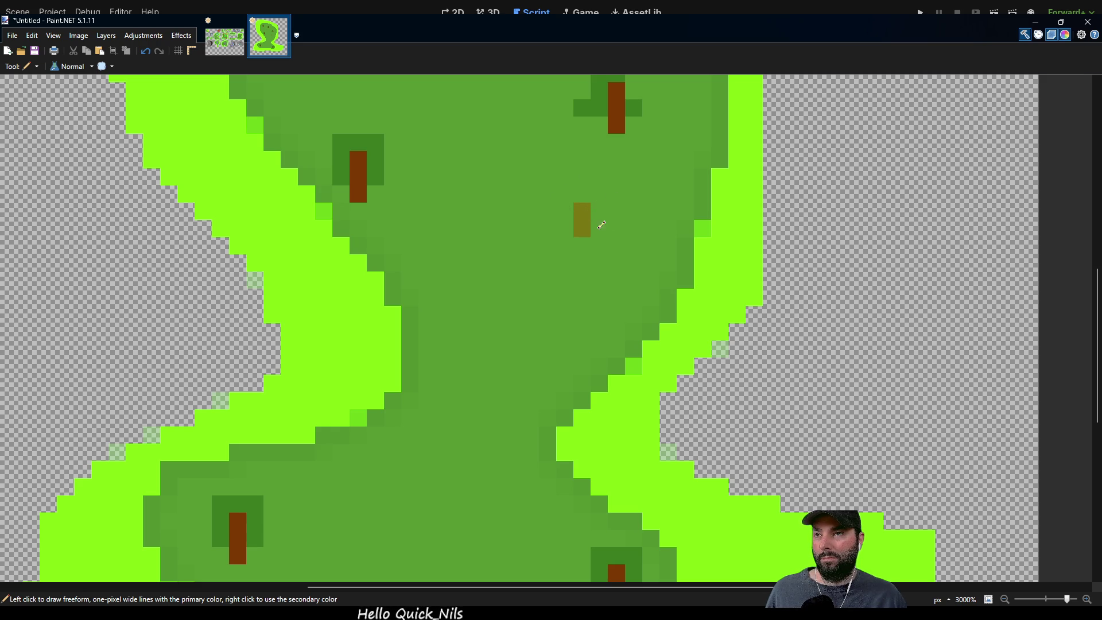
# Build a 3×2 block of pale pixels beside the right-hand tree.
pyautogui.scroll(2, 484, 327)
pyautogui.scroll(-1, 494, 263)
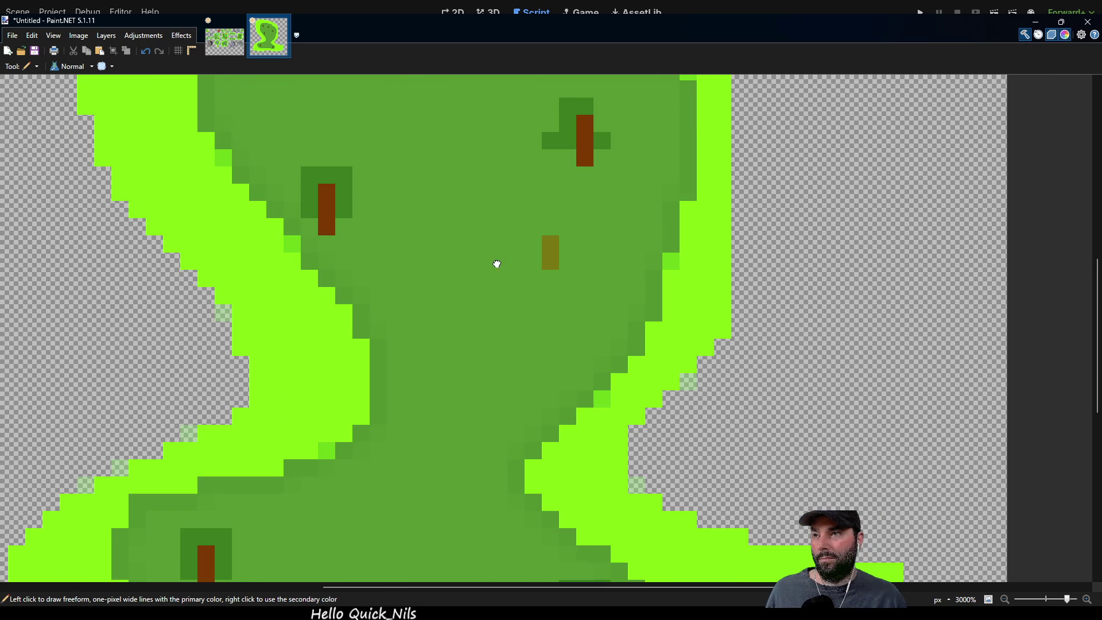
pyautogui.scroll(2, 541, 284)
pyautogui.scroll(2, 551, 215)
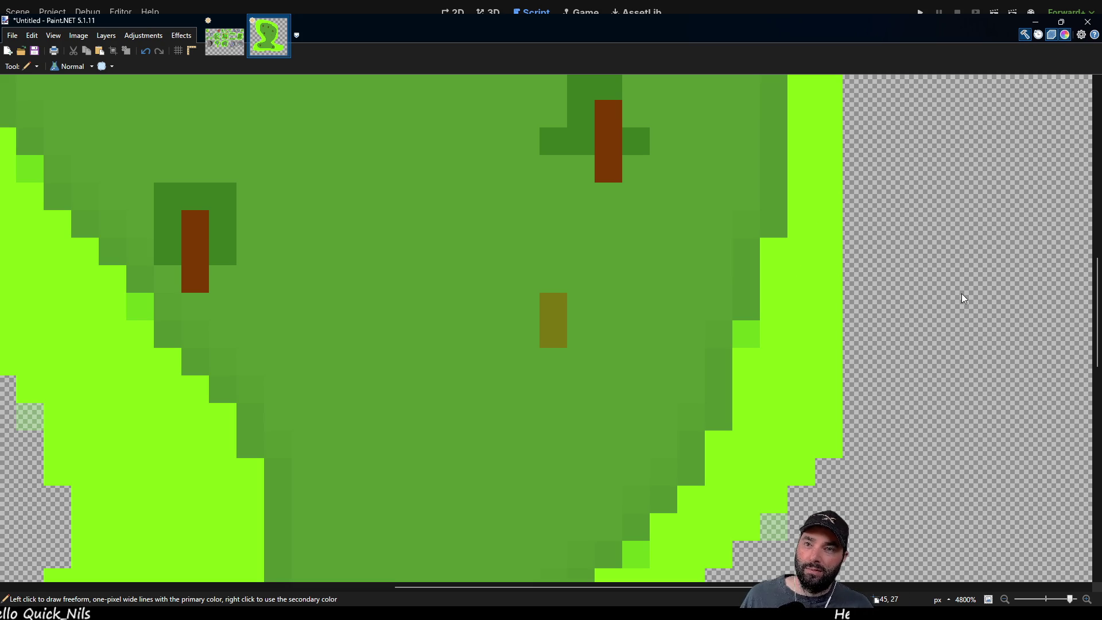
pyautogui.scroll(-3, 649, 316)
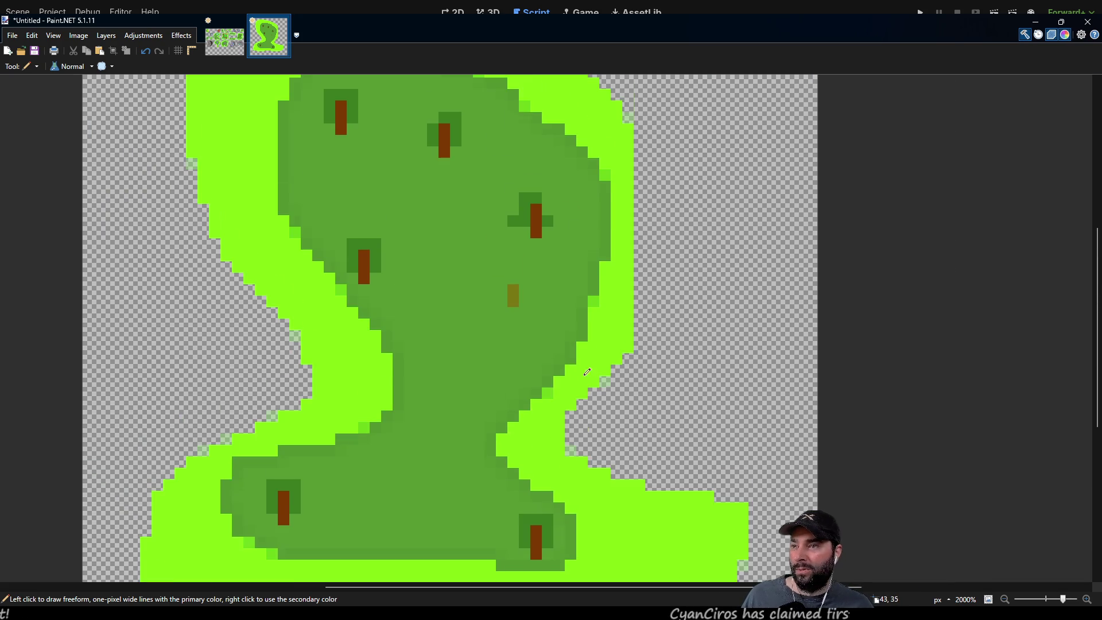
pyautogui.moveTo(587, 372)
pyautogui.mouseDown()
pyautogui.moveTo(580, 155)
pyautogui.moveTo(667, 359)
pyautogui.moveTo(403, 419)
pyautogui.moveTo(691, 356)
pyautogui.moveTo(635, 188)
pyautogui.moveTo(578, 285)
pyautogui.moveTo(597, 220)
pyautogui.moveTo(610, 401)
pyautogui.mouseUp()
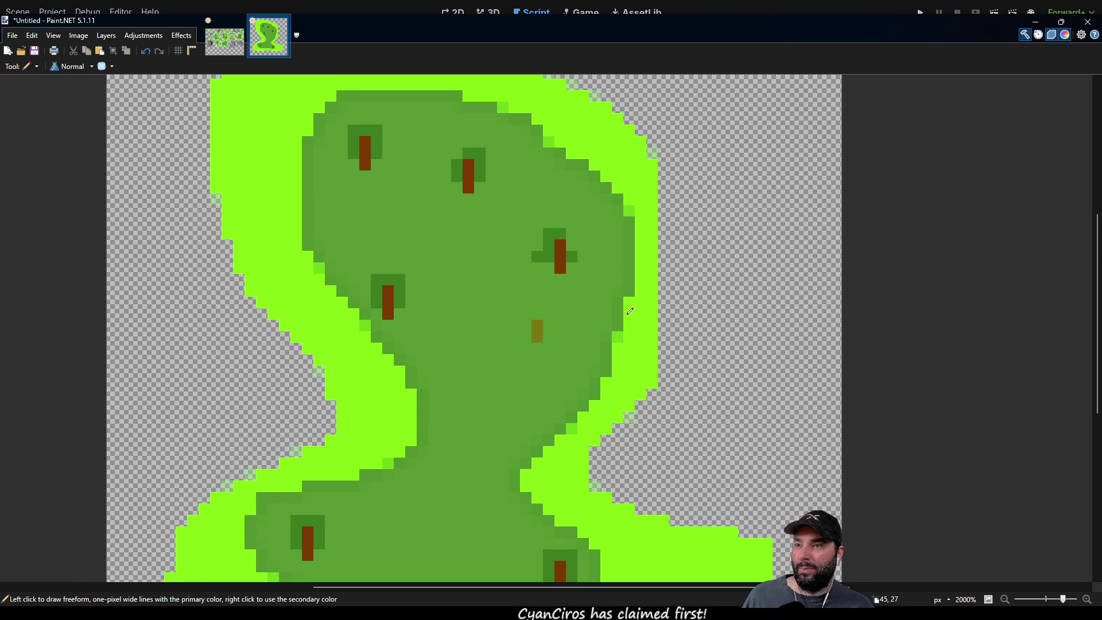
pyautogui.moveTo(634, 311); pyautogui.dragTo(610, 273)
pyautogui.click(593, 270)
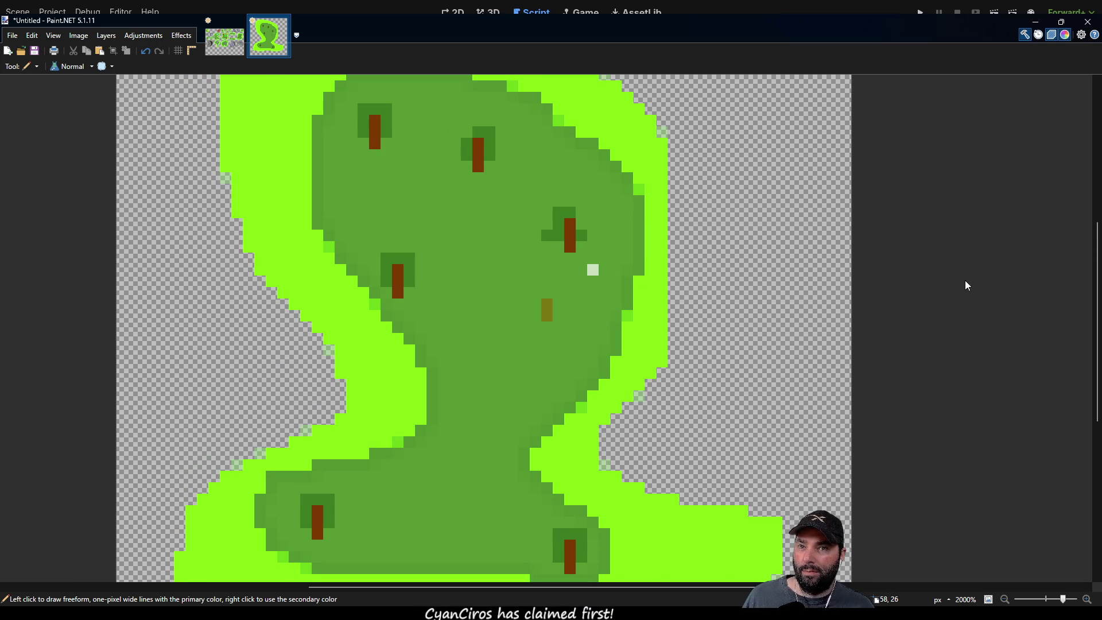
pyautogui.scroll(3, 560, 310)
pyautogui.scroll(1, 562, 307)
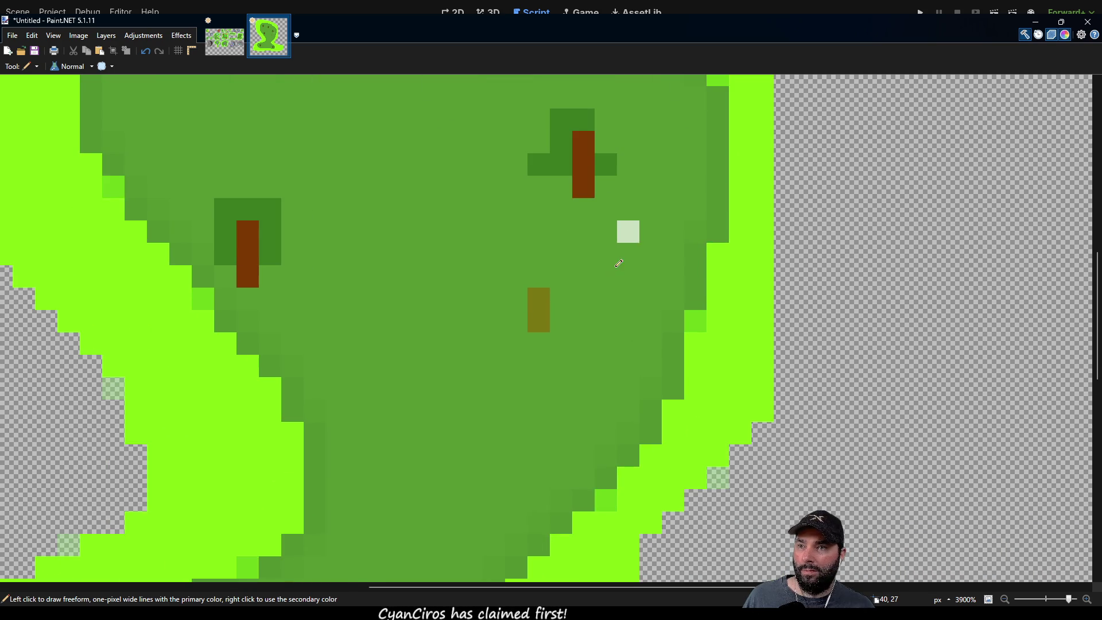
pyautogui.click(599, 274)
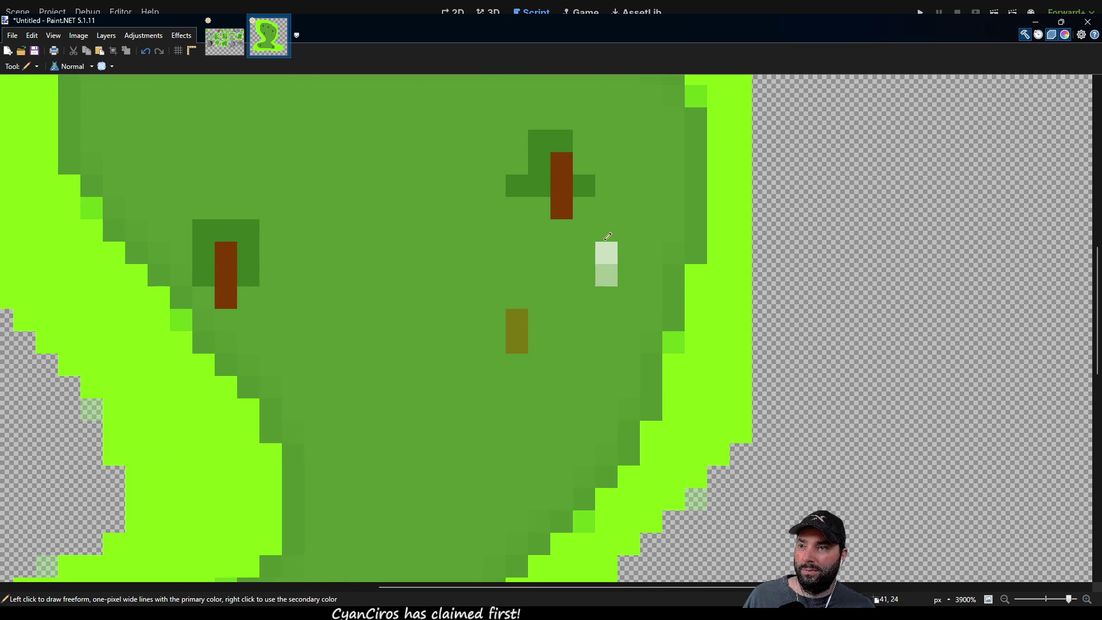
pyautogui.click(584, 252)
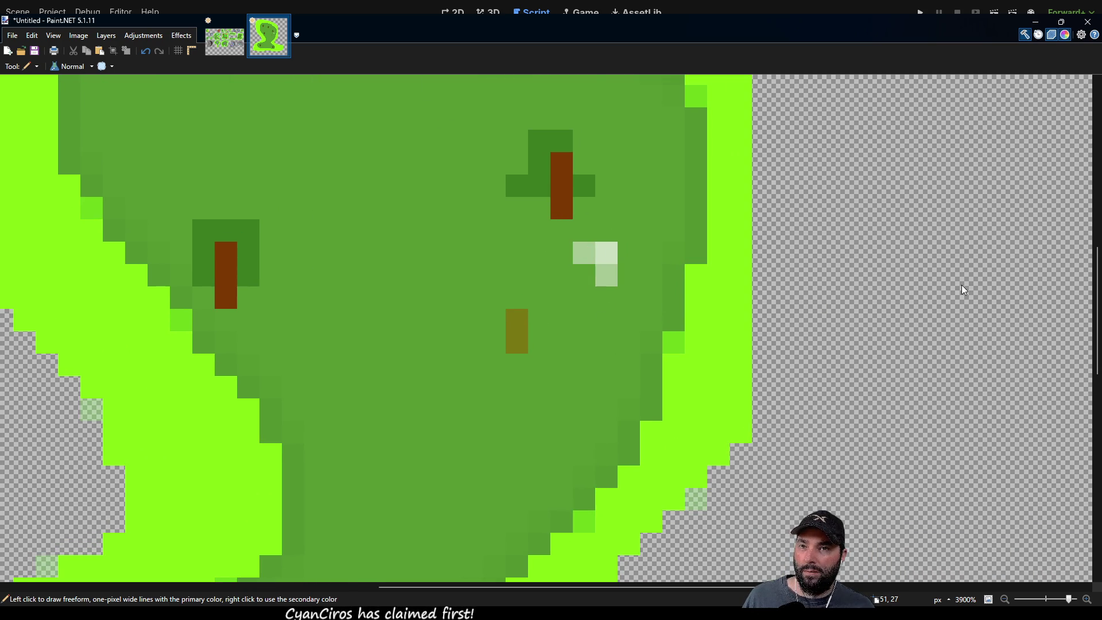
pyautogui.click(585, 275)
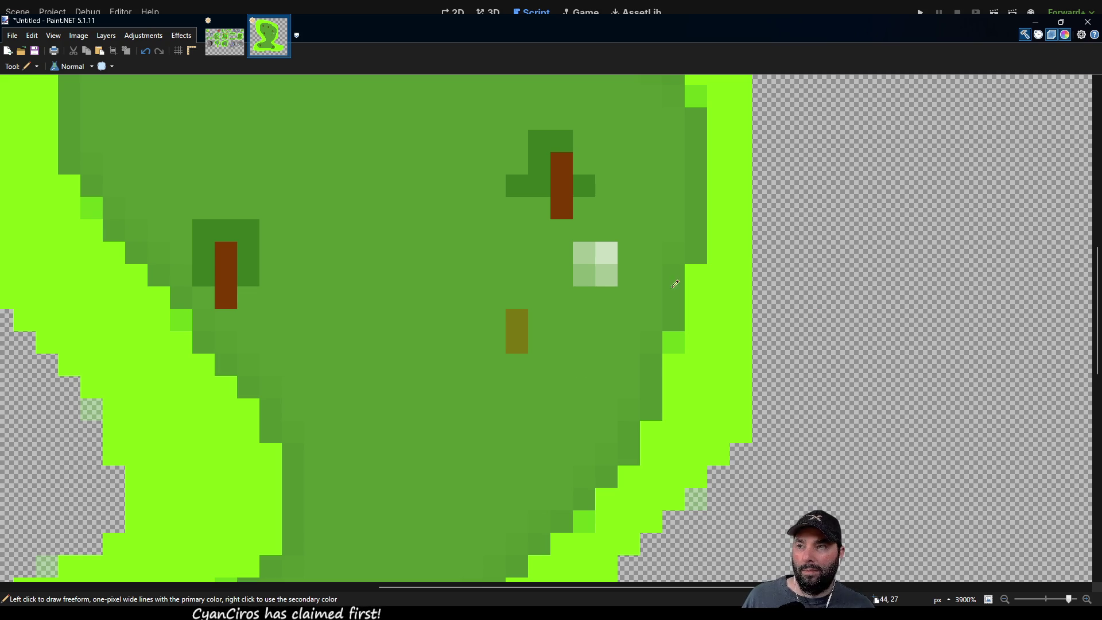
pyautogui.click(561, 275)
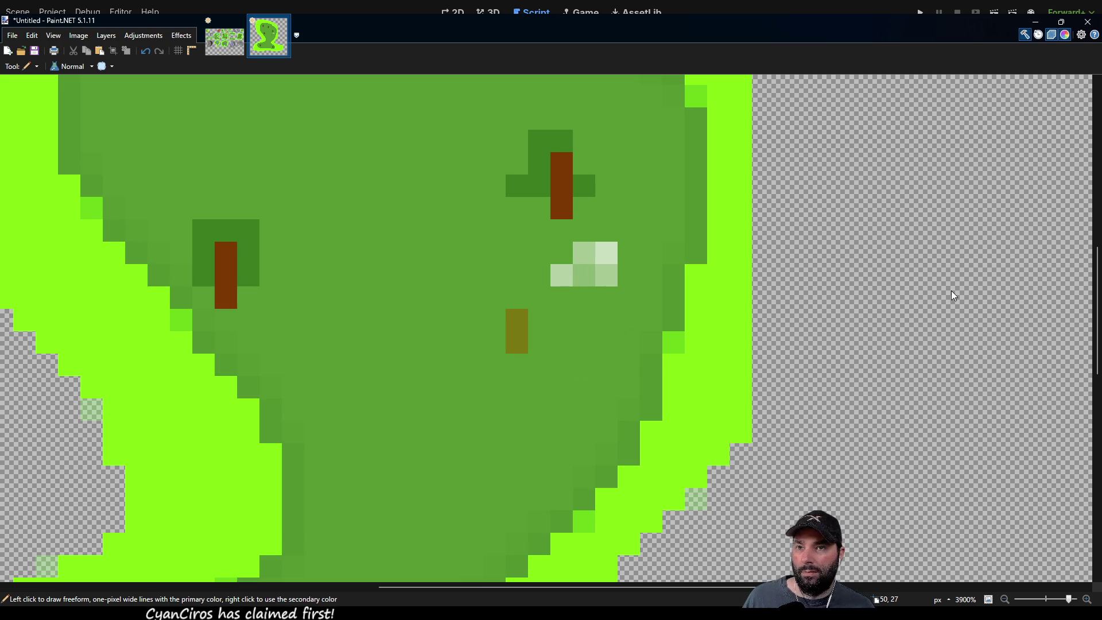
pyautogui.click(564, 252)
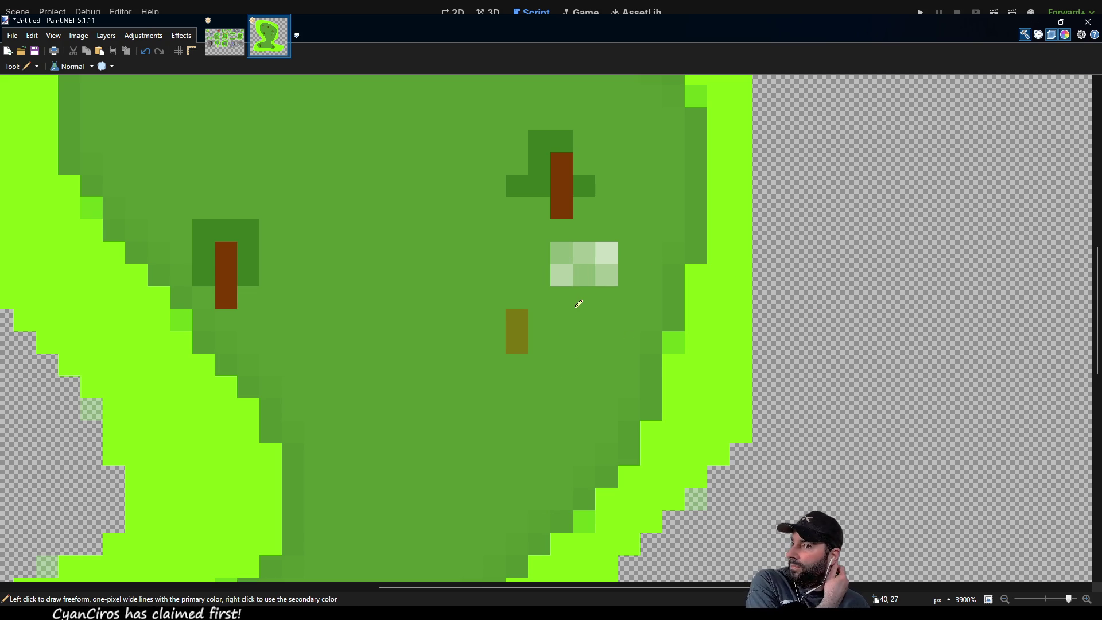
# Pick green from the canvas and paint over the olive pixels.
pyautogui.moveTo(546, 300); pyautogui.dragTo(520, 292)
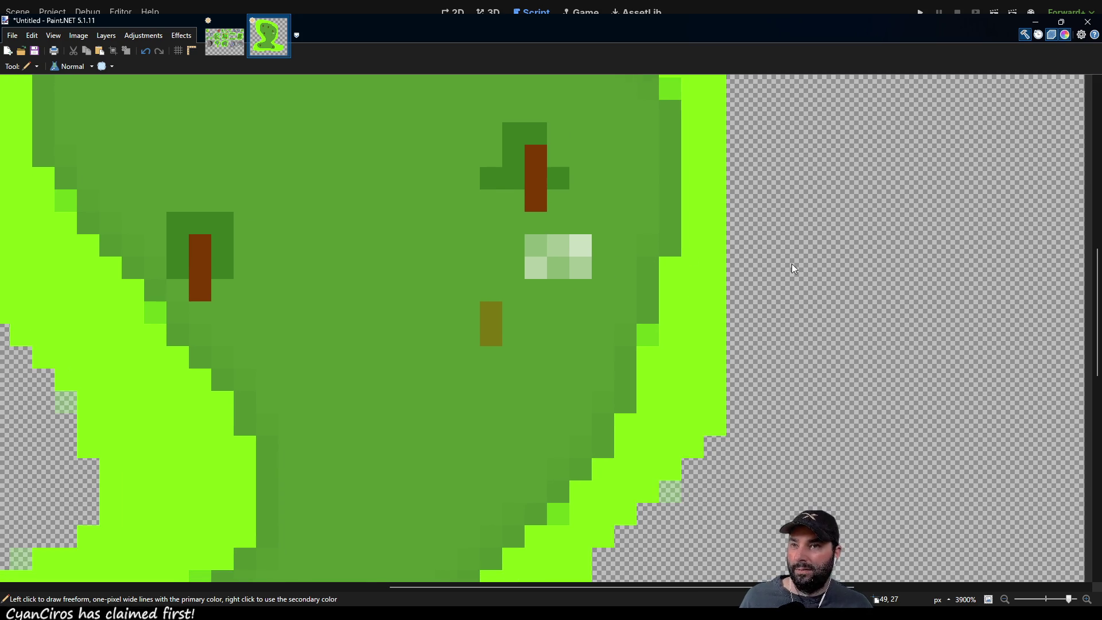
pyautogui.press('k')
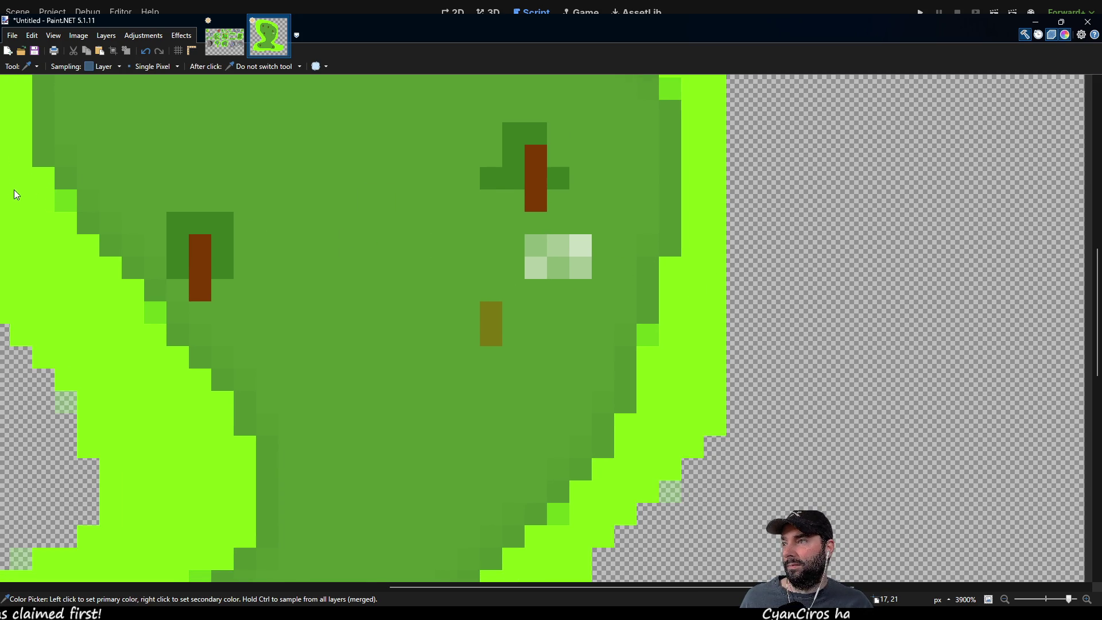
pyautogui.press('p')
pyautogui.moveTo(475, 297); pyautogui.dragTo(489, 342)
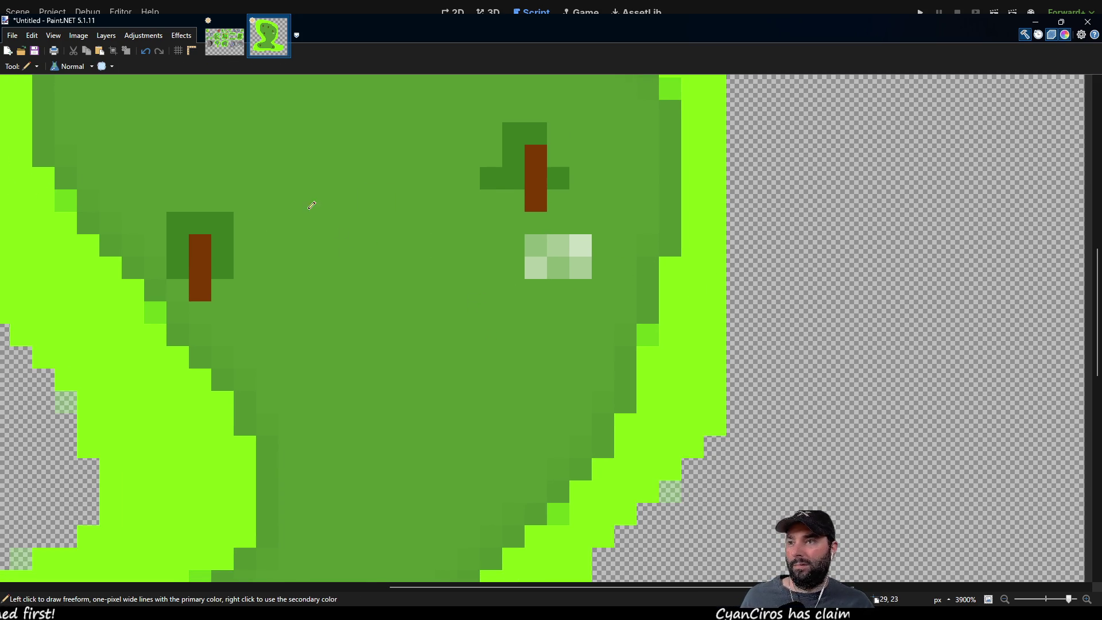
pyautogui.scroll(1, 852, 294)
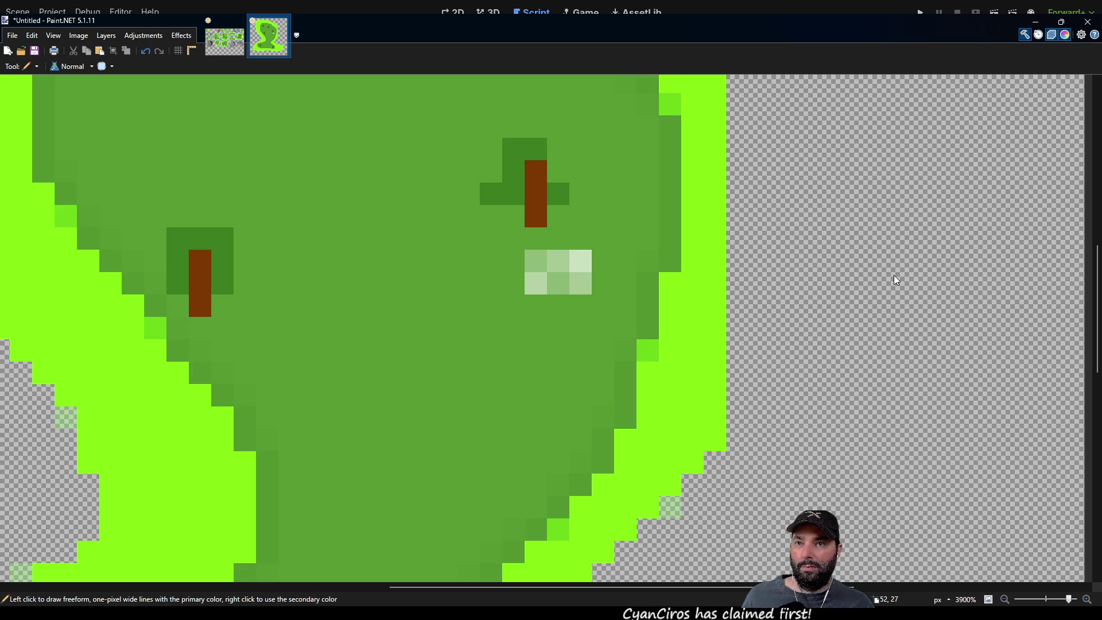
pyautogui.scroll(-2, 537, 310)
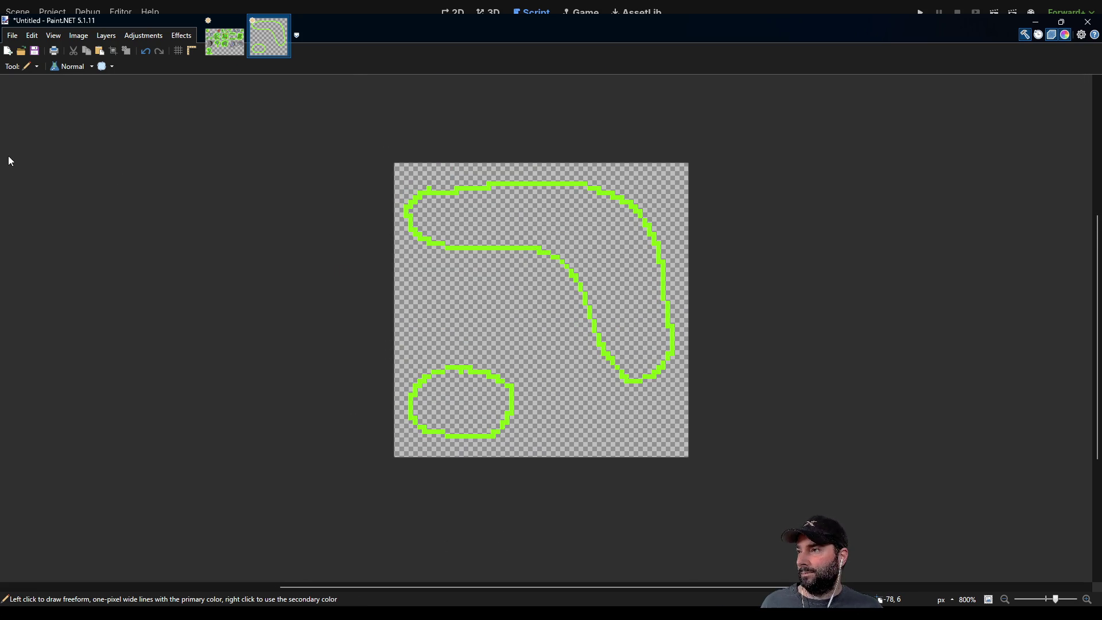
# Flood-fill the small islet and boomerang outlines bright green.
pyautogui.press('f')
pyautogui.click(453, 400)
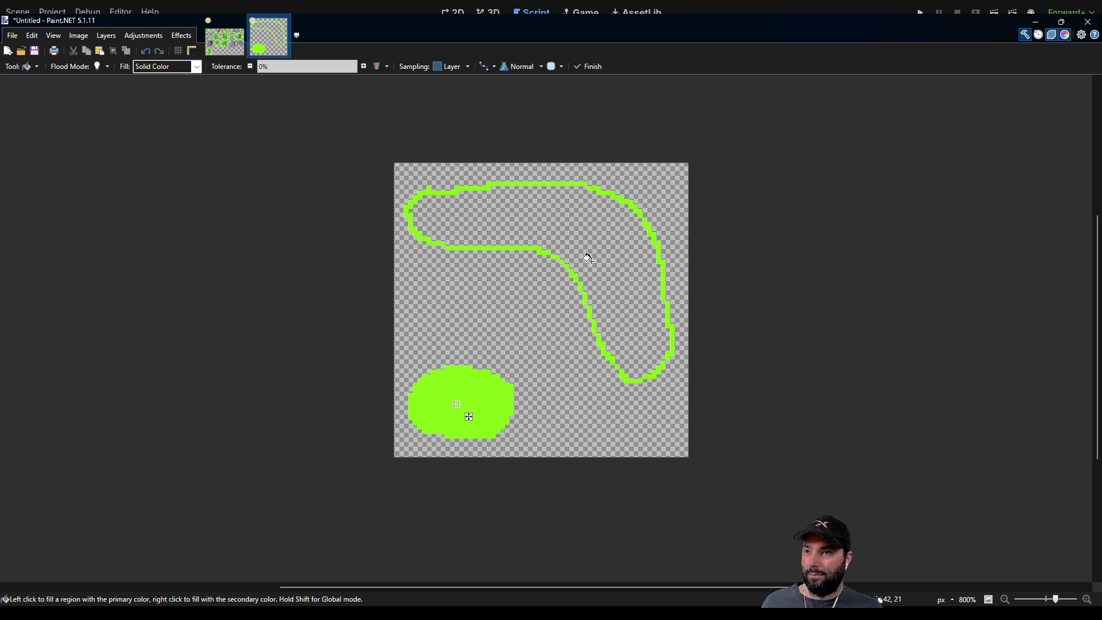
pyautogui.click(599, 247)
pyautogui.press('p')
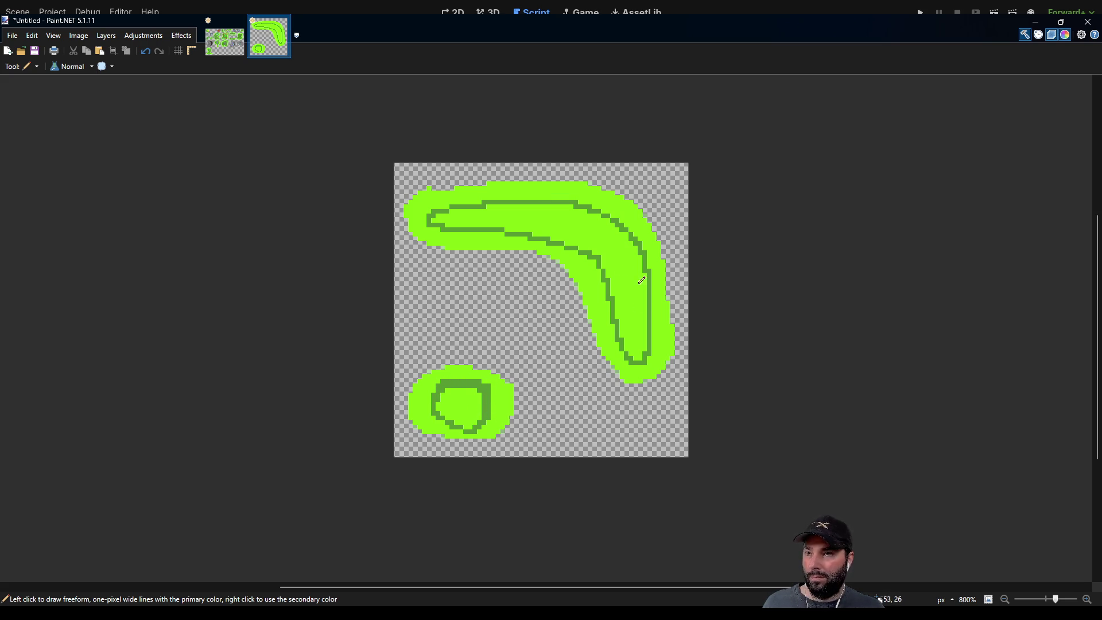
# Fill the inner areas of the islet and boomerang dark green.
pyautogui.press('f')
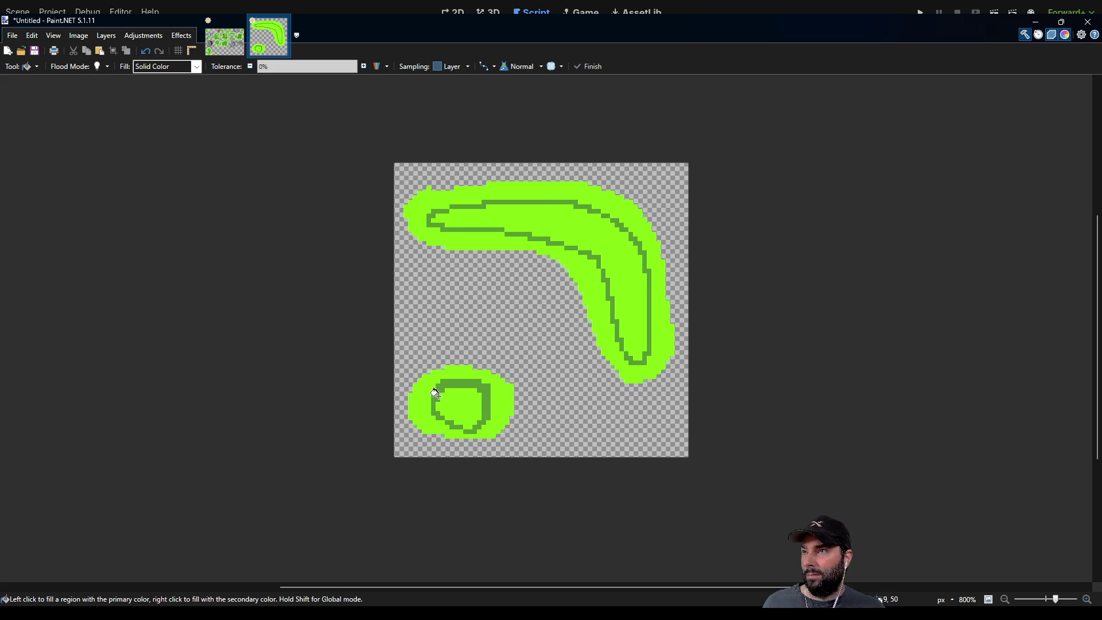
pyautogui.click(463, 407)
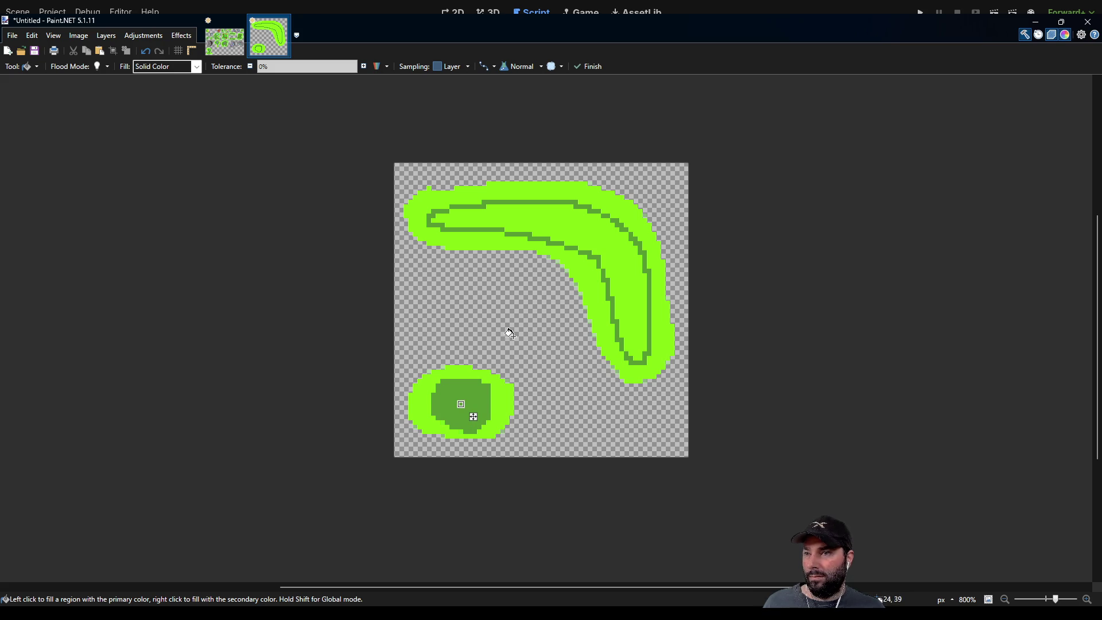
pyautogui.click(612, 248)
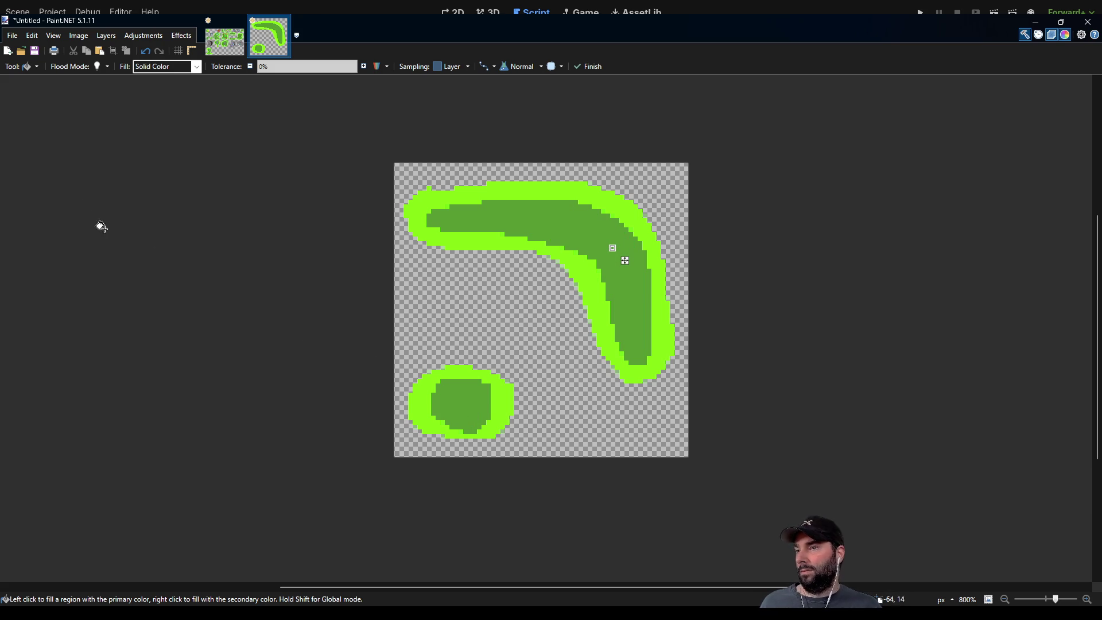
pyautogui.press('p')
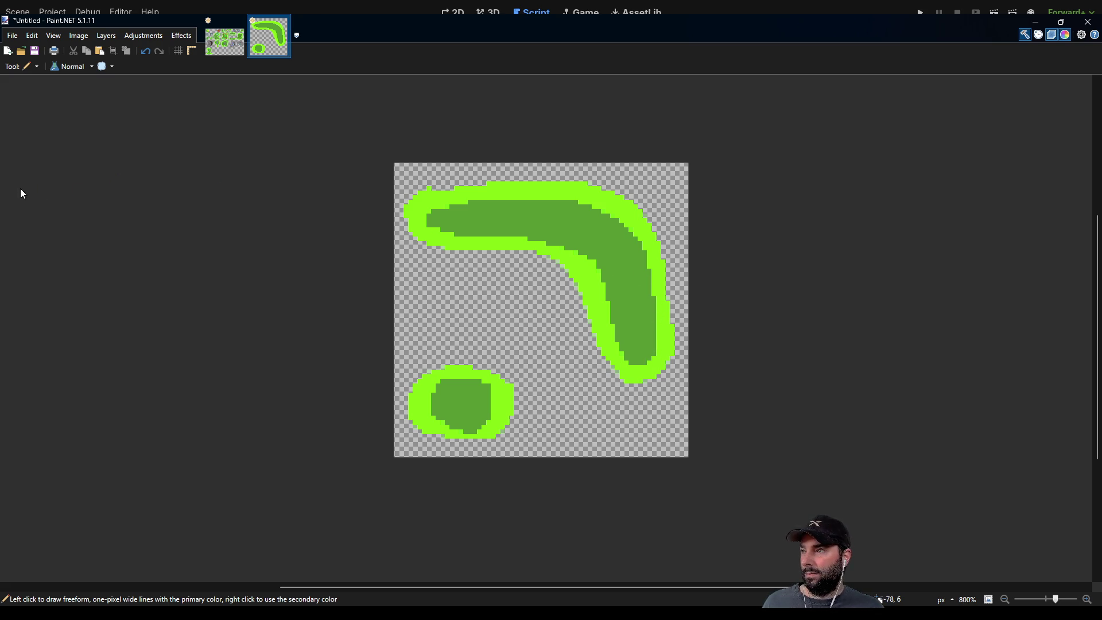
pyautogui.scroll(5, 643, 333)
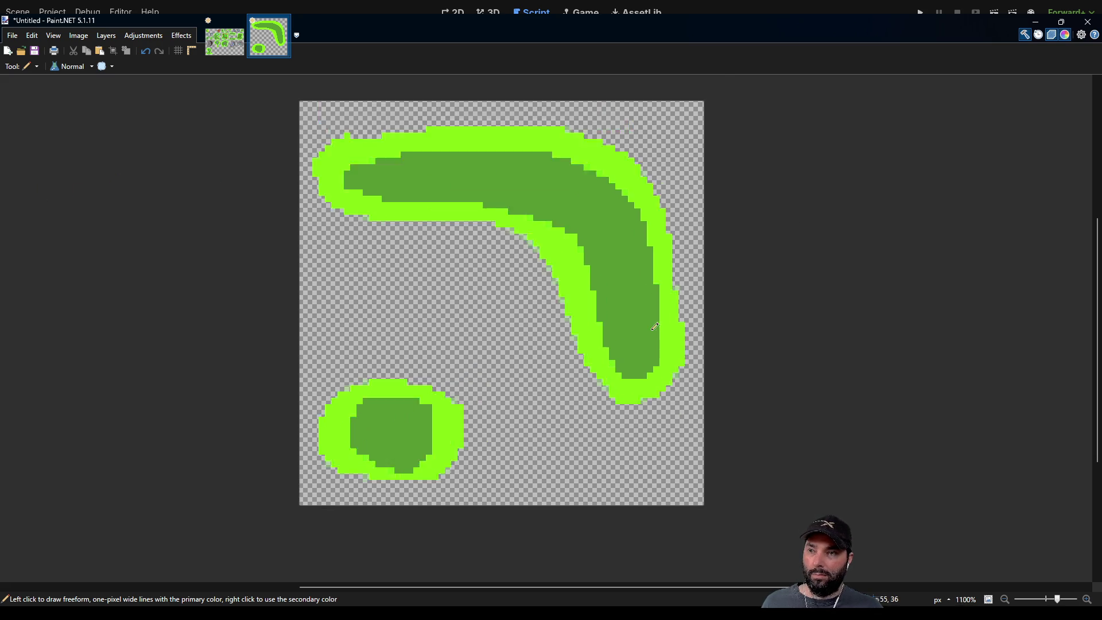
pyautogui.scroll(4, 444, 295)
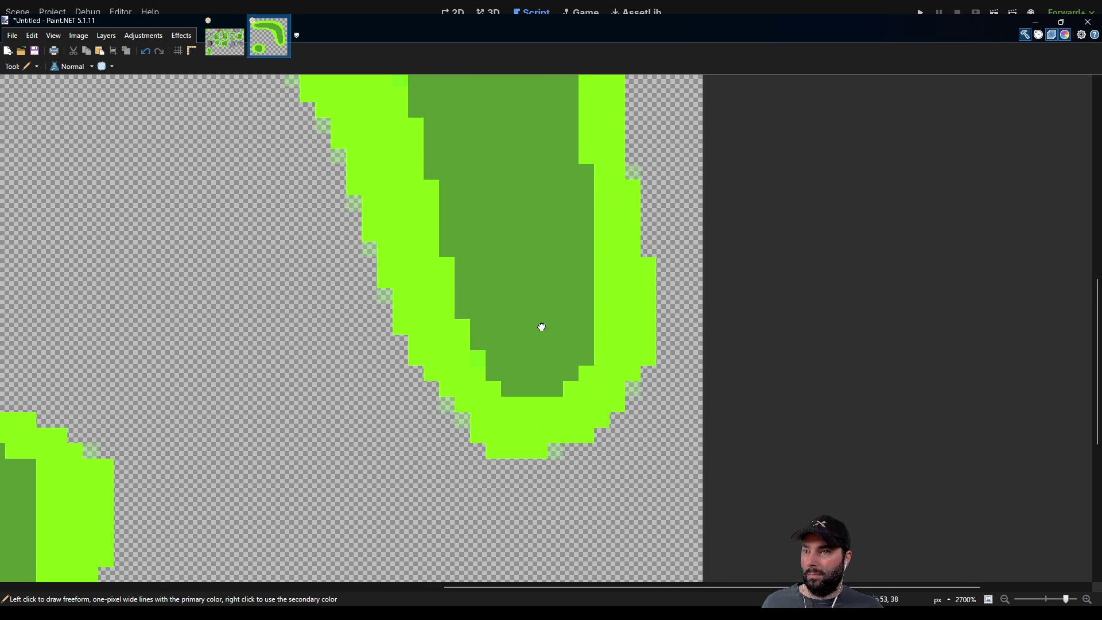
pyautogui.moveTo(529, 308)
pyautogui.mouseDown()
pyautogui.moveTo(622, 394)
pyautogui.moveTo(595, 357)
pyautogui.mouseUp()
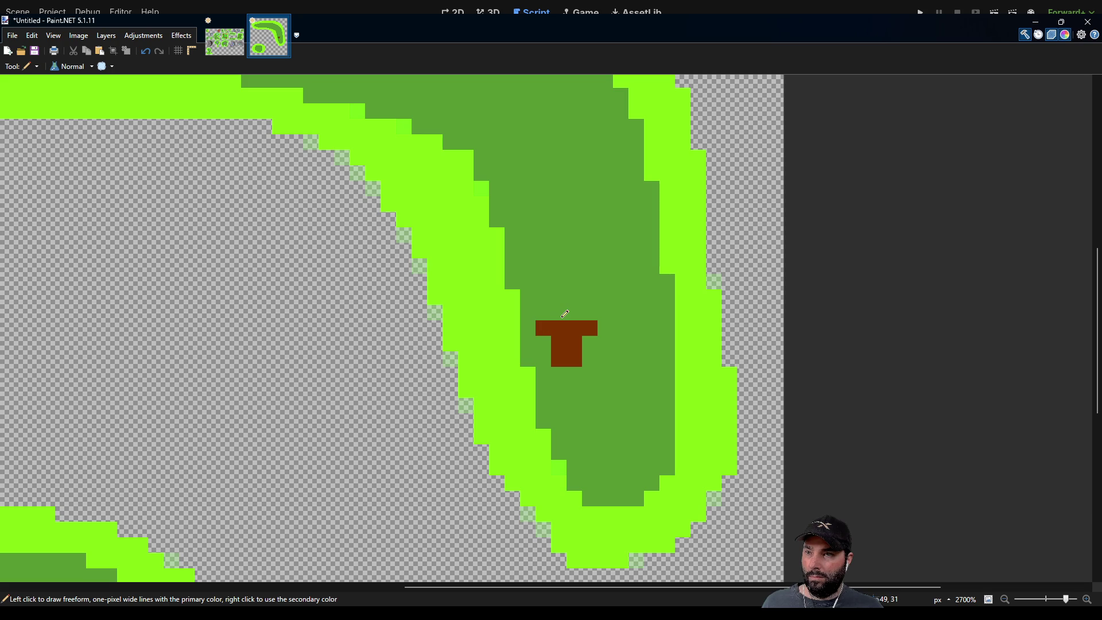
pyautogui.scroll(1, 568, 313)
pyautogui.scroll(-2, 611, 327)
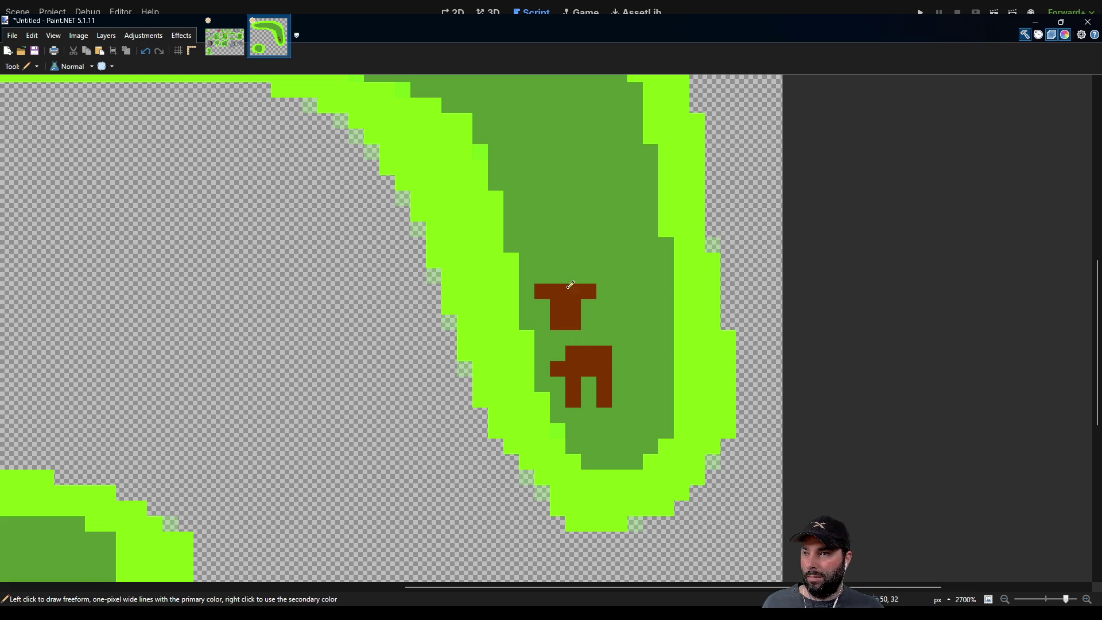
pyautogui.scroll(-3, 597, 327)
pyautogui.scroll(3, 631, 342)
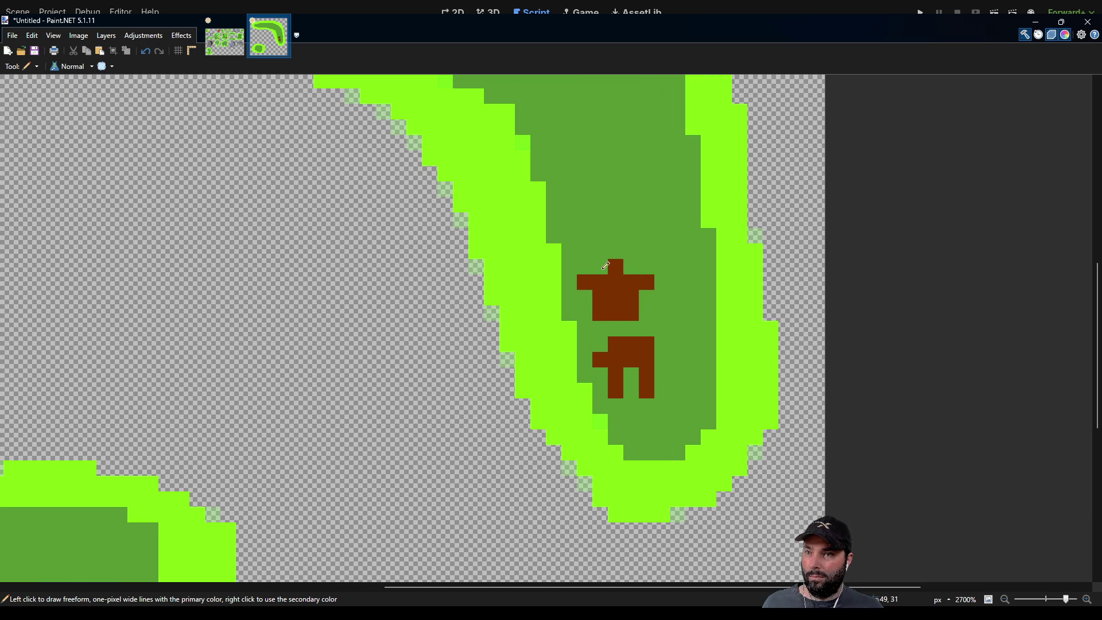
pyautogui.scroll(-3, 647, 335)
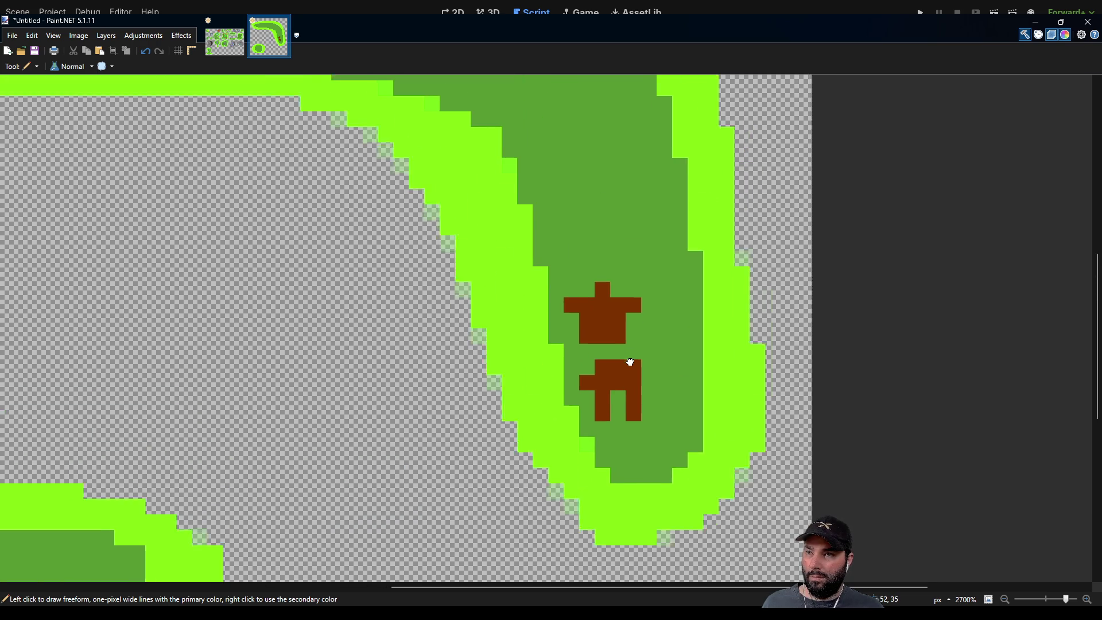
pyautogui.scroll(1, 616, 358)
pyautogui.scroll(-2, 605, 295)
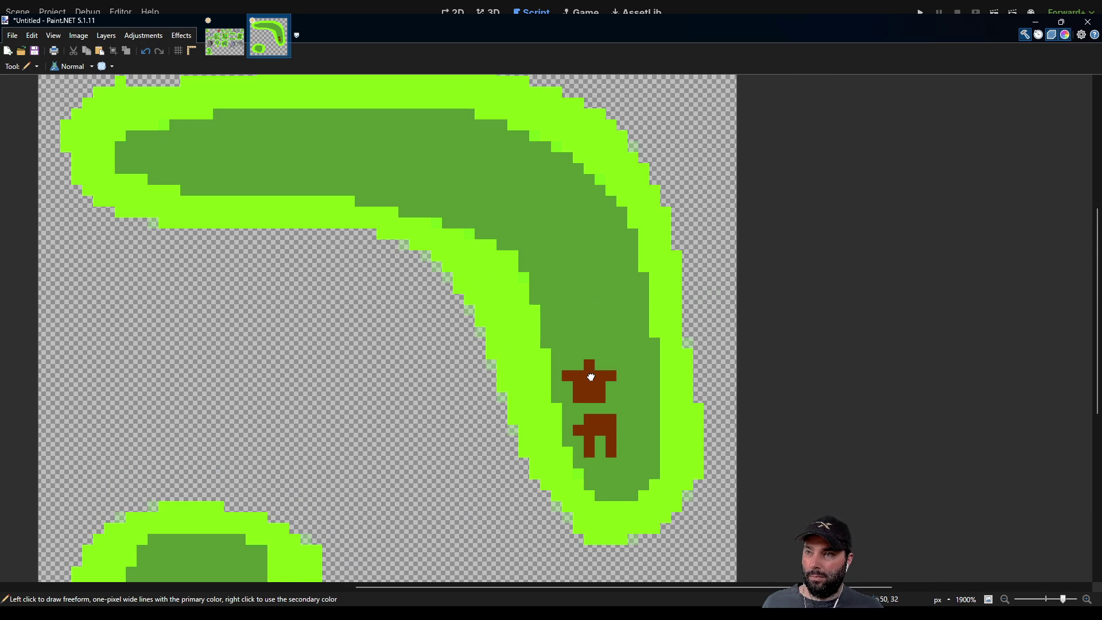
pyautogui.scroll(2, 599, 335)
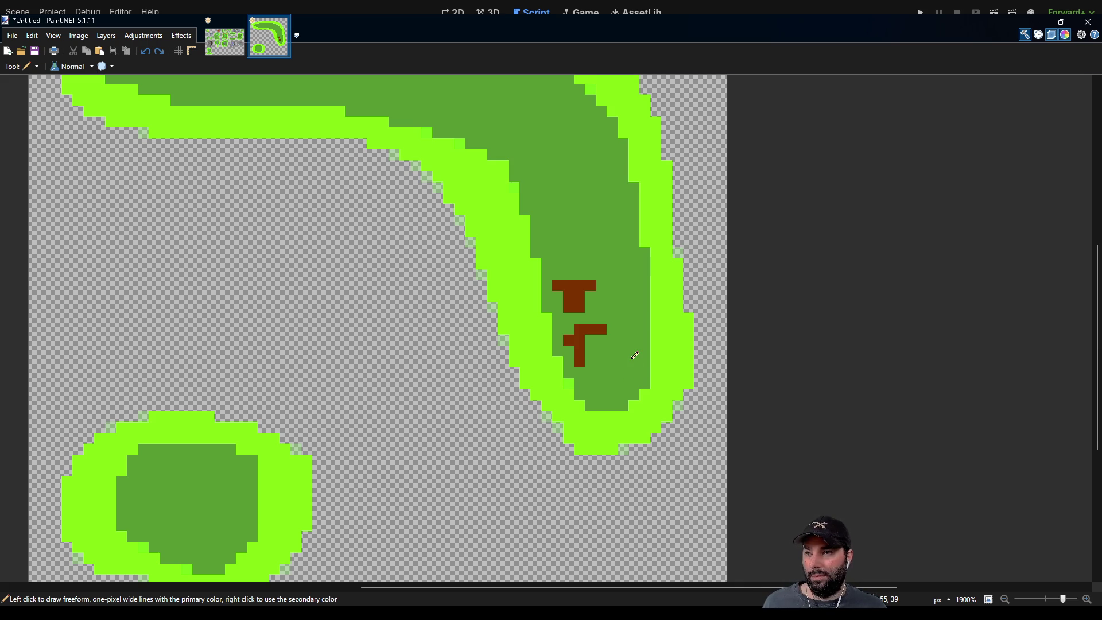
pyautogui.hotkey('ctrl', 'z')
pyautogui.hotkey('ctrl', 'z')
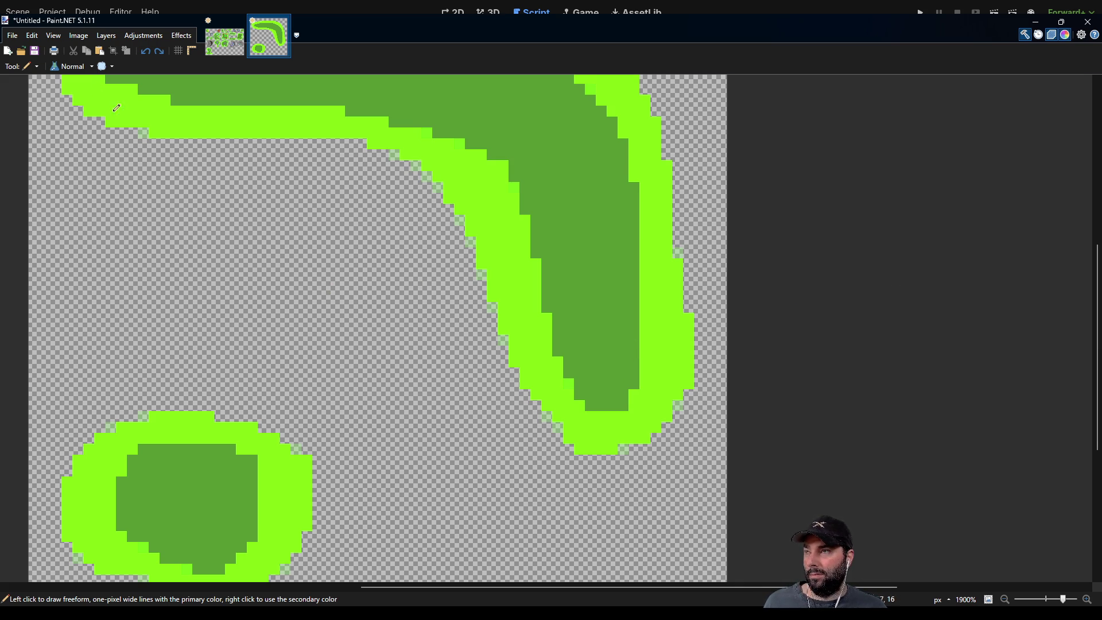
# Pan across the boomerang island's houses and get ready to pick a colour from the canvas.
pyautogui.moveTo(449, 160)
pyautogui.mouseDown()
pyautogui.moveTo(468, 217)
pyautogui.moveTo(568, 359)
pyautogui.moveTo(544, 276)
pyautogui.mouseUp()
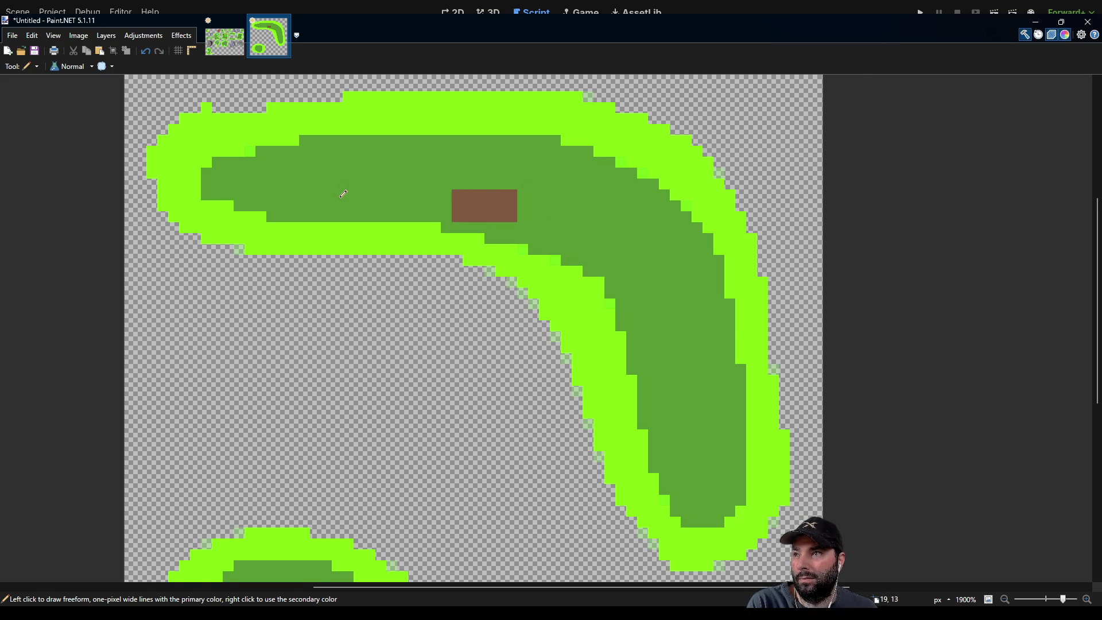
pyautogui.hscroll(-3, 390, 193)
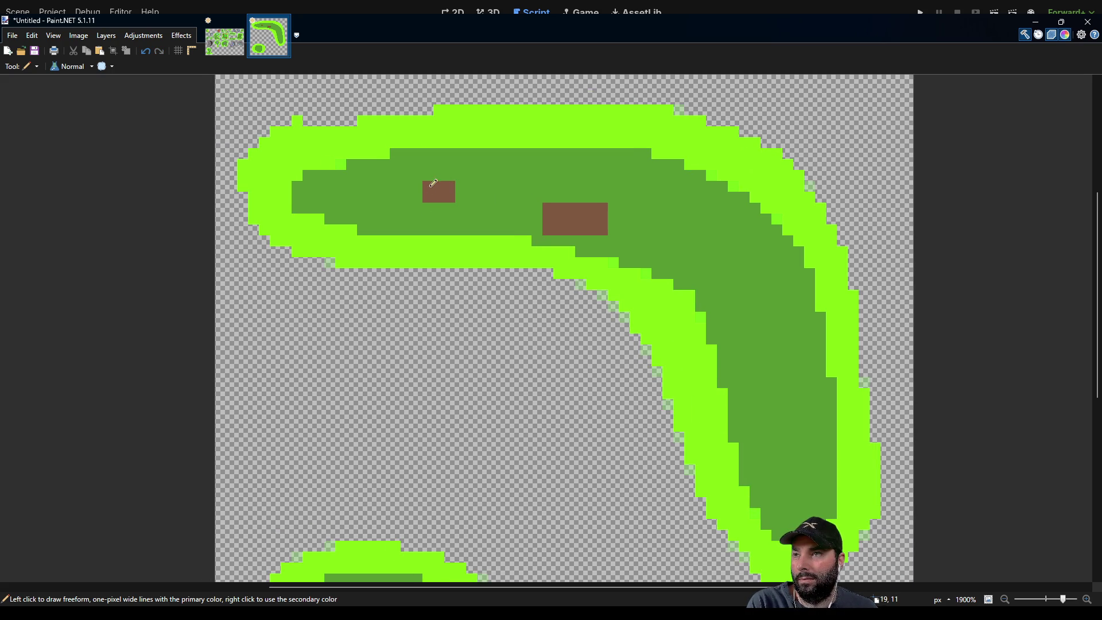
pyautogui.scroll(-2, 574, 353)
pyautogui.hscroll(3, 574, 353)
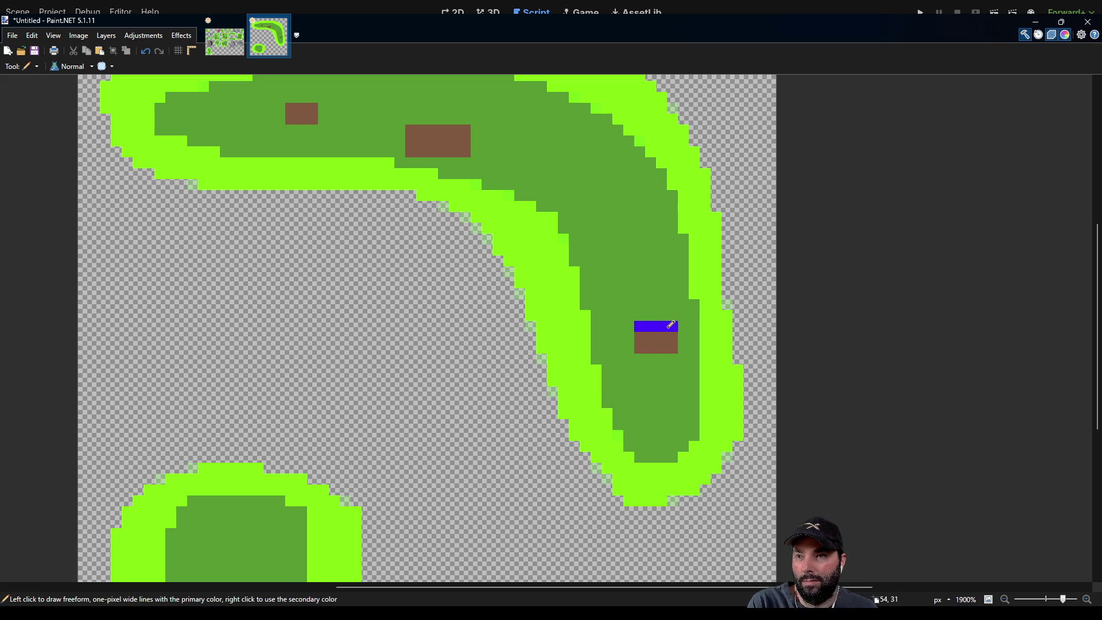
pyautogui.scroll(2, 591, 198)
pyautogui.hscroll(-1, 570, 233)
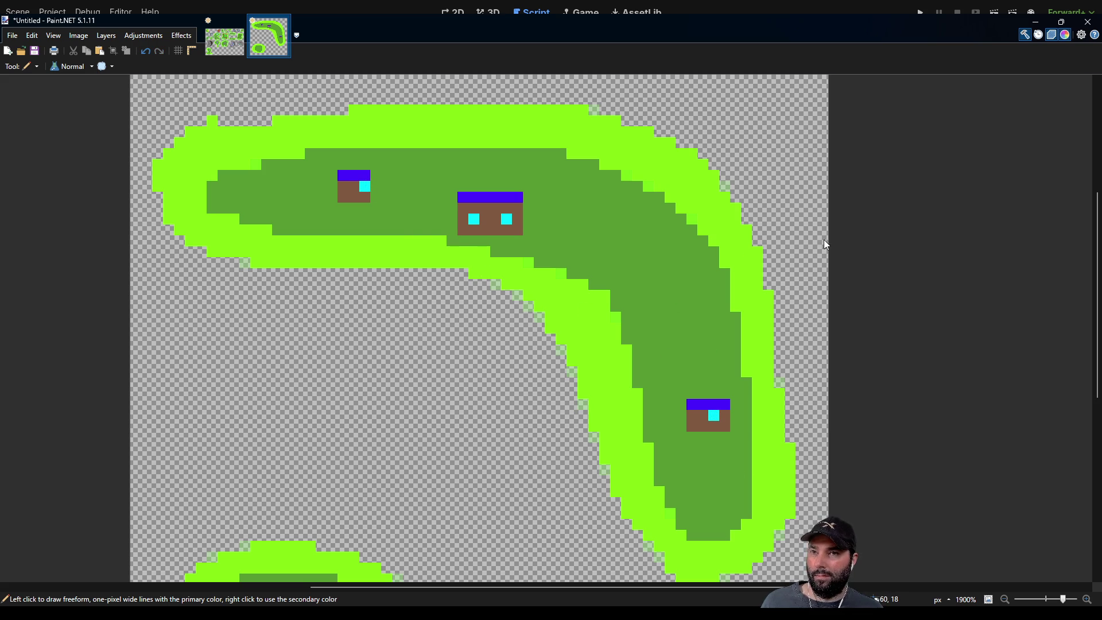
pyautogui.press('k')
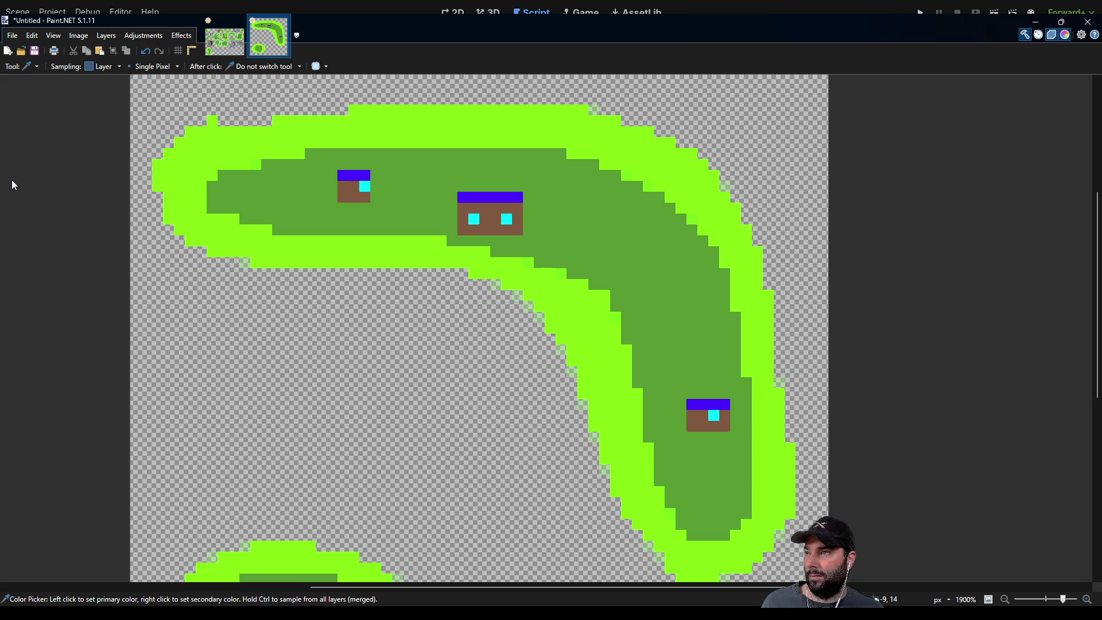
# Pencil a dark brown door onto the middle house between its cyan windows.
pyautogui.press('p')
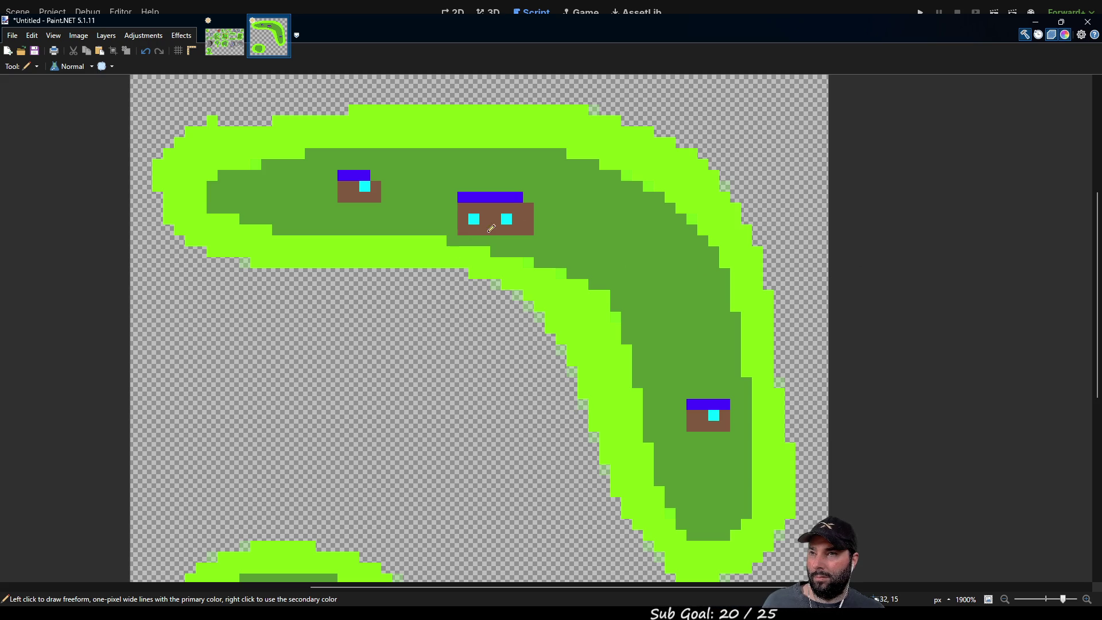
pyautogui.moveTo(496, 230); pyautogui.dragTo(495, 219)
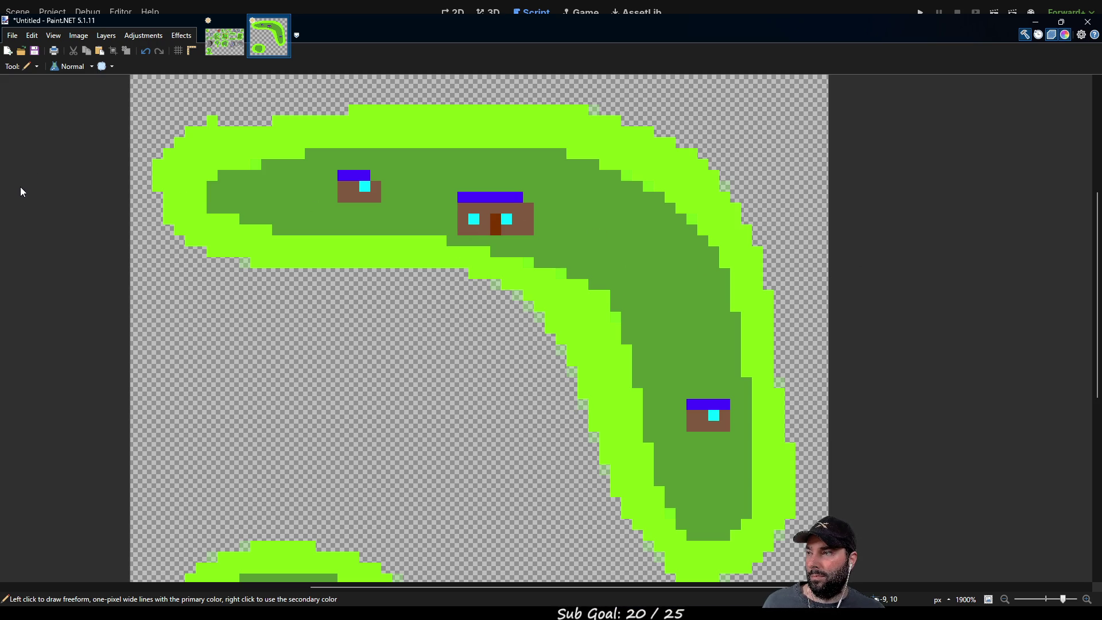
pyautogui.press('k')
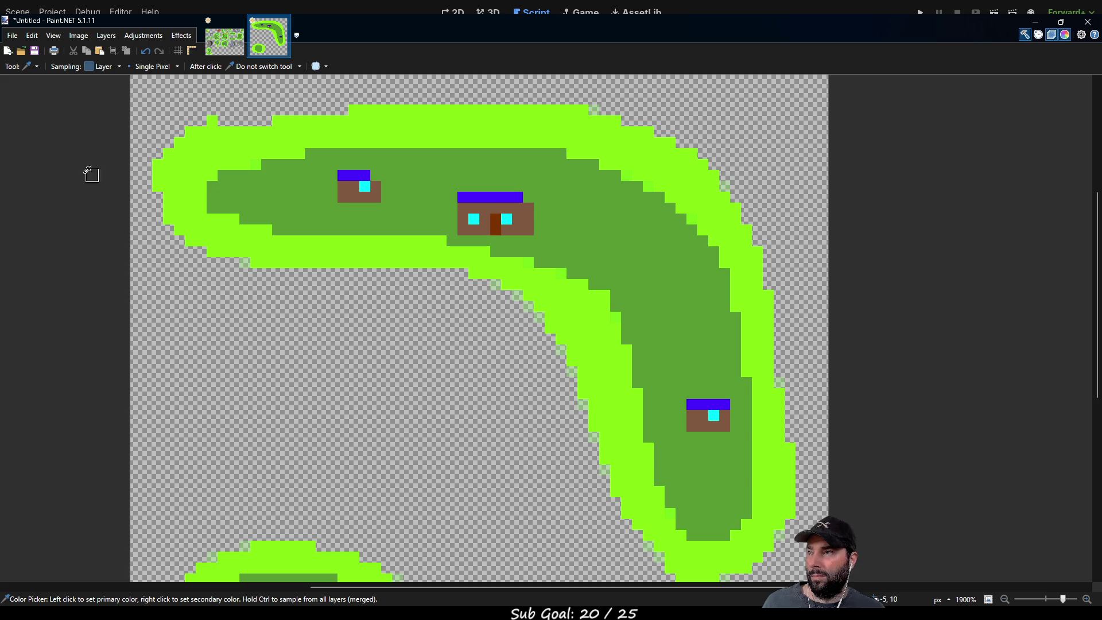
pyautogui.press('p')
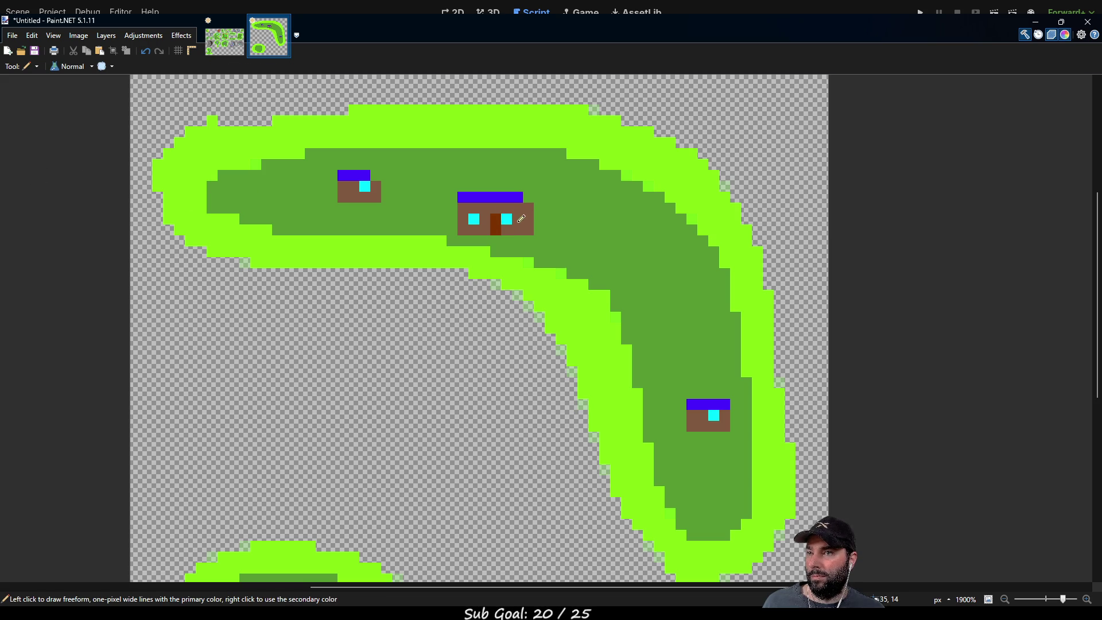
# Shift the right cyan window one pixel right, painting its old pixel brown, so the windows are even.
pyautogui.press('k')
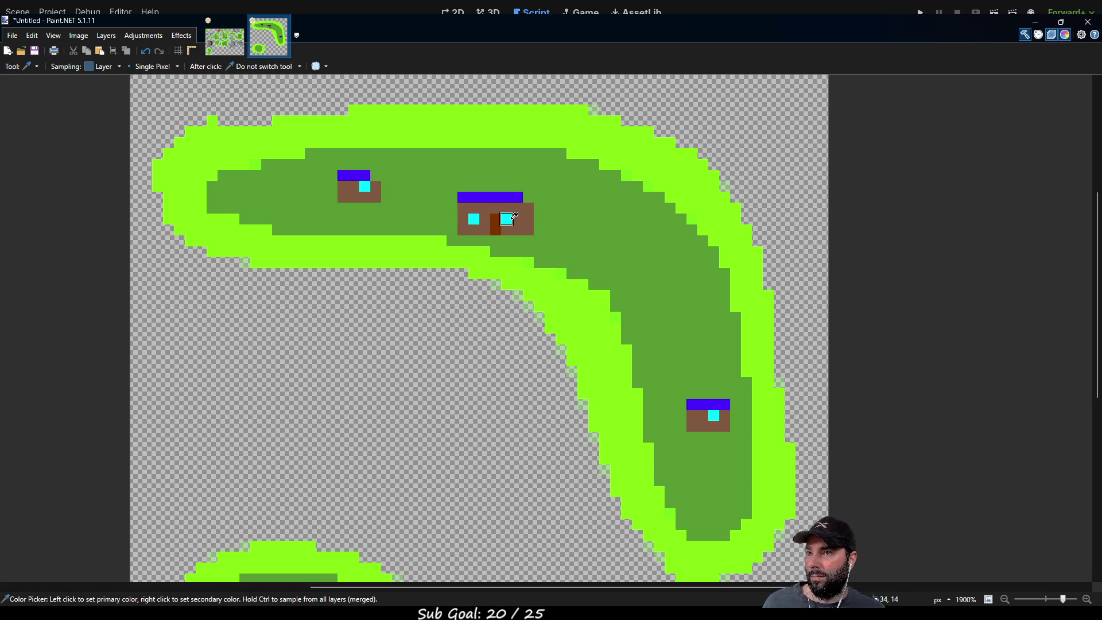
pyautogui.press('p')
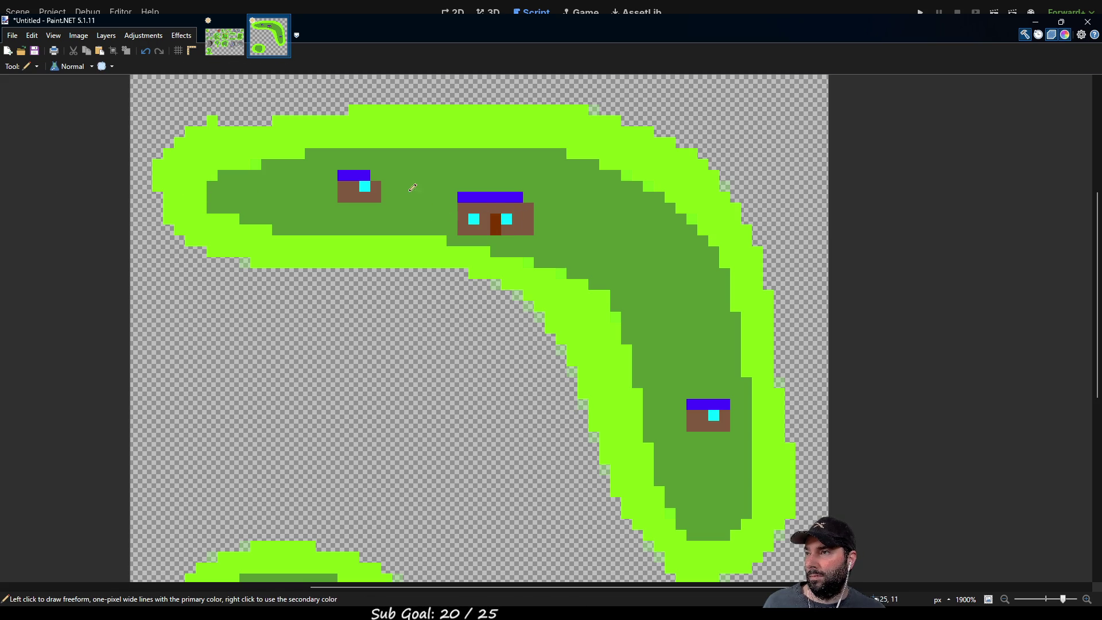
pyautogui.click(517, 218)
pyautogui.rightClick(506, 219)
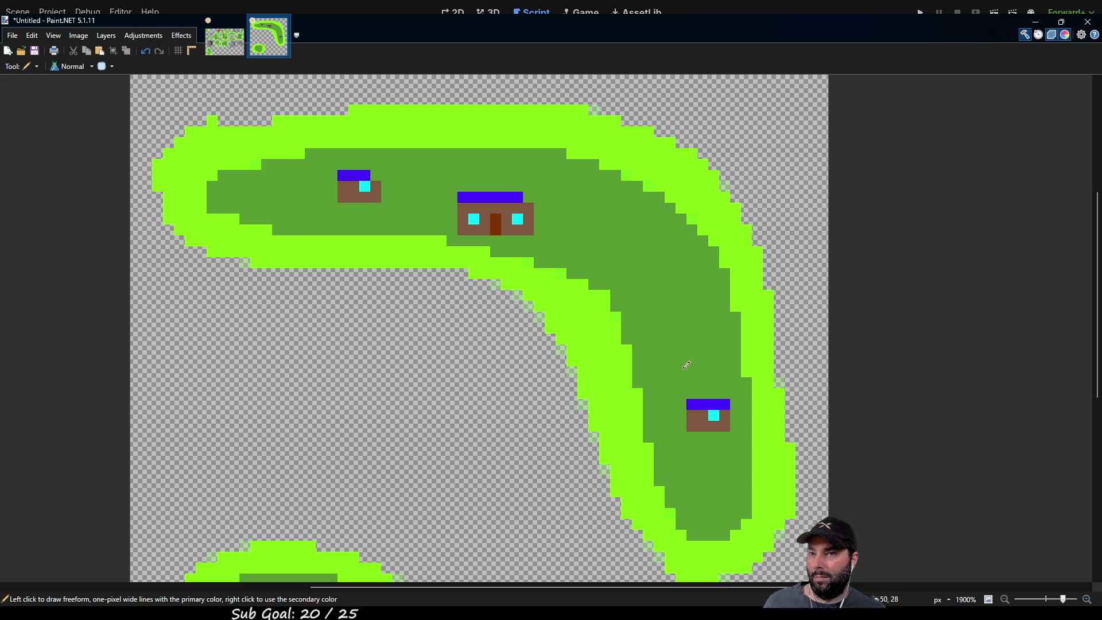
pyautogui.moveTo(657, 278)
pyautogui.mouseDown()
pyautogui.moveTo(590, 308)
pyautogui.moveTo(614, 104)
pyautogui.moveTo(536, 253)
pyautogui.moveTo(562, 271)
pyautogui.mouseUp()
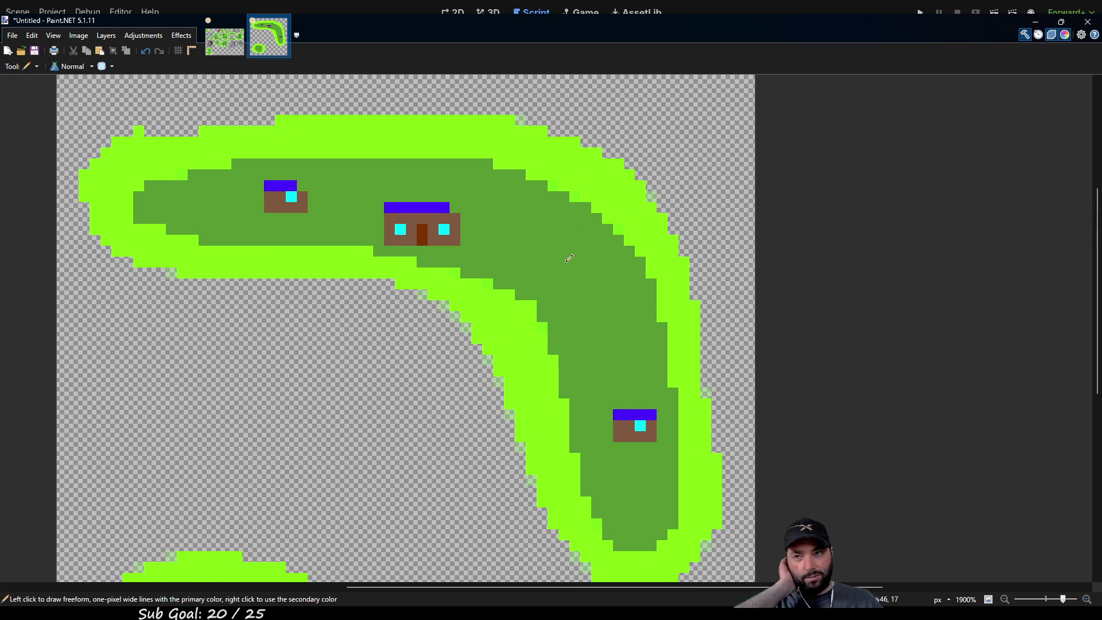
pyautogui.moveTo(561, 288)
pyautogui.mouseDown()
pyautogui.moveTo(551, 189)
pyautogui.moveTo(551, 214)
pyautogui.moveTo(561, 177)
pyautogui.moveTo(519, 295)
pyautogui.mouseUp()
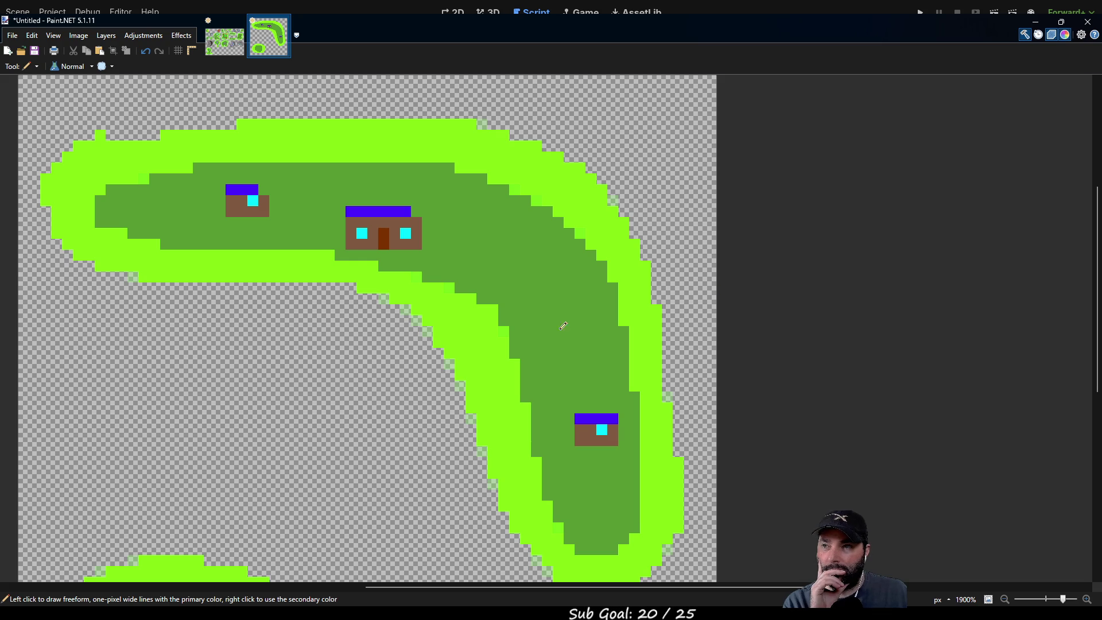
# Draw a light-blue T-shaped block on the island's inner bend.
pyautogui.moveTo(468, 331)
pyautogui.mouseDown()
pyautogui.moveTo(496, 327)
pyautogui.moveTo(471, 310)
pyautogui.moveTo(496, 309)
pyautogui.mouseUp()
pyautogui.click(503, 309)
pyautogui.click(460, 309)
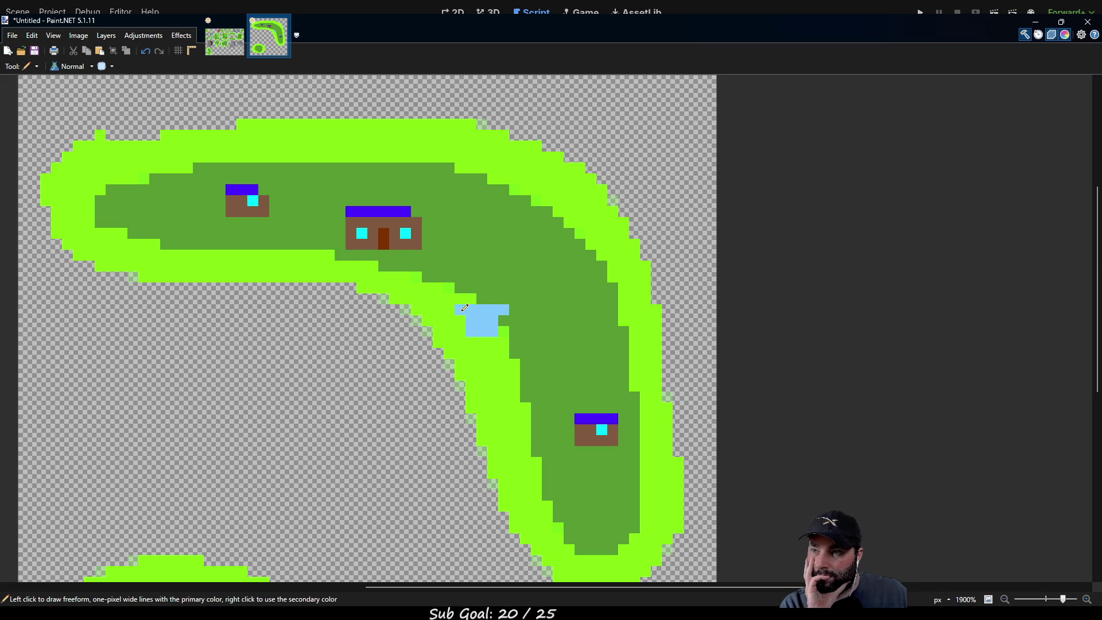
pyautogui.moveTo(472, 342); pyautogui.dragTo(494, 342)
pyautogui.scroll(-3, 525, 344)
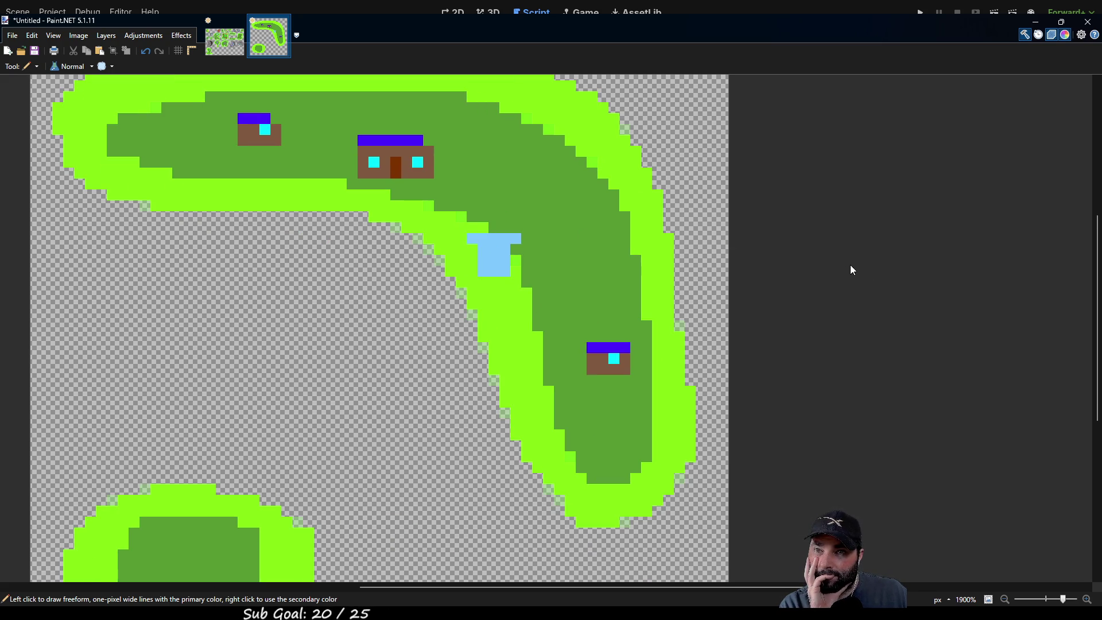
# Add a dark green arch beneath the light-blue block.
pyautogui.moveTo(483, 294)
pyautogui.mouseDown()
pyautogui.moveTo(494, 294)
pyautogui.moveTo(483, 326)
pyautogui.moveTo(507, 322)
pyautogui.mouseUp()
pyautogui.click(495, 305)
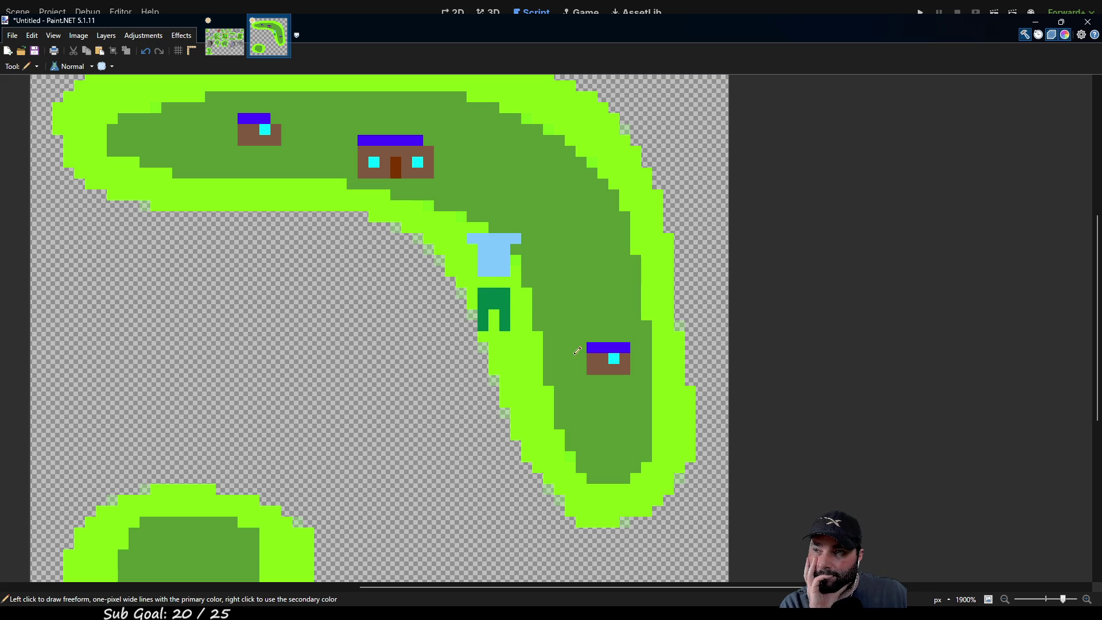
pyautogui.scroll(2, 542, 299)
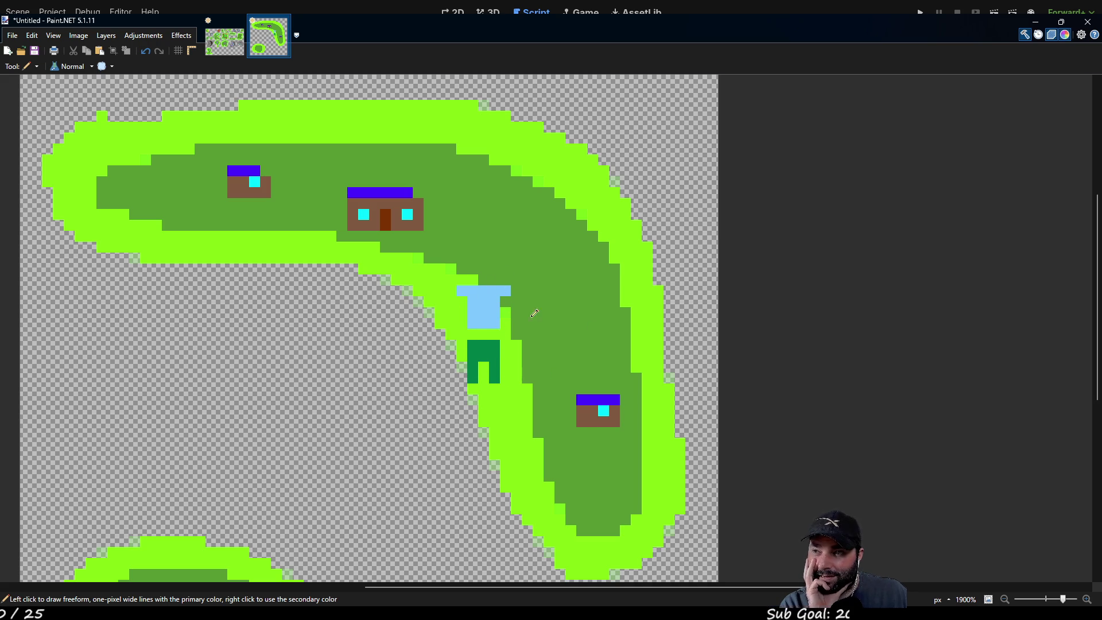
pyautogui.moveTo(536, 361)
pyautogui.mouseDown()
pyautogui.moveTo(642, 197)
pyautogui.moveTo(637, 253)
pyautogui.moveTo(573, 304)
pyautogui.mouseUp()
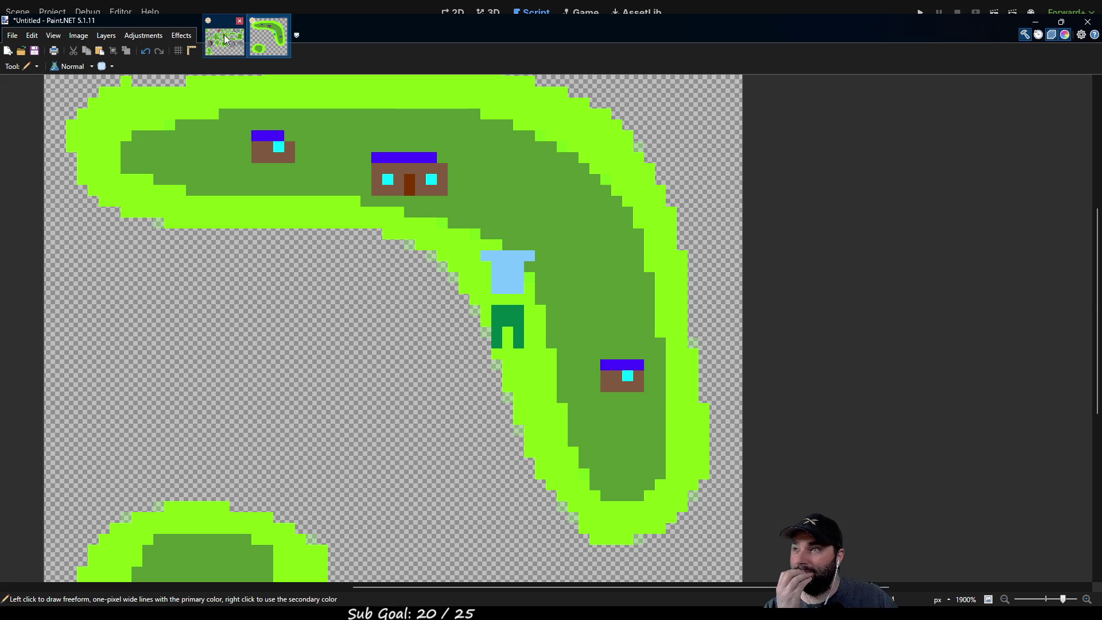
# Check the islandtilemap.png sheet for reference, then return to the Untitled island drawing.
pyautogui.click(225, 40)
pyautogui.press('k')
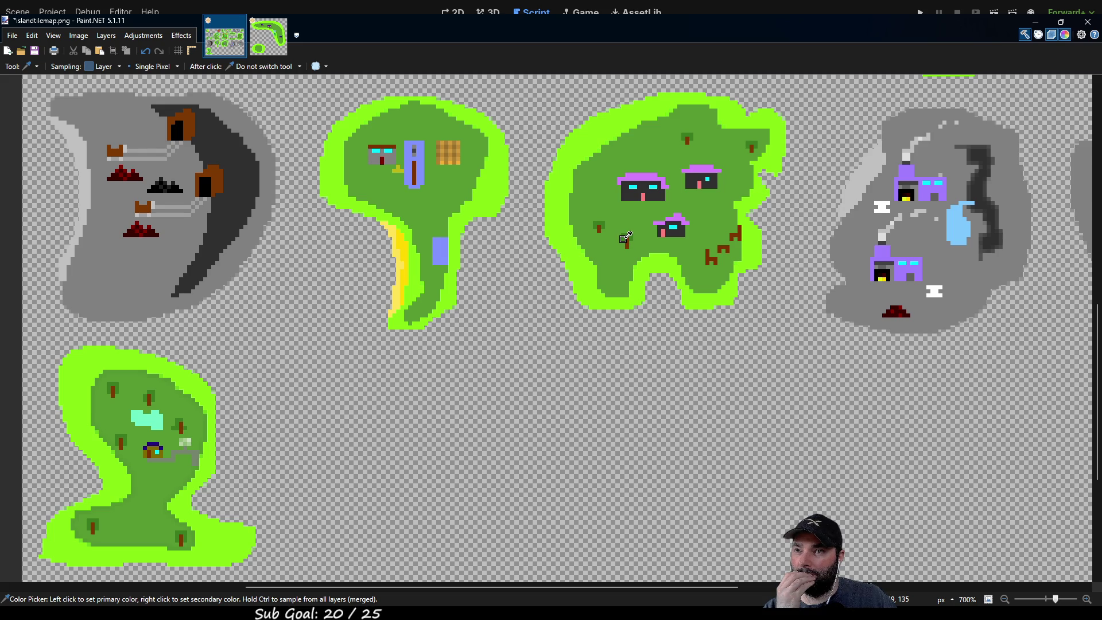
pyautogui.click(268, 35)
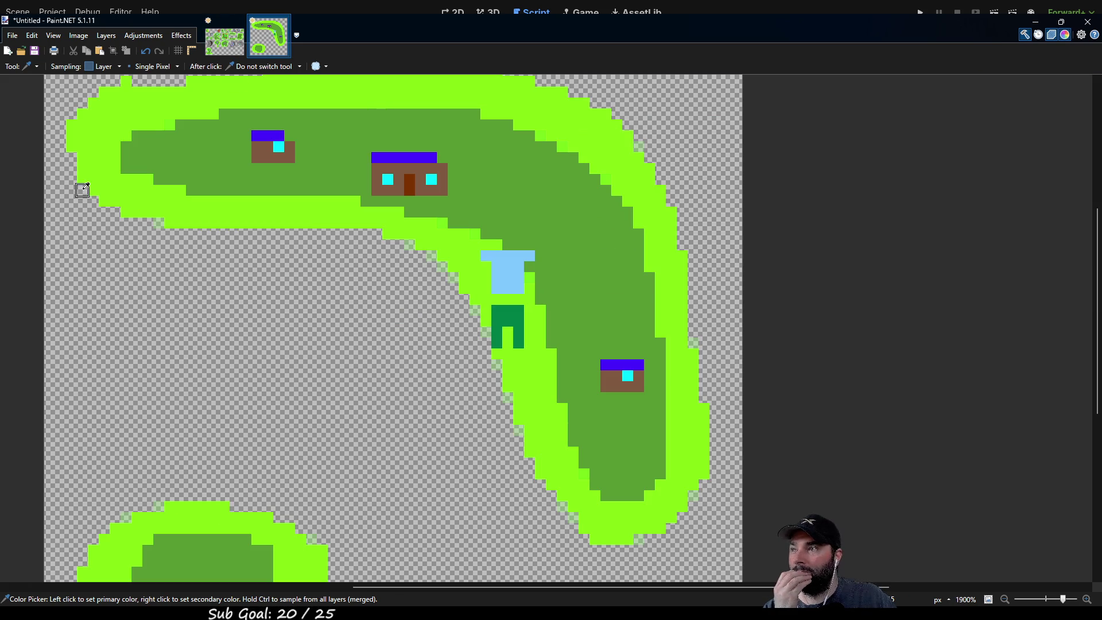
# Draw a brown trunk for the first tree on the small round islet.
pyautogui.press('p')
pyautogui.moveTo(366, 366)
pyautogui.mouseDown()
pyautogui.moveTo(374, 338)
pyautogui.moveTo(519, 172)
pyautogui.mouseUp()
pyautogui.moveTo(407, 276); pyautogui.dragTo(433, 253)
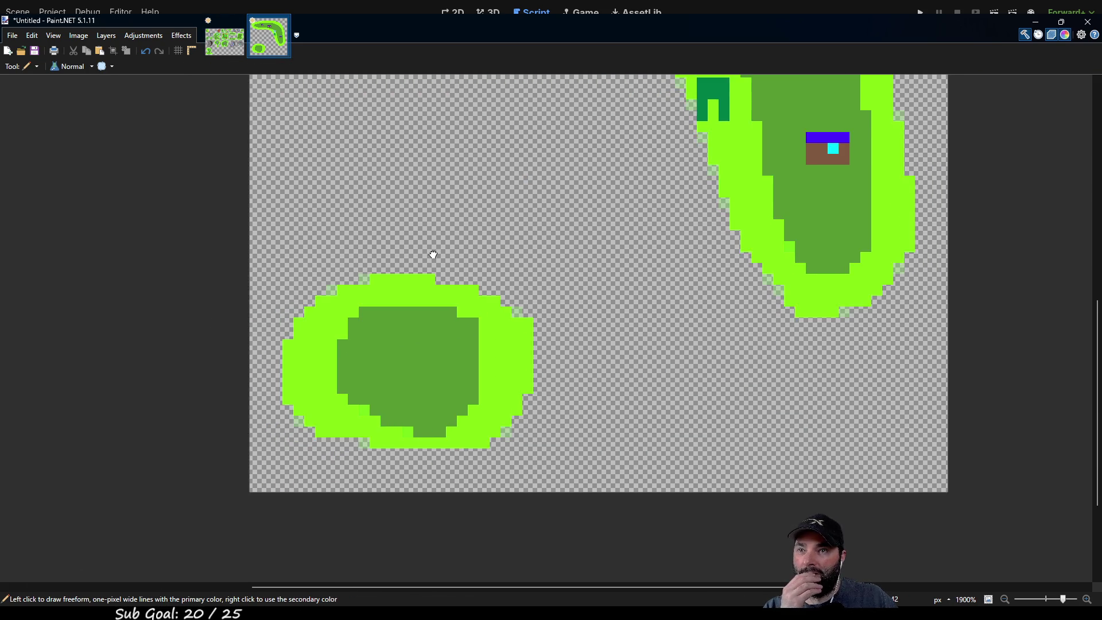
pyautogui.moveTo(372, 343)
pyautogui.mouseDown()
pyautogui.moveTo(376, 234)
pyautogui.moveTo(391, 262)
pyautogui.mouseUp()
pyautogui.press('x')
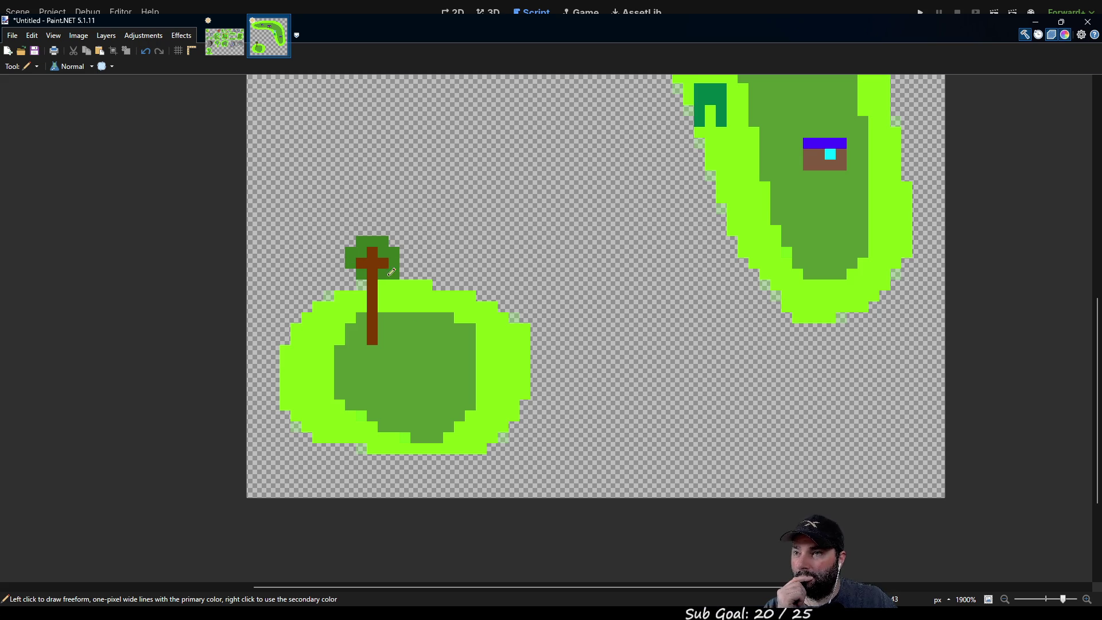
# Draw the second tree's trunk with a small branch and repaint the strip beside it green.
pyautogui.moveTo(458, 379)
pyautogui.mouseDown()
pyautogui.moveTo(457, 293)
pyautogui.moveTo(438, 282)
pyautogui.moveTo(457, 273)
pyautogui.moveTo(462, 284)
pyautogui.moveTo(442, 301)
pyautogui.moveTo(467, 290)
pyautogui.moveTo(461, 304)
pyautogui.moveTo(426, 320)
pyautogui.moveTo(448, 388)
pyautogui.mouseUp()
pyautogui.click(437, 329)
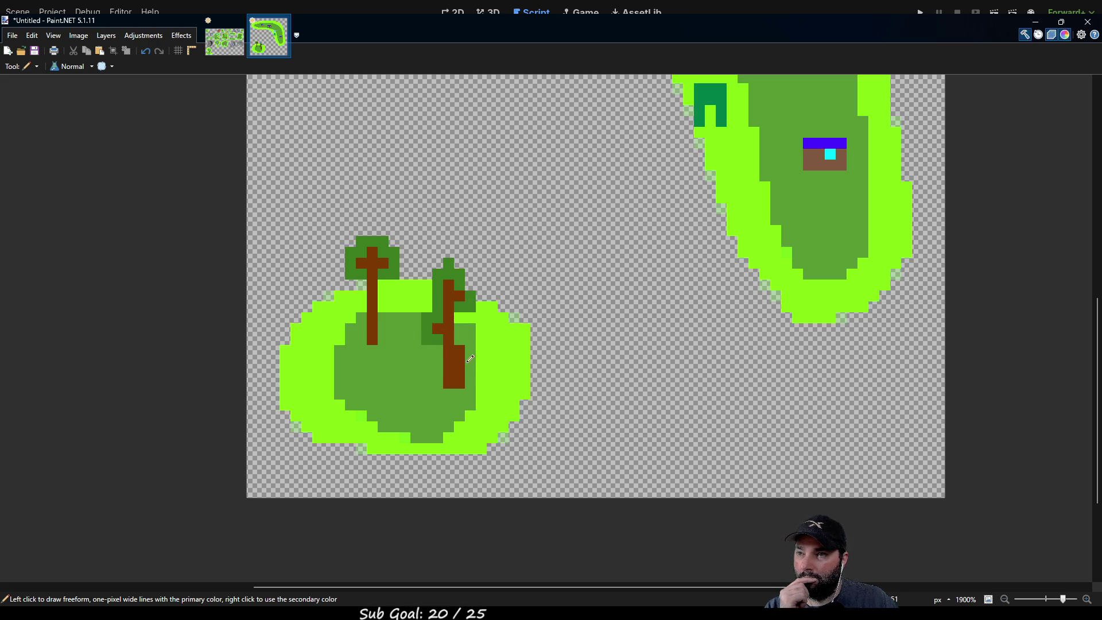
pyautogui.press('k')
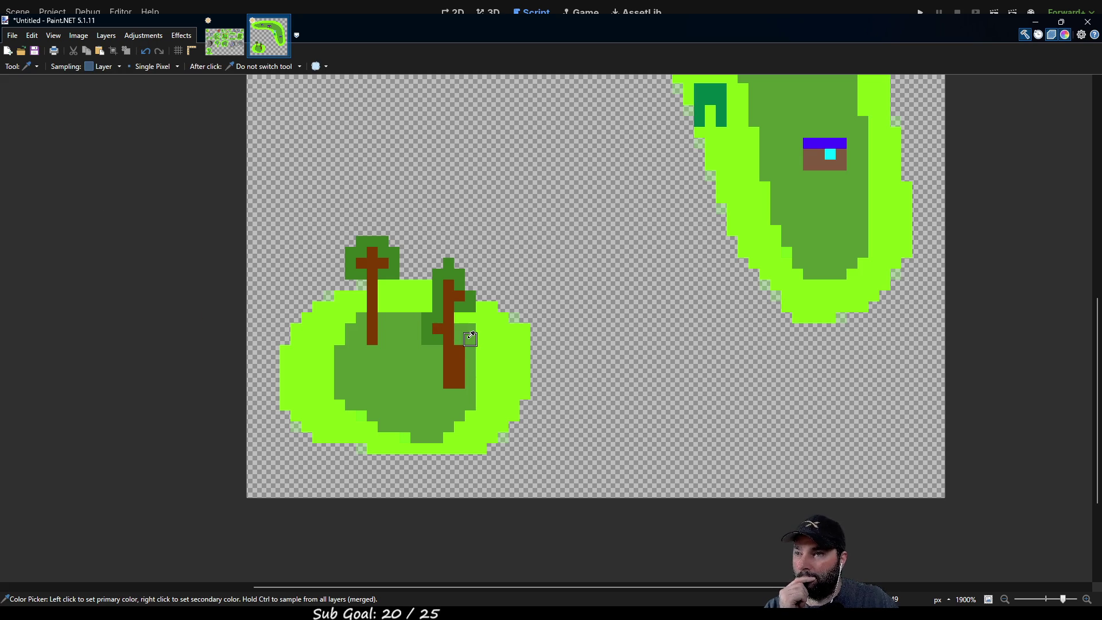
pyautogui.press('p')
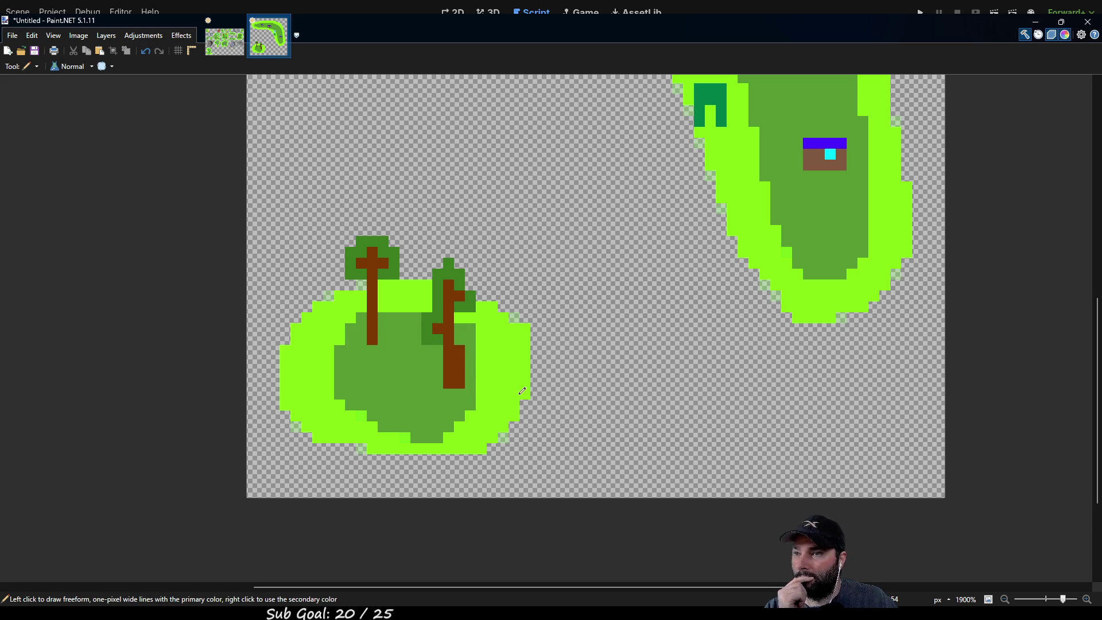
pyautogui.moveTo(461, 351); pyautogui.dragTo(460, 380)
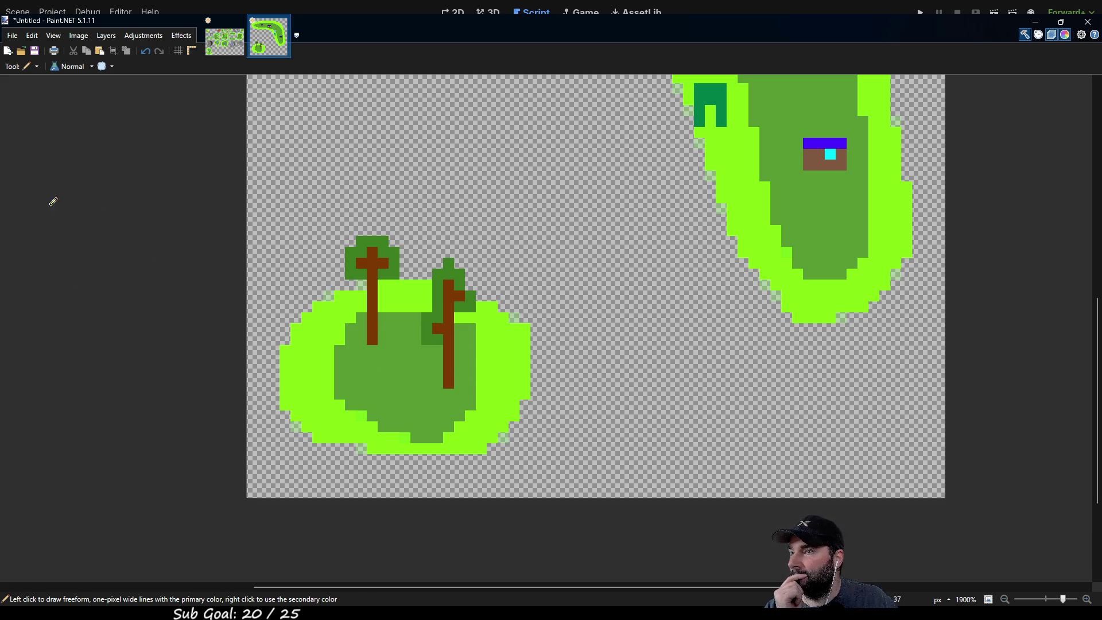
pyautogui.press('k')
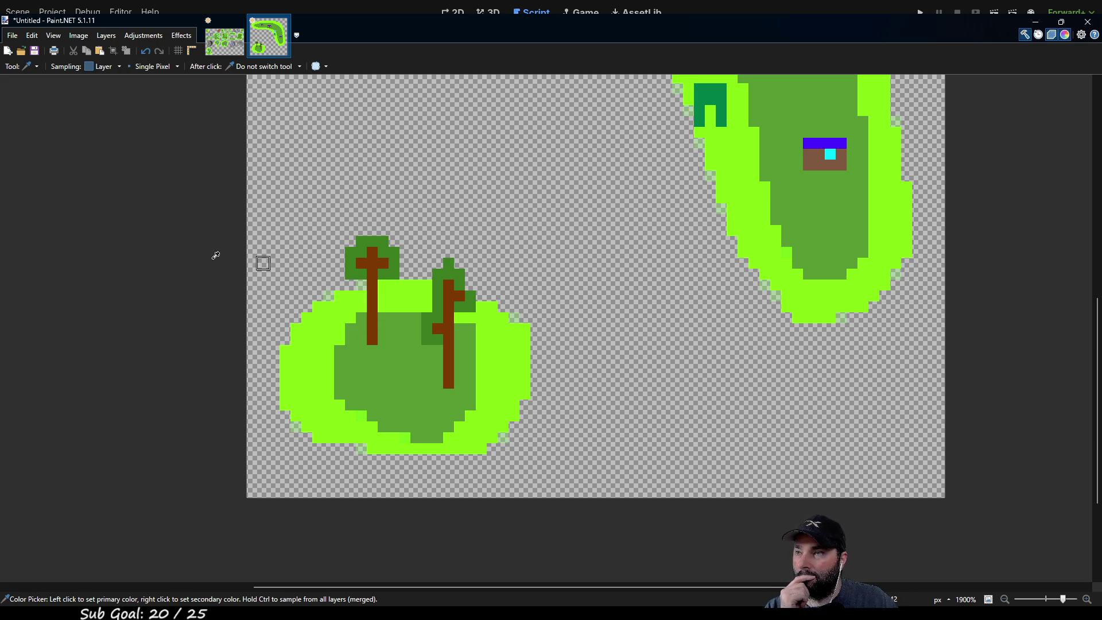
pyautogui.press('p')
pyautogui.moveTo(394, 420)
pyautogui.mouseDown()
pyautogui.moveTo(383, 348)
pyautogui.moveTo(405, 361)
pyautogui.moveTo(384, 394)
pyautogui.moveTo(376, 382)
pyautogui.moveTo(372, 405)
pyautogui.moveTo(384, 415)
pyautogui.mouseUp()
pyautogui.click(394, 426)
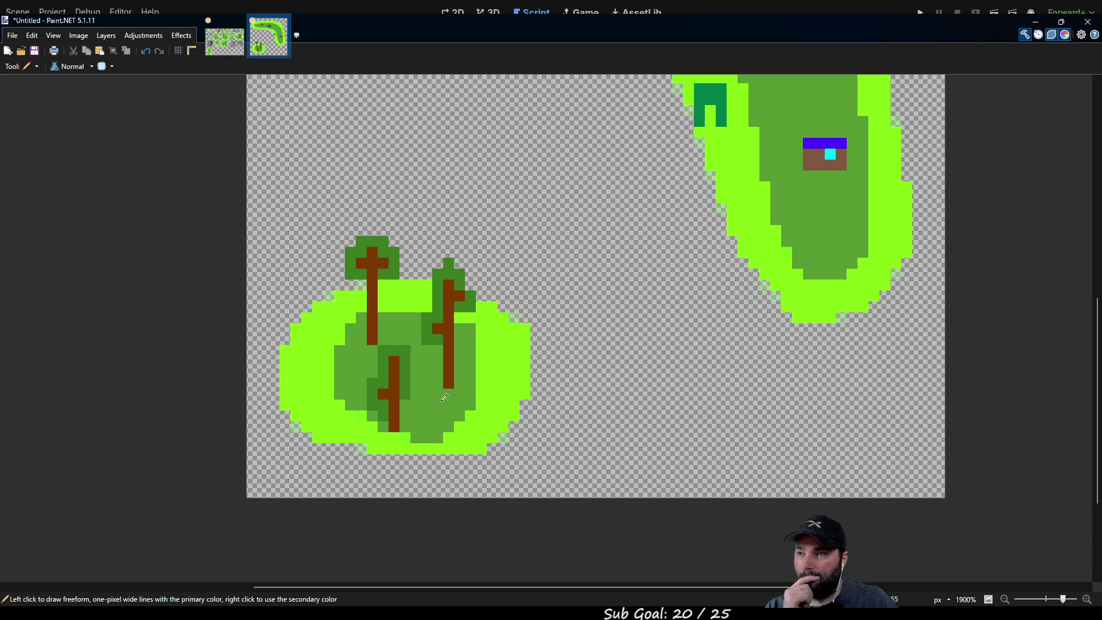
pyautogui.scroll(-1, 440, 358)
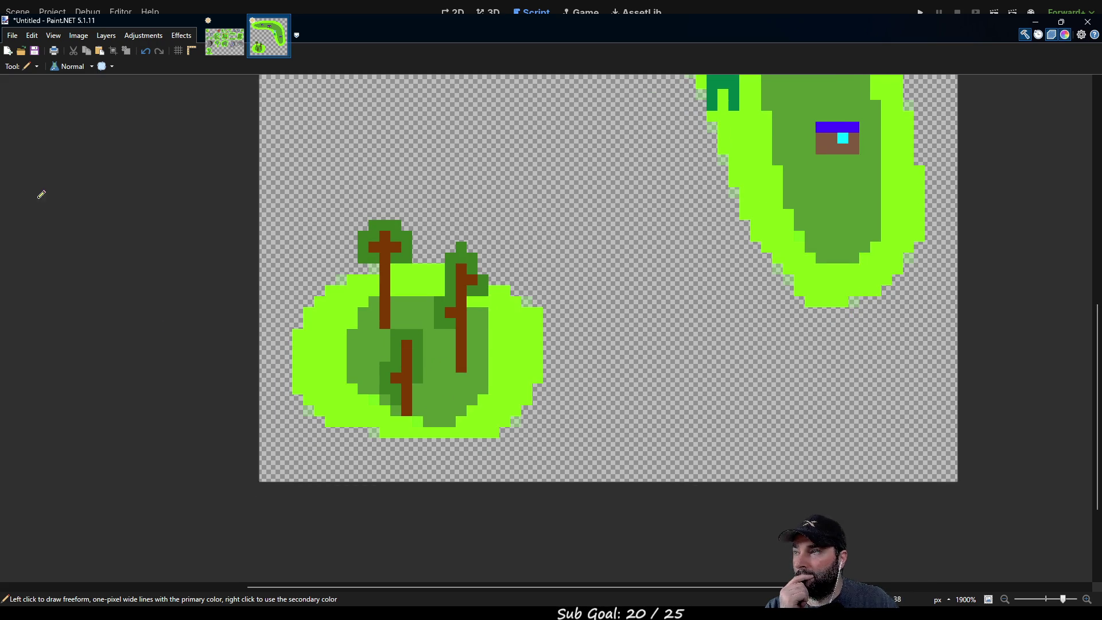
pyautogui.press('k')
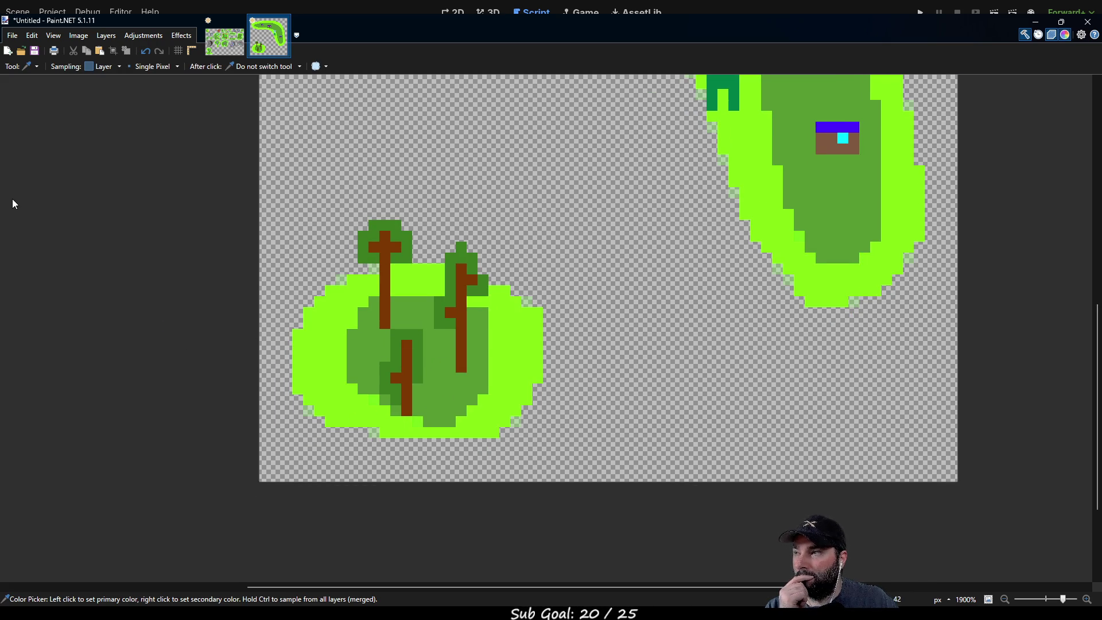
pyautogui.press('p')
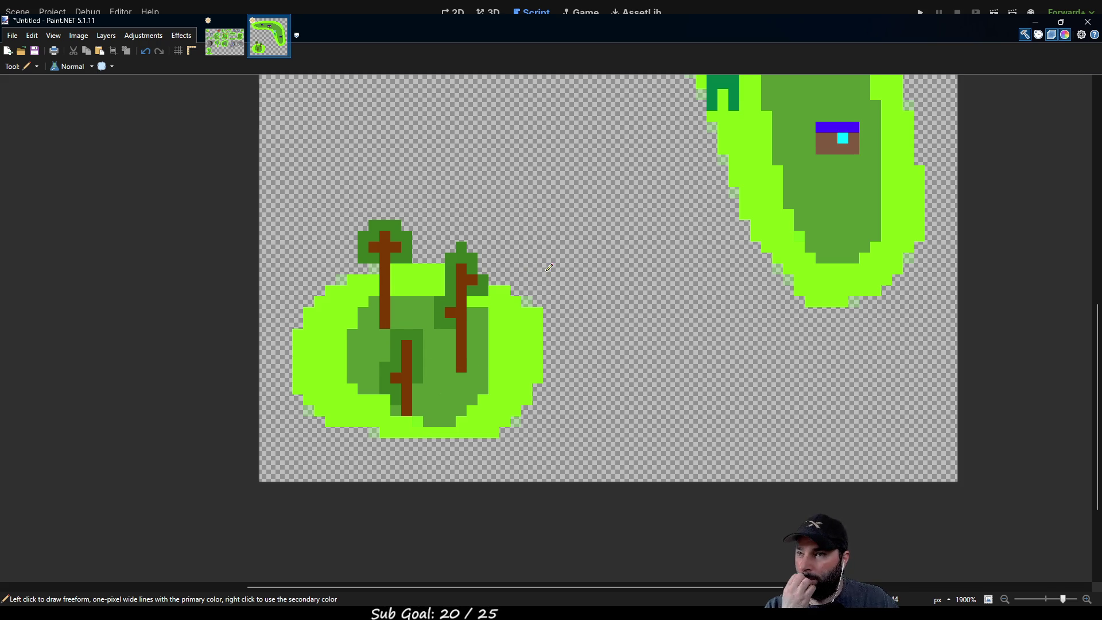
pyautogui.moveTo(550, 265); pyautogui.dragTo(492, 304)
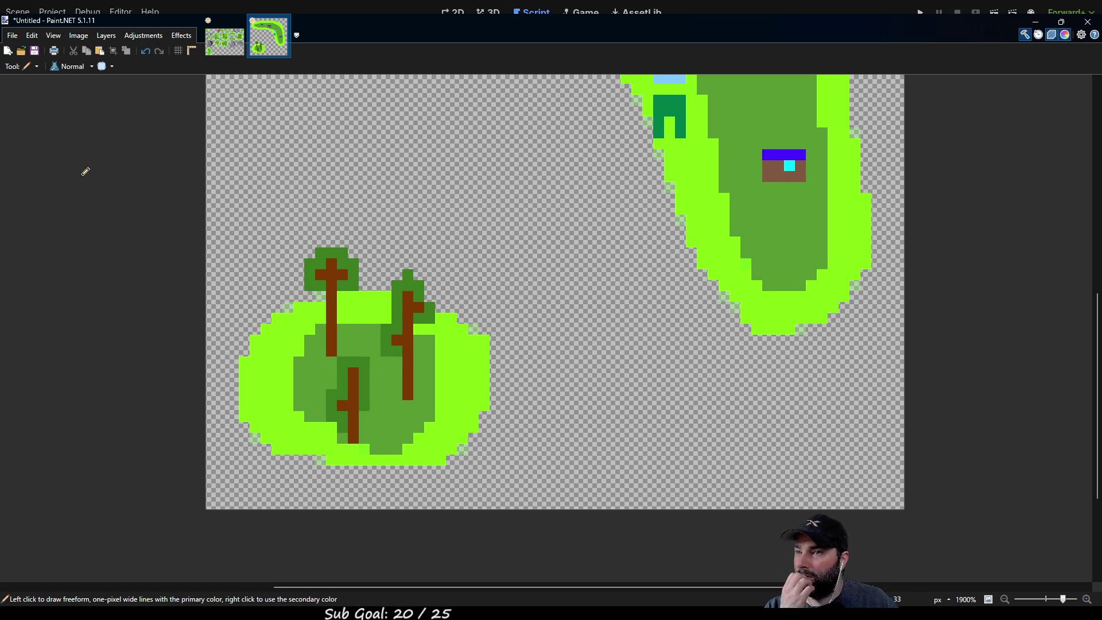
pyautogui.press('k')
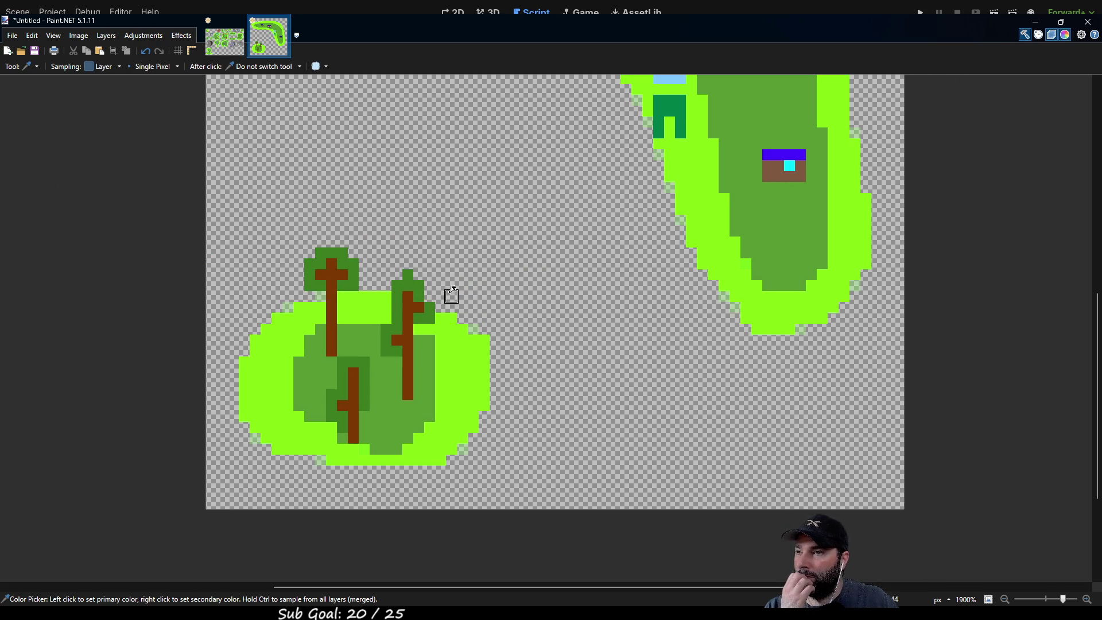
pyautogui.press('p')
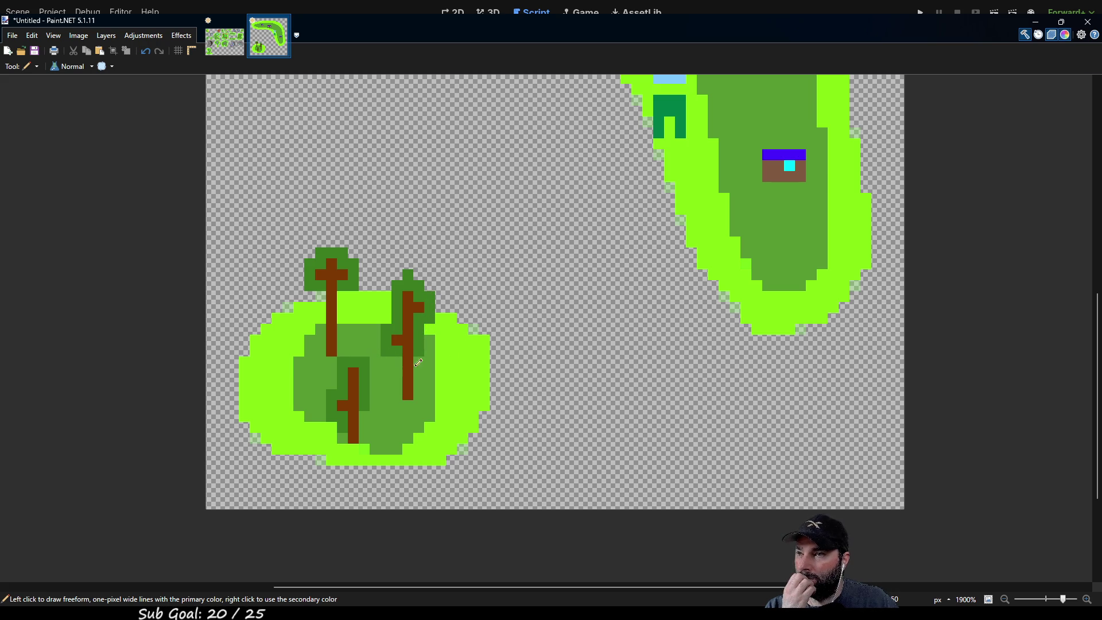
pyautogui.moveTo(523, 284)
pyautogui.mouseDown()
pyautogui.moveTo(457, 226)
pyautogui.moveTo(256, 437)
pyautogui.moveTo(401, 467)
pyautogui.mouseUp()
pyautogui.press('k')
pyautogui.moveTo(363, 268)
pyautogui.mouseDown()
pyautogui.moveTo(374, 335)
pyautogui.moveTo(450, 388)
pyautogui.mouseUp()
pyautogui.scroll(-3, 401, 327)
pyautogui.hscroll(-1, 307, 406)
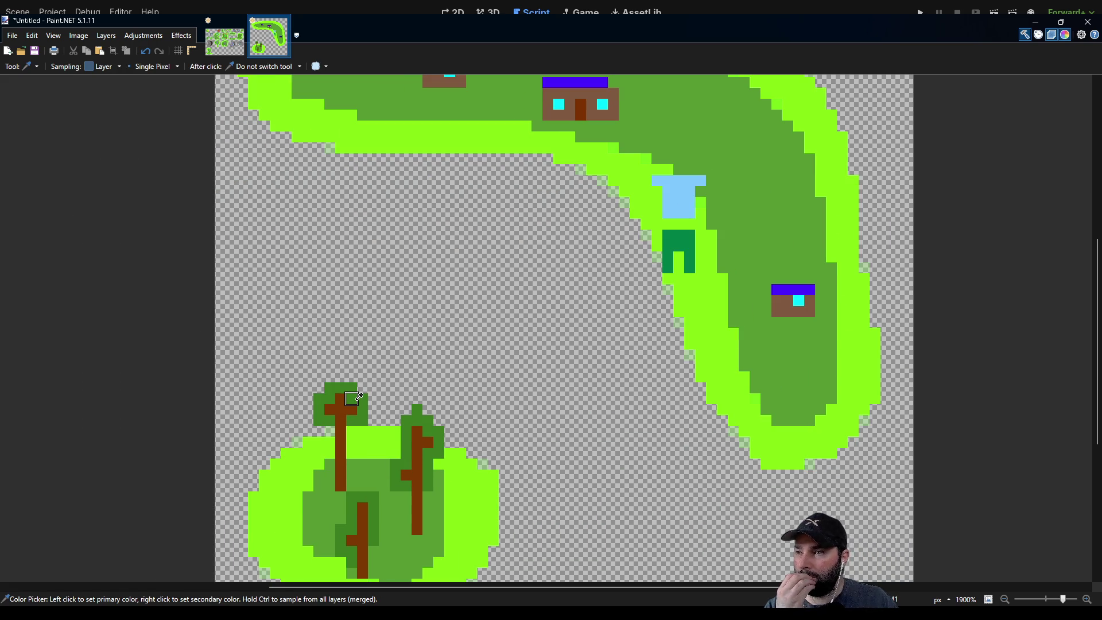
# Add a brown-trunked tree with a dark-green crown near the island's west end.
pyautogui.press('p')
pyautogui.scroll(3, 428, 369)
pyautogui.hscroll(-2, 444, 252)
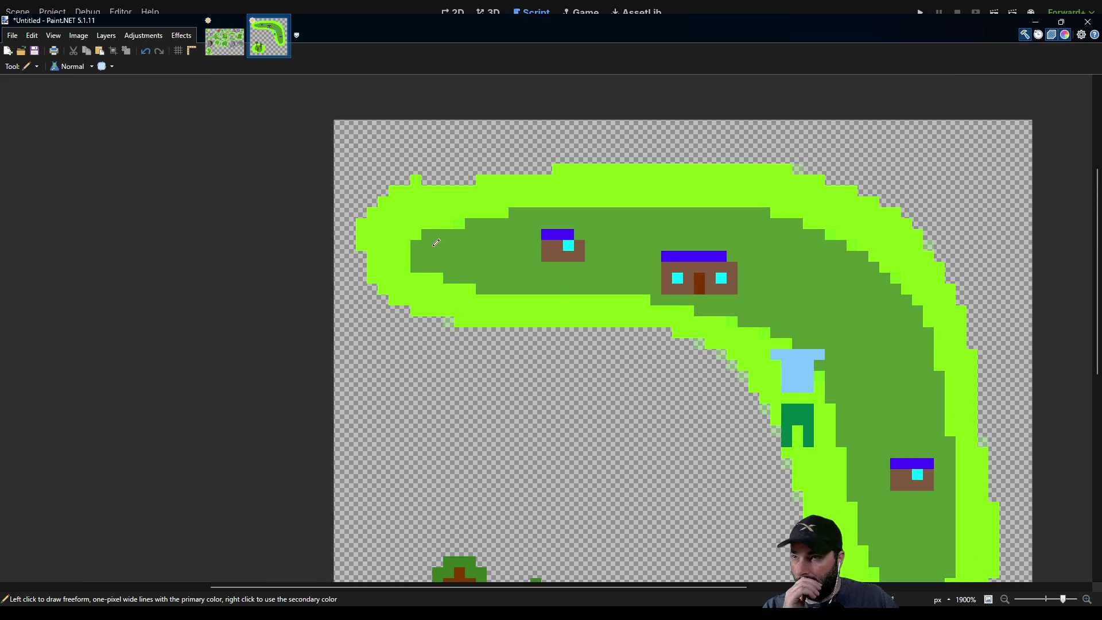
pyautogui.click(470, 246)
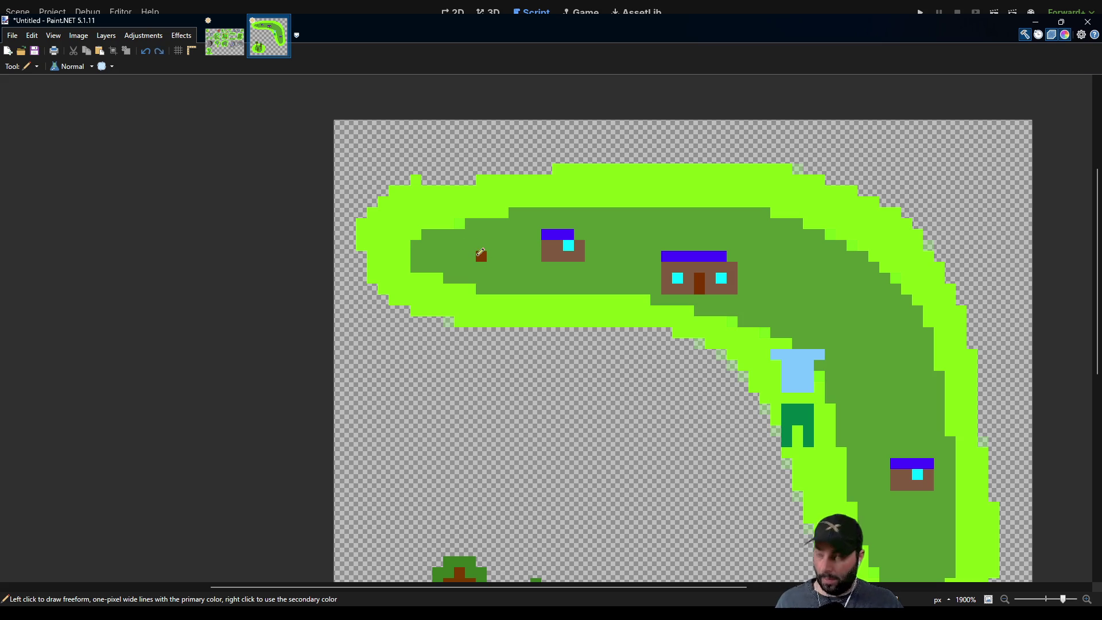
pyautogui.moveTo(473, 246); pyautogui.dragTo(492, 242)
pyautogui.hotkey('ctrl', 'z')
pyautogui.hotkey('ctrl', 'z')
pyautogui.hotkey('ctrl', 'z')
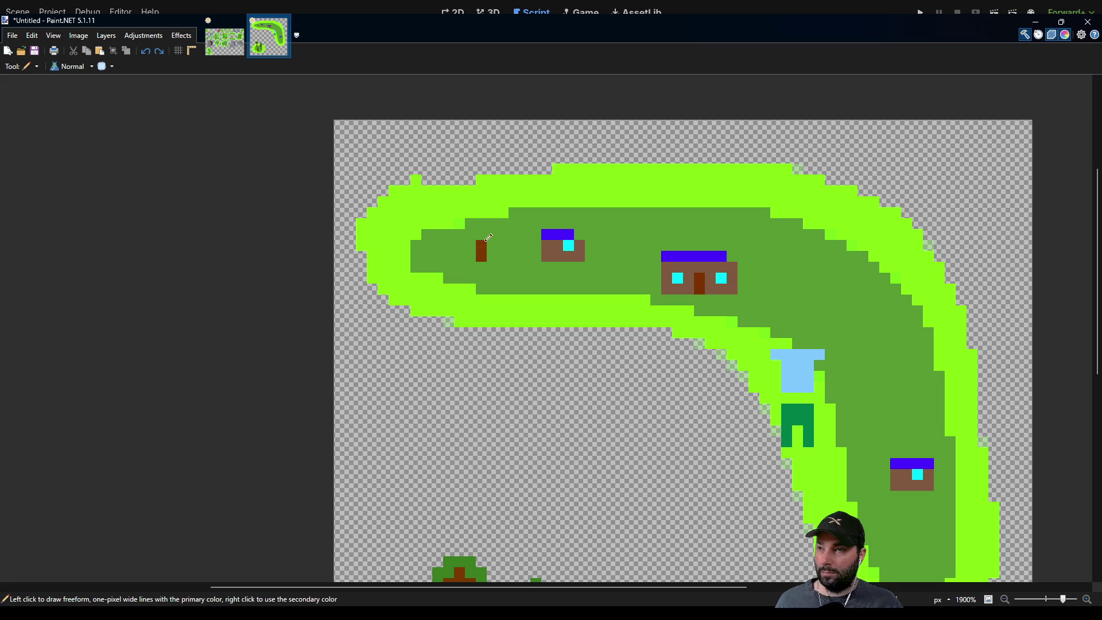
pyautogui.moveTo(471, 244); pyautogui.dragTo(492, 244)
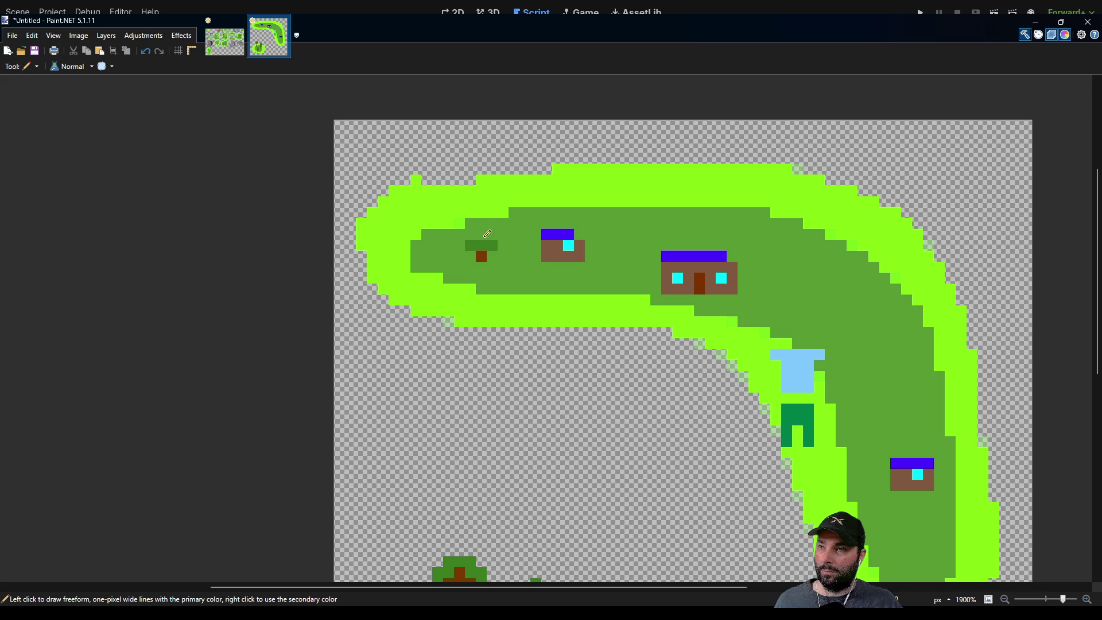
pyautogui.moveTo(707, 330); pyautogui.dragTo(428, 256)
# Add small trees on the east arm, right of the large house, and at the southern tip.
pyautogui.moveTo(609, 252)
pyautogui.mouseDown()
pyautogui.moveTo(609, 263)
pyautogui.moveTo(621, 252)
pyautogui.mouseUp()
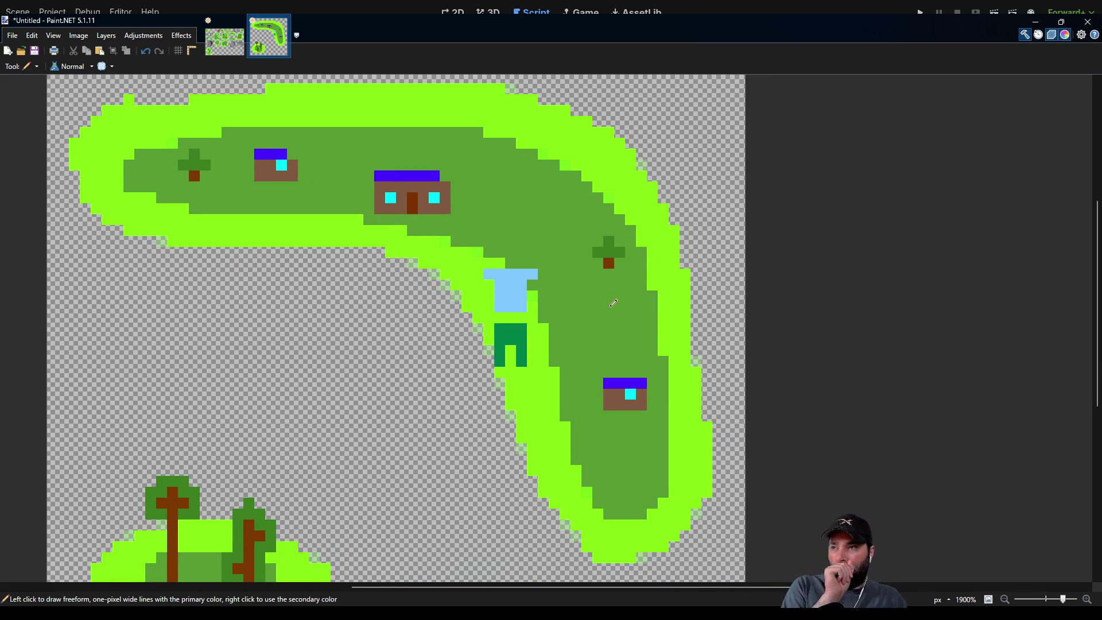
pyautogui.click(522, 187)
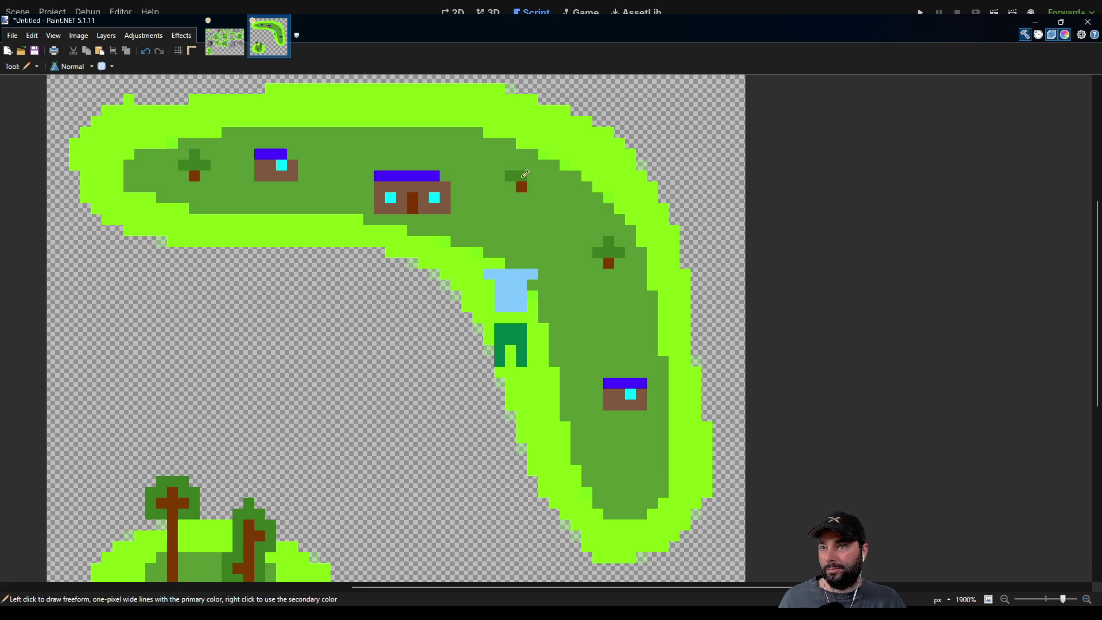
pyautogui.click(522, 167)
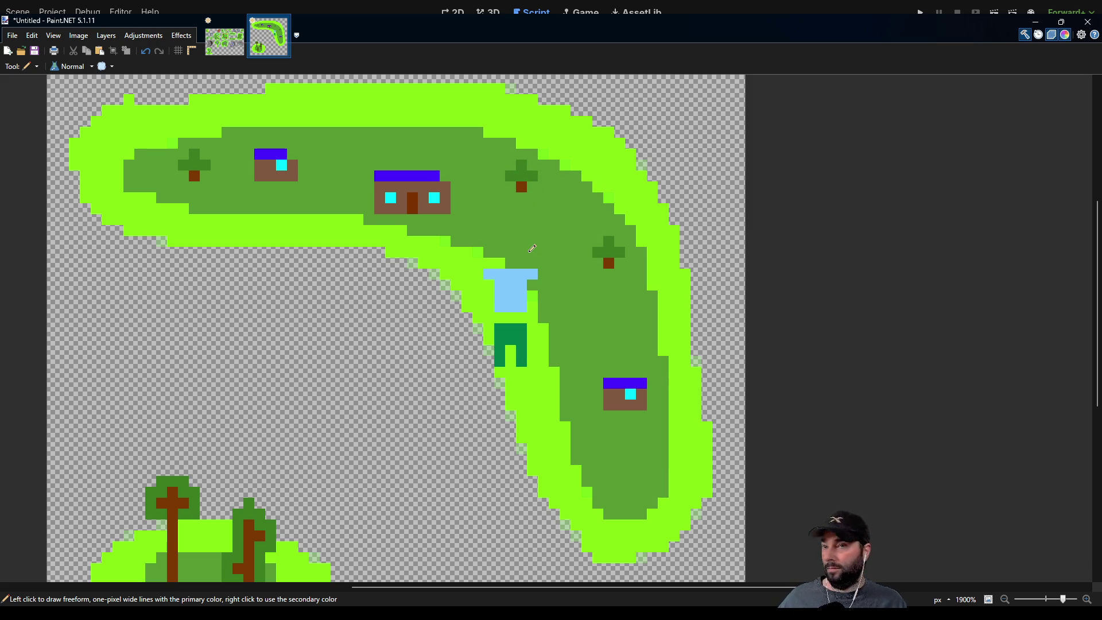
pyautogui.scroll(-3, 655, 352)
pyautogui.click(596, 390)
pyautogui.moveTo(585, 380); pyautogui.dragTo(606, 379)
# Crown a new small tree between the two houses.
pyautogui.scroll(3, 517, 329)
pyautogui.hscroll(-2, 517, 328)
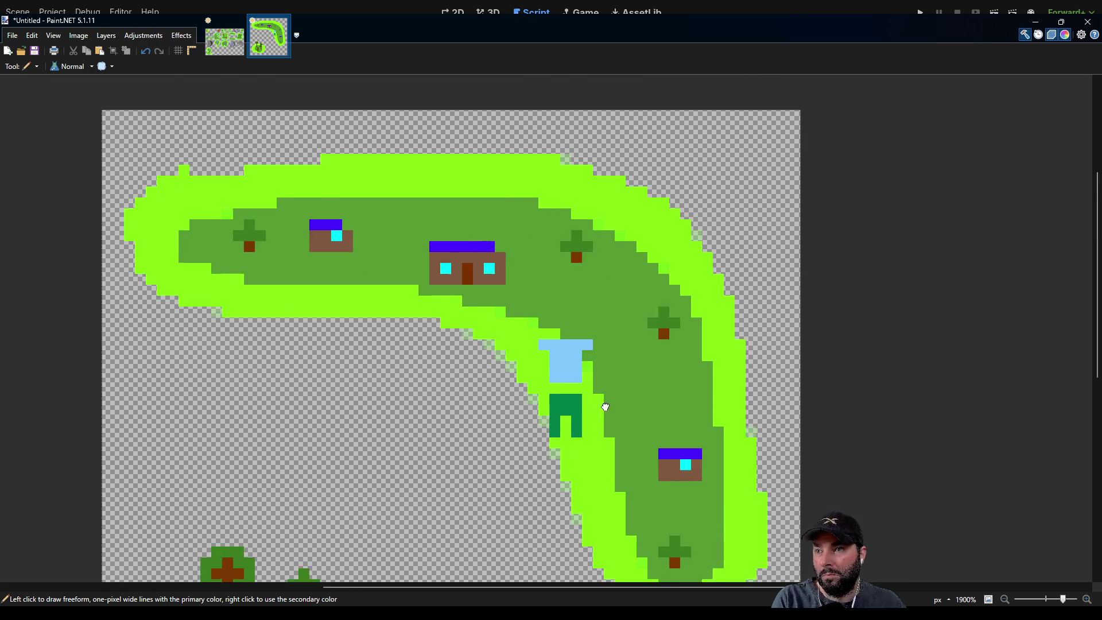
pyautogui.moveTo(425, 233); pyautogui.dragTo(439, 232)
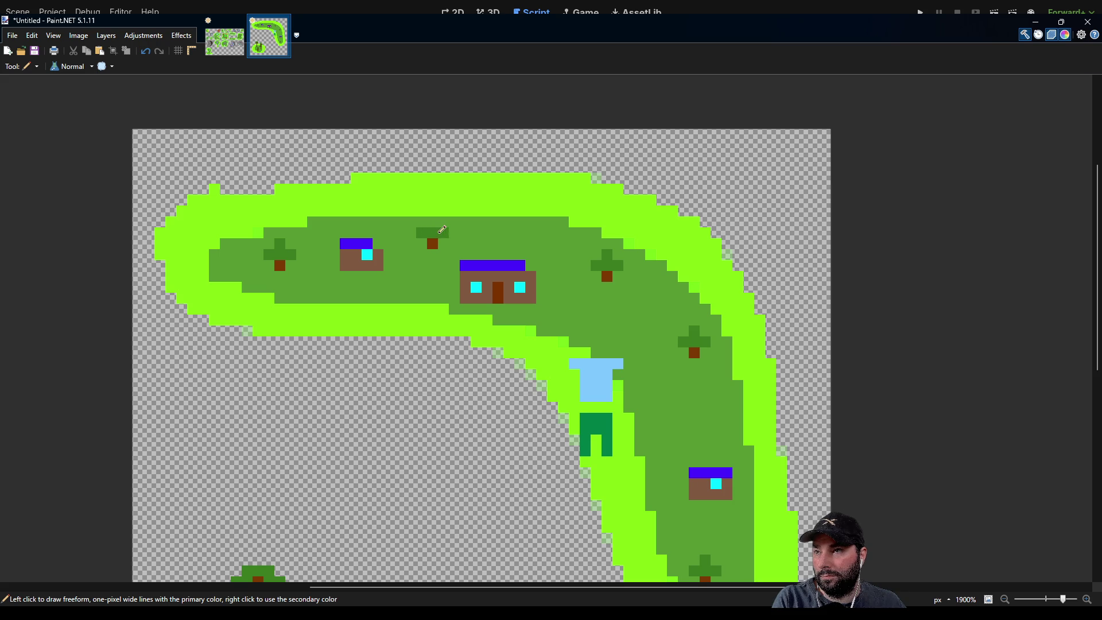
pyautogui.scroll(-3, 517, 276)
pyautogui.scroll(1, 613, 338)
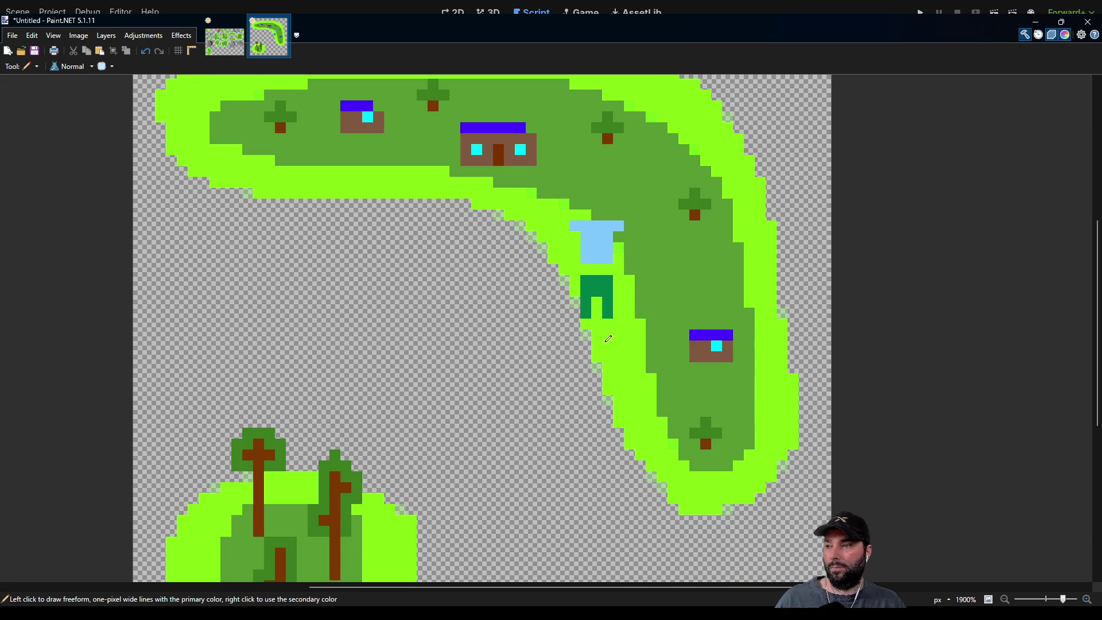
pyautogui.scroll(-2, 590, 342)
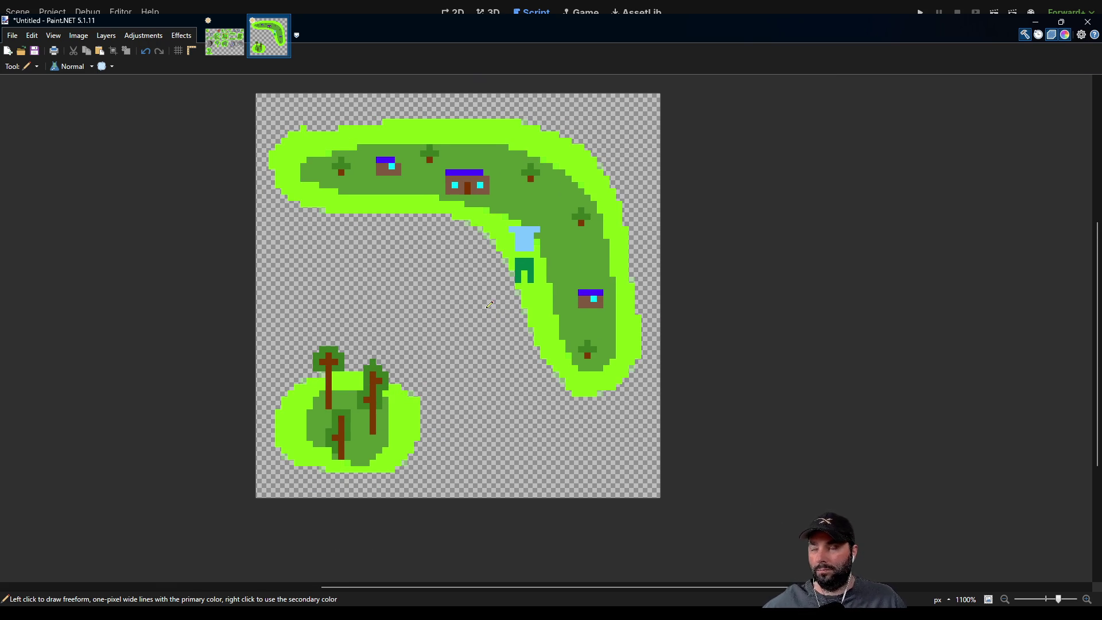
# Undo the light-blue patch and dark-green arch on the island's inner bend.
pyautogui.scroll(1, 490, 304)
pyautogui.hscroll(1, 490, 304)
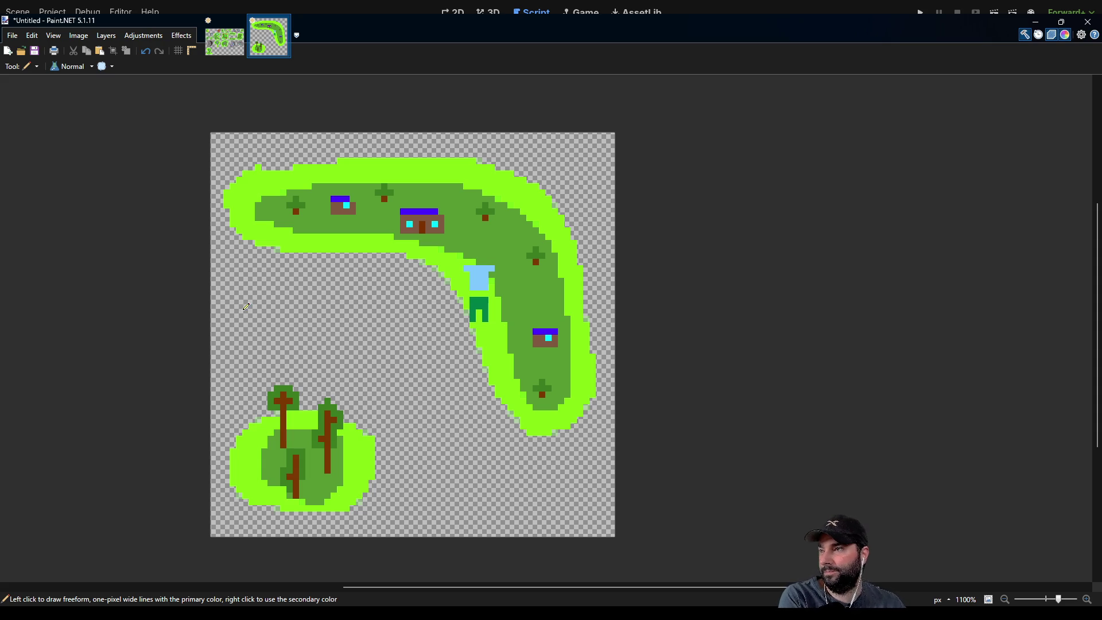
pyautogui.press('k')
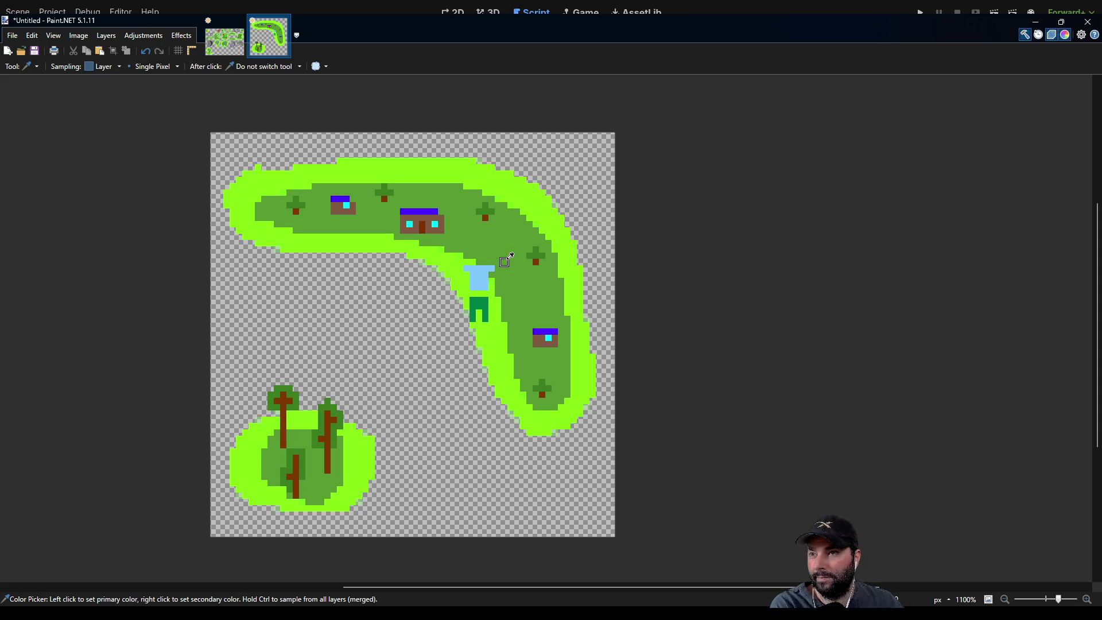
pyautogui.press('p')
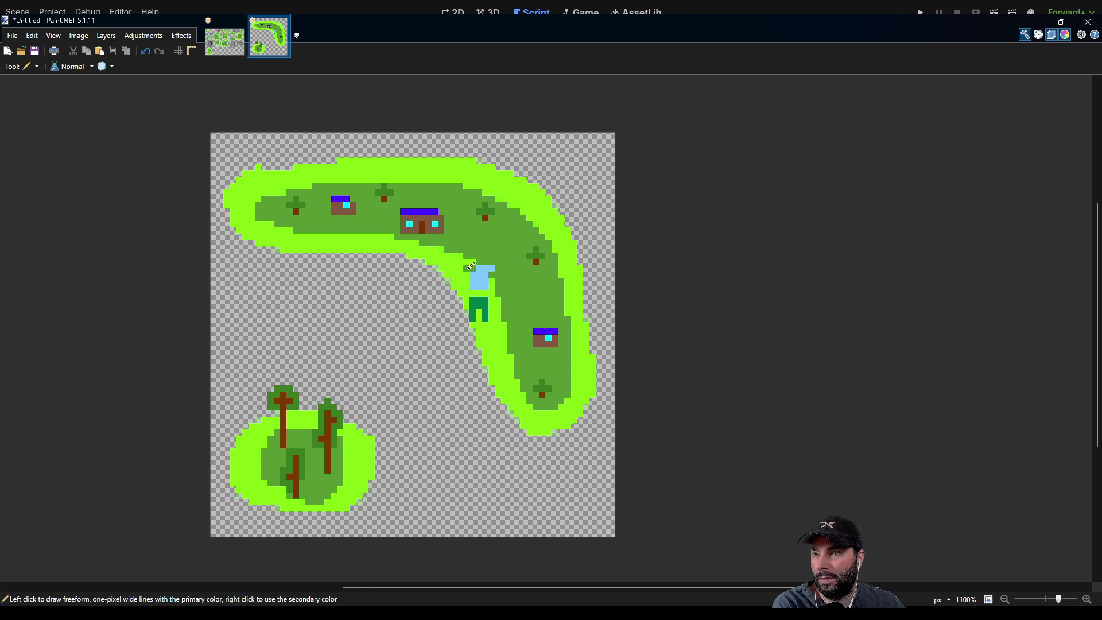
pyautogui.hotkey('ctrl', 'z')
pyautogui.hotkey('ctrl', 'z')
pyautogui.hotkey('ctrl', 'z')
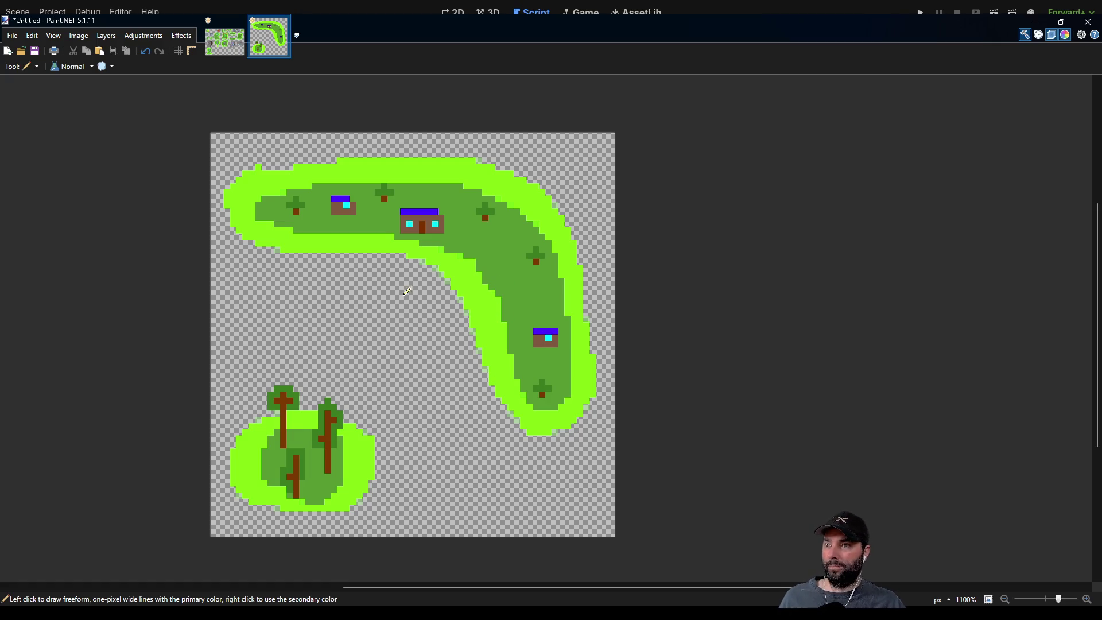
pyautogui.scroll(2, 405, 272)
pyautogui.hscroll(-2, 492, 281)
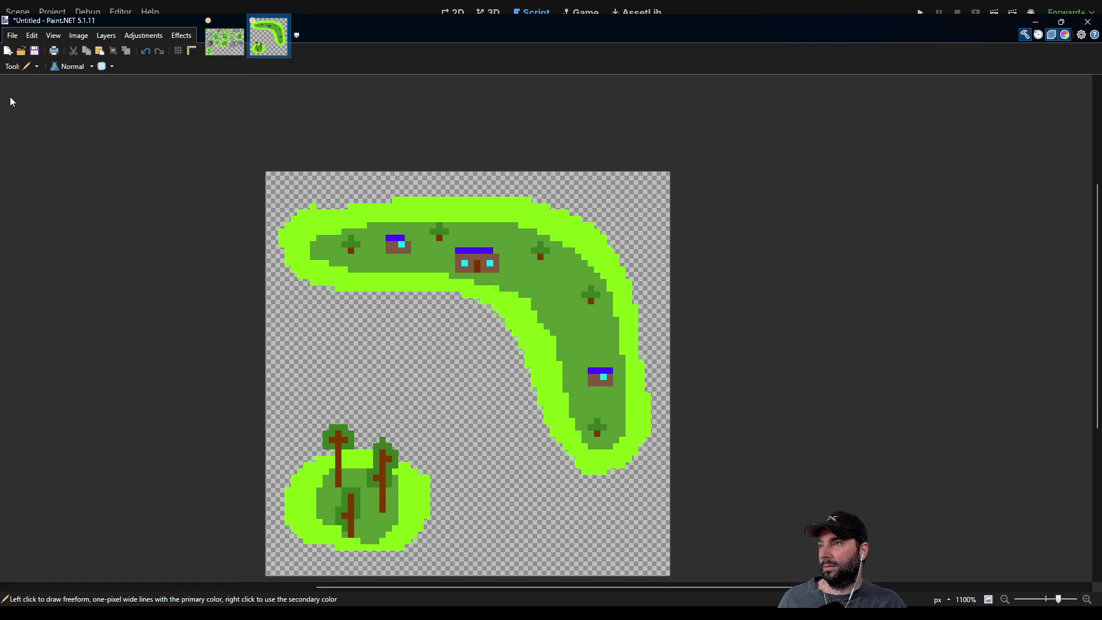
# Select the entire island image.
pyautogui.press('s')
pyautogui.hotkey('ctrl', 'a')
pyautogui.scroll(-1, 185, 152)
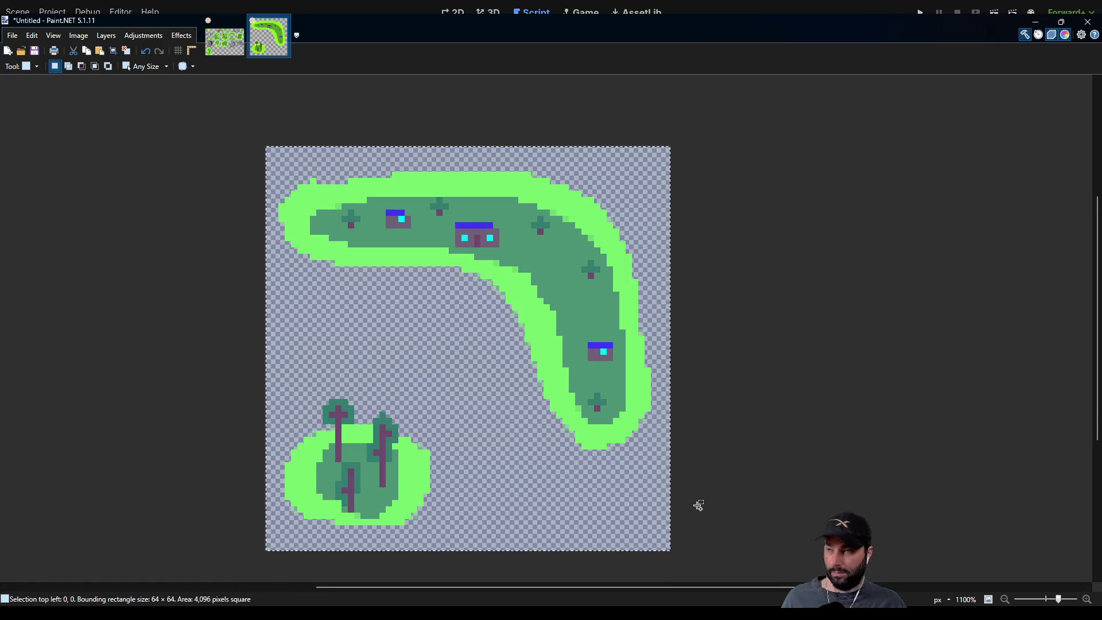
# Paste the copied island into the islandtilemap.png sheet.
pyautogui.click(216, 39)
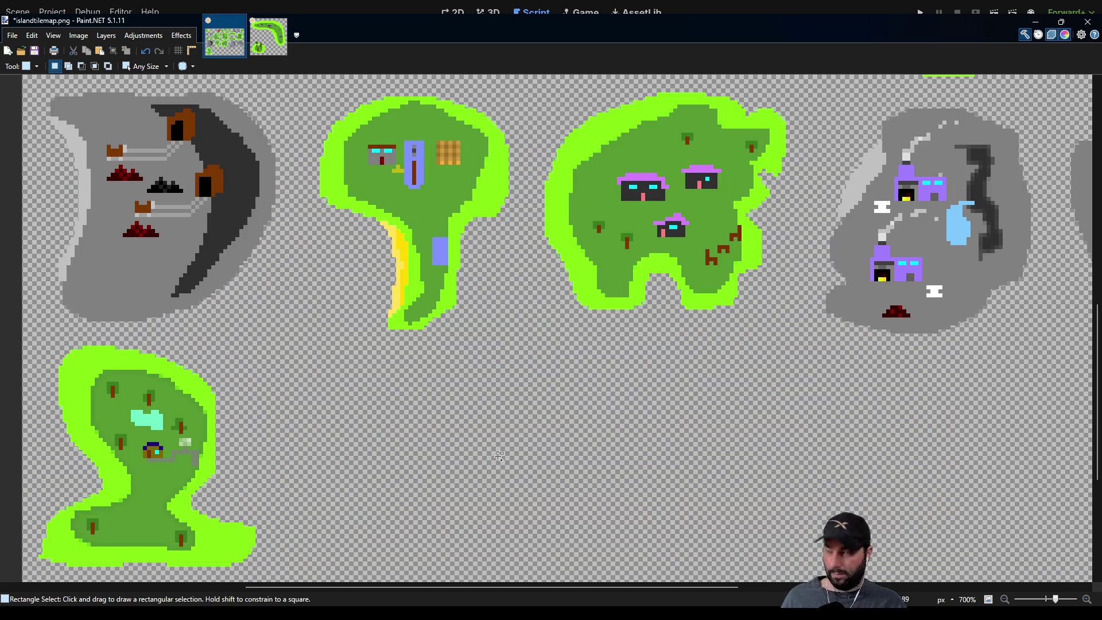
pyautogui.scroll(-5, 465, 426)
pyautogui.hotkey('ctrl', 'v')
pyautogui.scroll(-4, 426, 313)
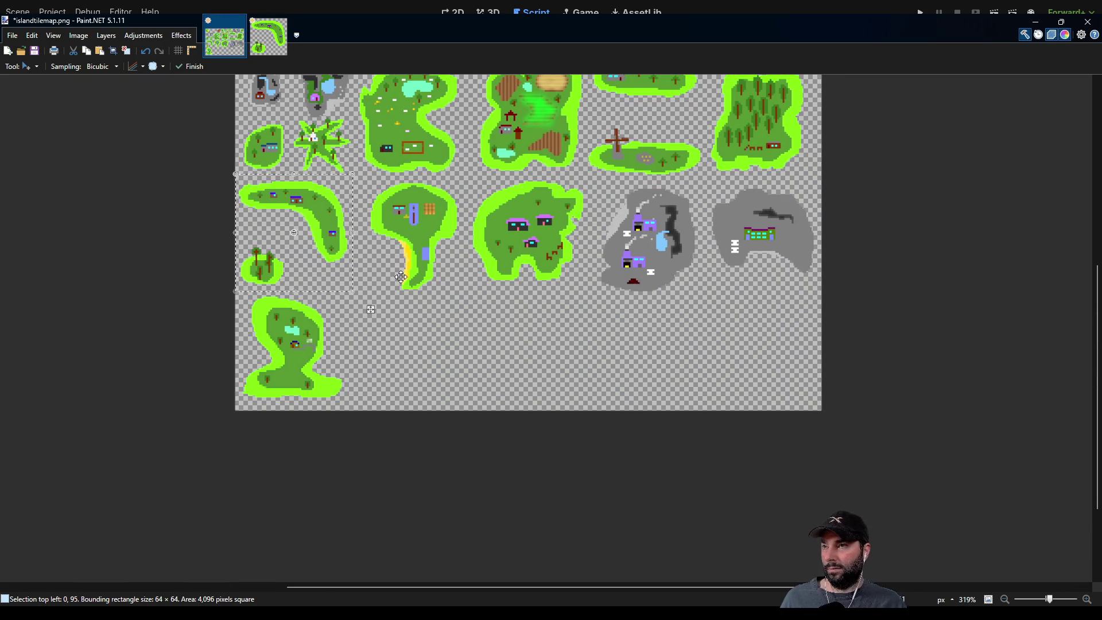
# Drag the pasted 64×64 island into the empty bottom-row slot at 64,160.
pyautogui.moveTo(371, 309)
pyautogui.mouseDown()
pyautogui.moveTo(495, 434)
pyautogui.moveTo(495, 423)
pyautogui.mouseUp()
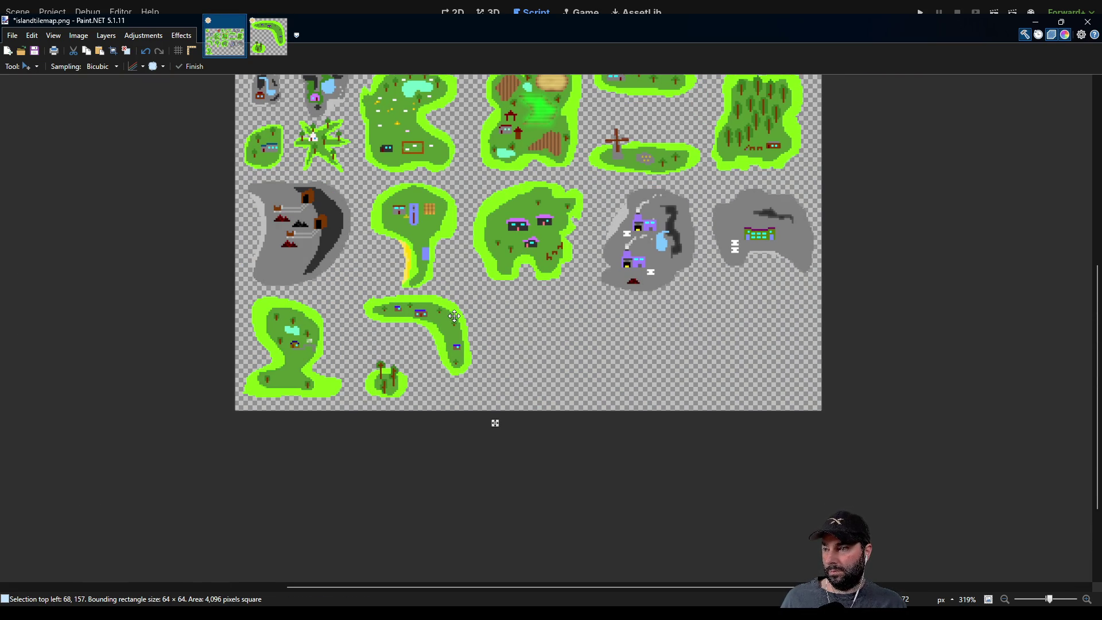
pyautogui.moveTo(454, 316); pyautogui.dragTo(447, 313)
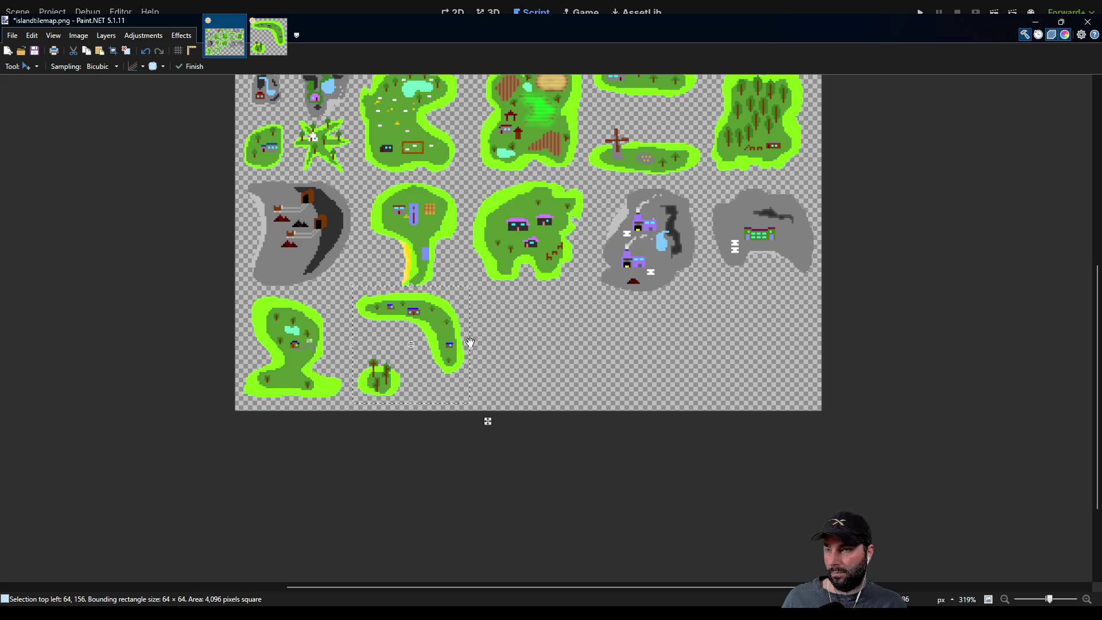
pyautogui.moveTo(440, 316); pyautogui.dragTo(438, 325)
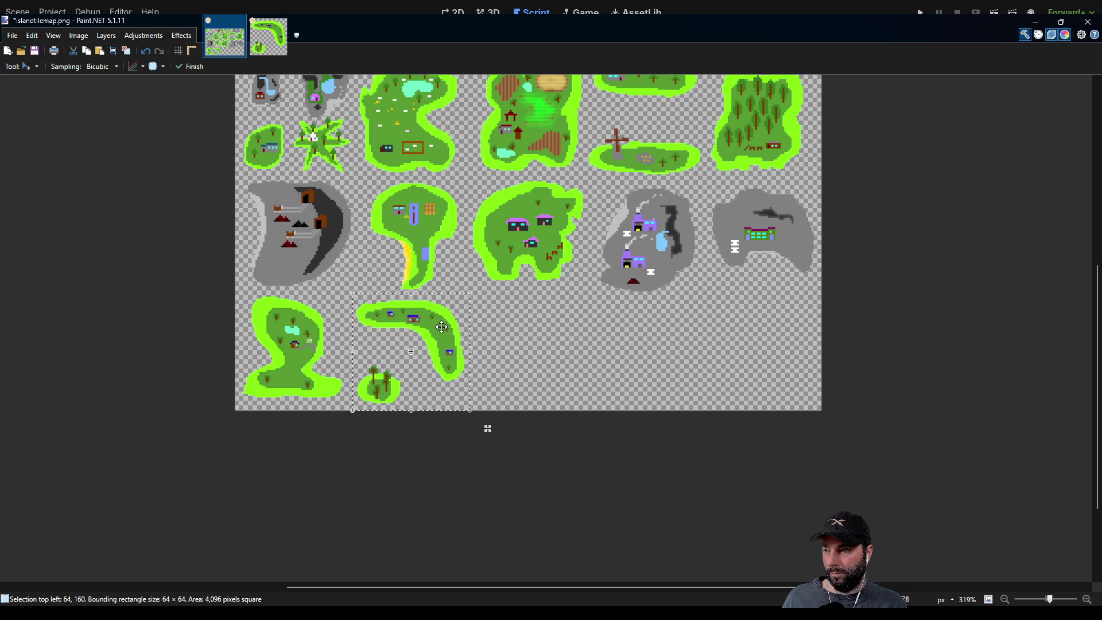
pyautogui.moveTo(600, 384)
pyautogui.mouseDown()
pyautogui.moveTo(502, 364)
pyautogui.moveTo(516, 411)
pyautogui.moveTo(423, 443)
pyautogui.moveTo(465, 437)
pyautogui.mouseUp()
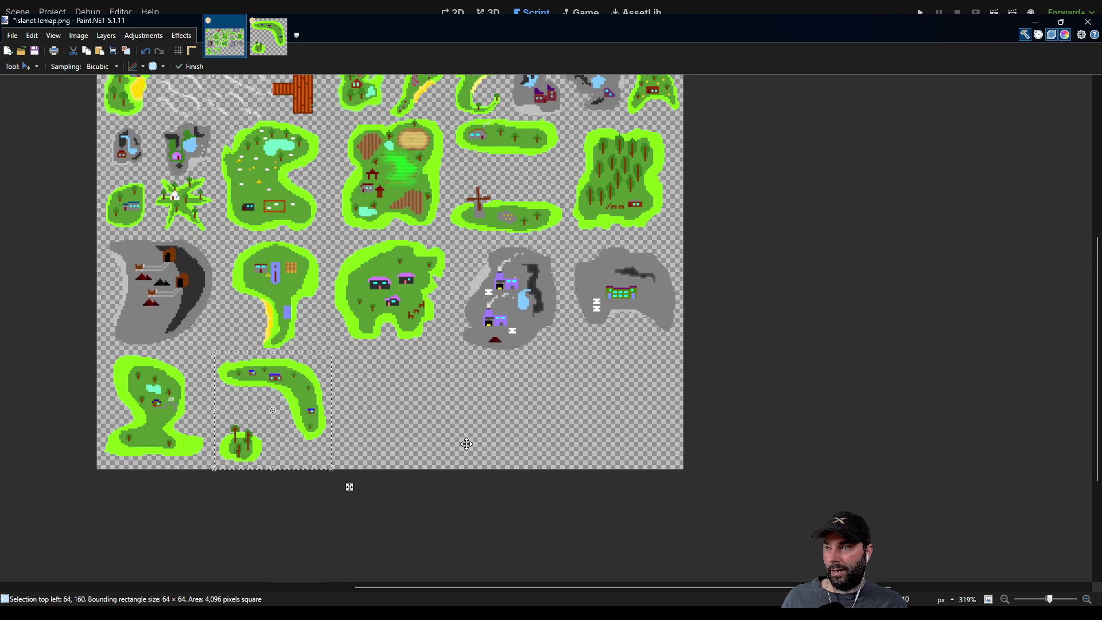
pyautogui.scroll(3, 459, 431)
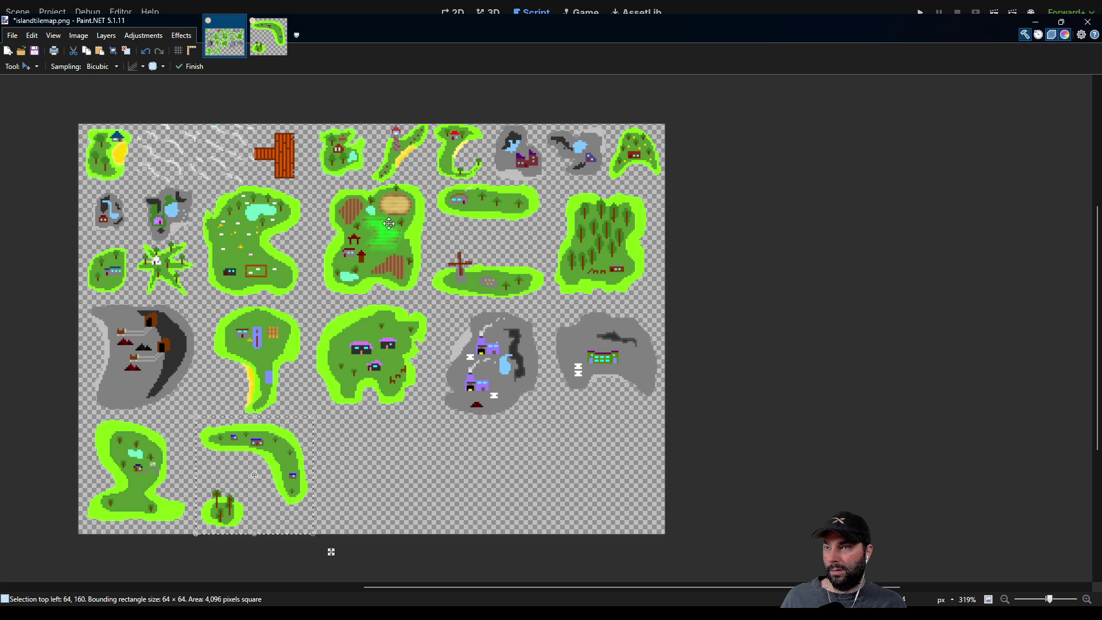
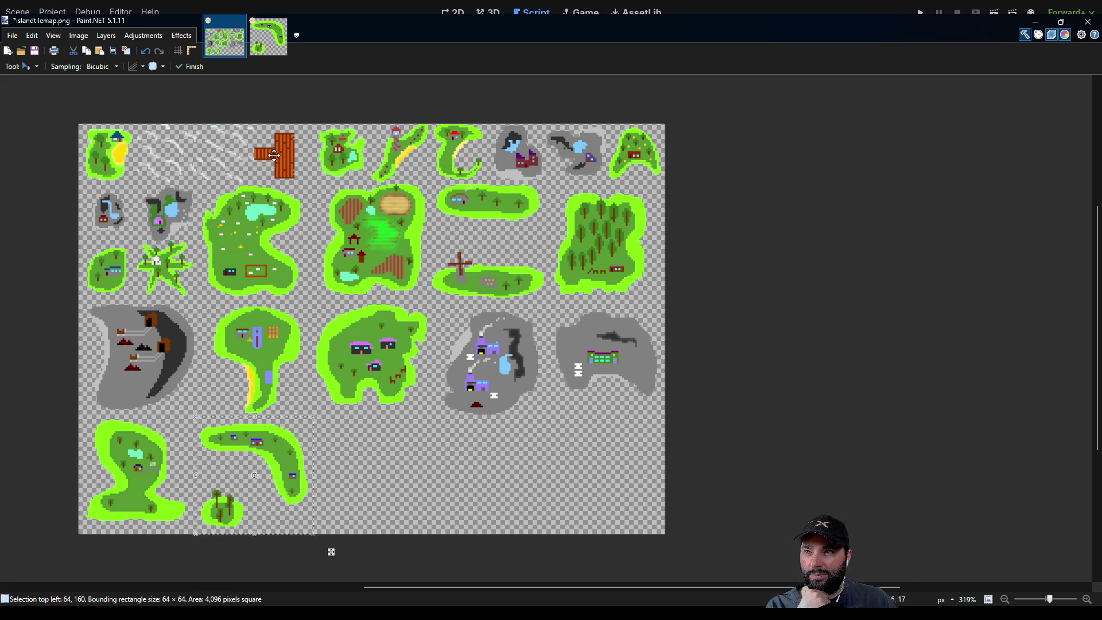
# Save islandtilemap.png with its latest island.
pyautogui.moveTo(390, 413); pyautogui.dragTo(465, 318)
pyautogui.hscroll(-3, 465, 318)
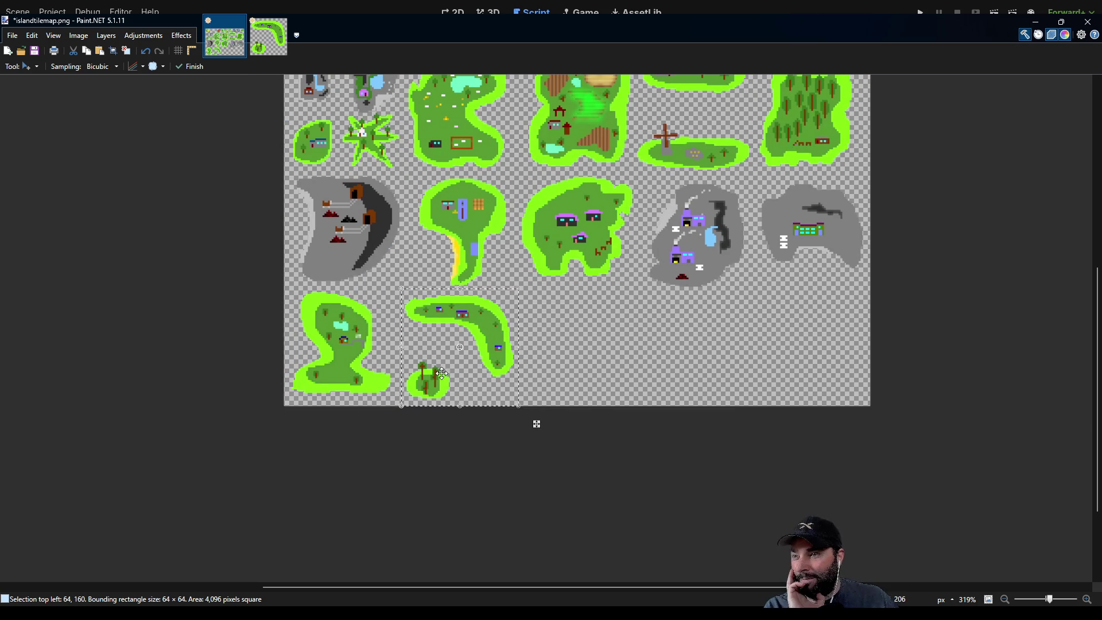
pyautogui.scroll(-2, 382, 403)
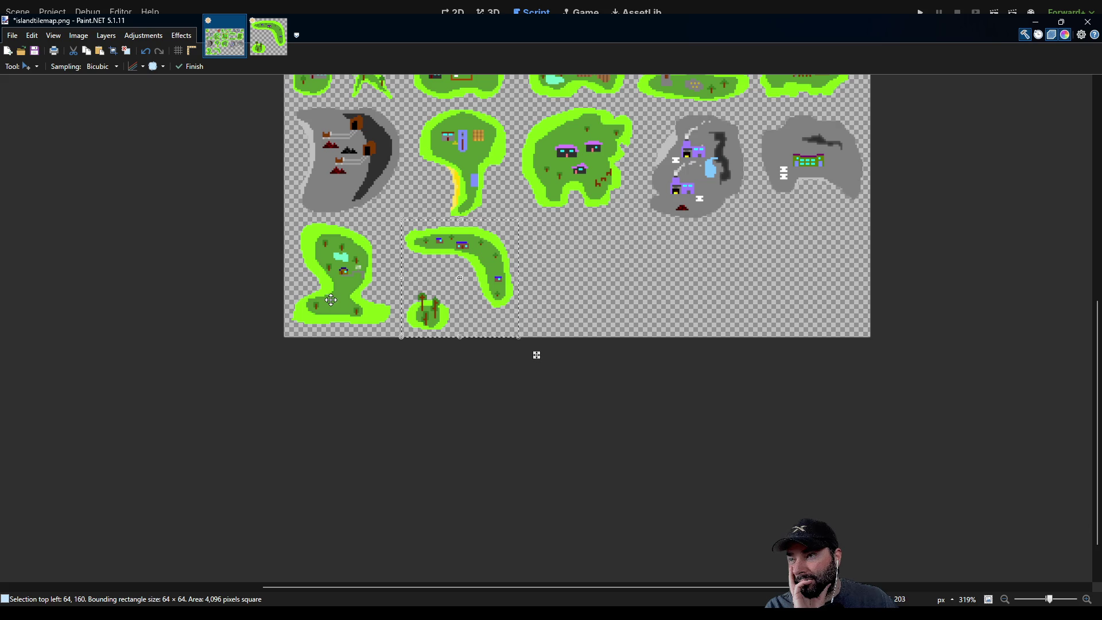
pyautogui.moveTo(591, 281); pyautogui.dragTo(475, 371)
pyautogui.moveTo(551, 300)
pyautogui.mouseDown()
pyautogui.moveTo(468, 381)
pyautogui.moveTo(474, 322)
pyautogui.moveTo(456, 355)
pyautogui.mouseUp()
pyautogui.moveTo(492, 397)
pyautogui.mouseDown()
pyautogui.moveTo(581, 377)
pyautogui.moveTo(567, 371)
pyautogui.moveTo(573, 313)
pyautogui.mouseUp()
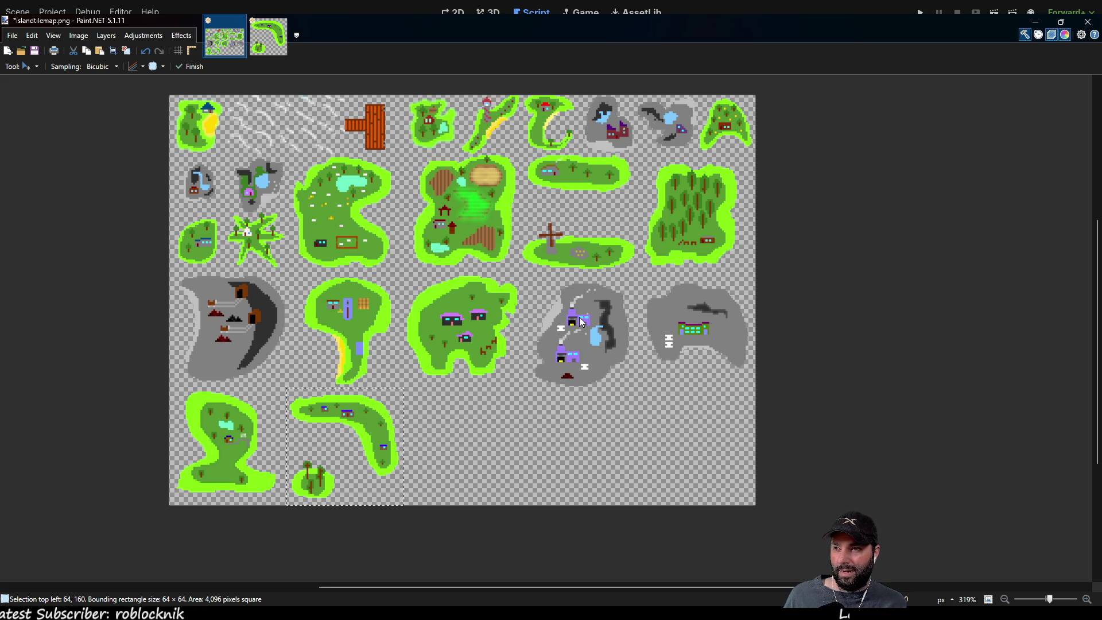
pyautogui.hotkey('ctrl', 's')
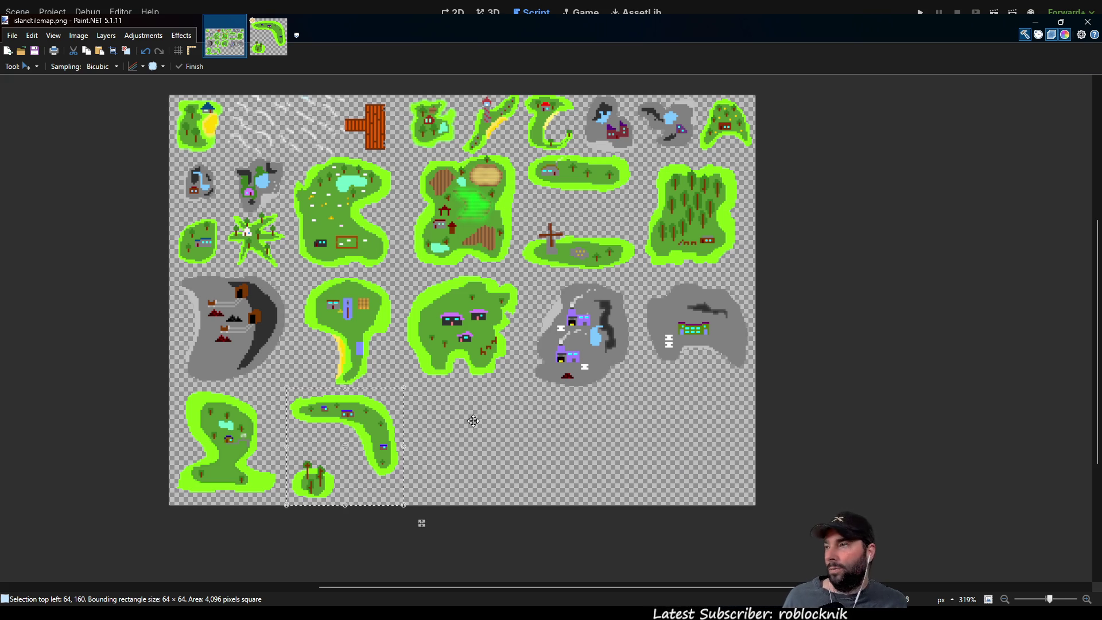
# Paste the copied island into a new image, then undo it to leave a blank canvas.
pyautogui.keyDown('ctrl'); pyautogui.scroll(3, 472, 419); pyautogui.keyUp('ctrl')
pyautogui.keyDown('ctrl'); pyautogui.scroll(-2, 377, 529); pyautogui.keyUp('ctrl')
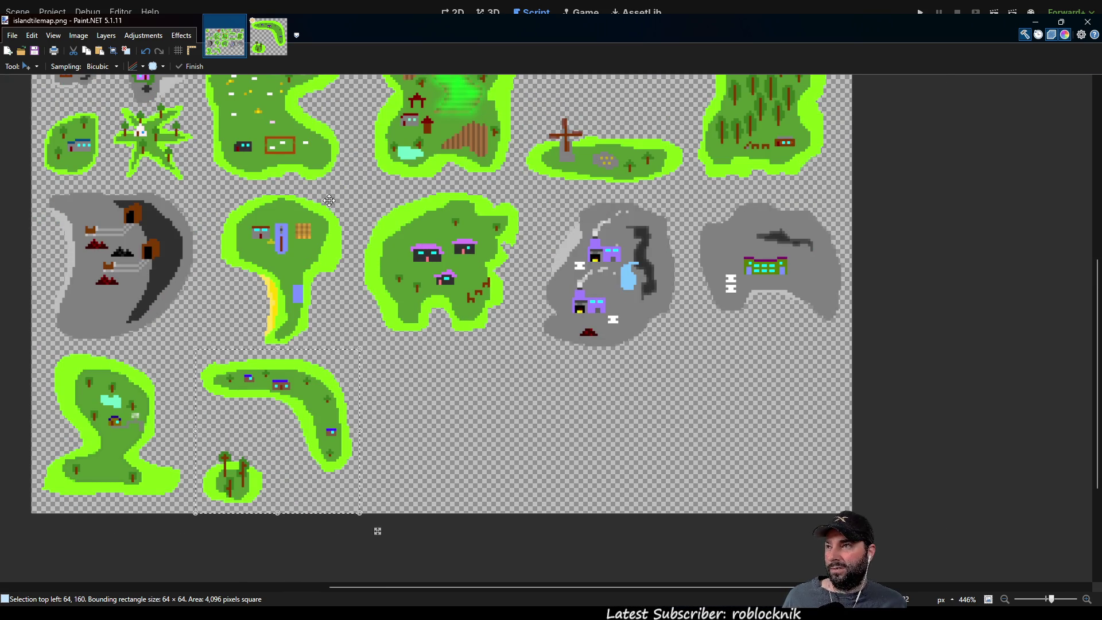
pyautogui.hotkey('ctrl', 'alt', 'v')
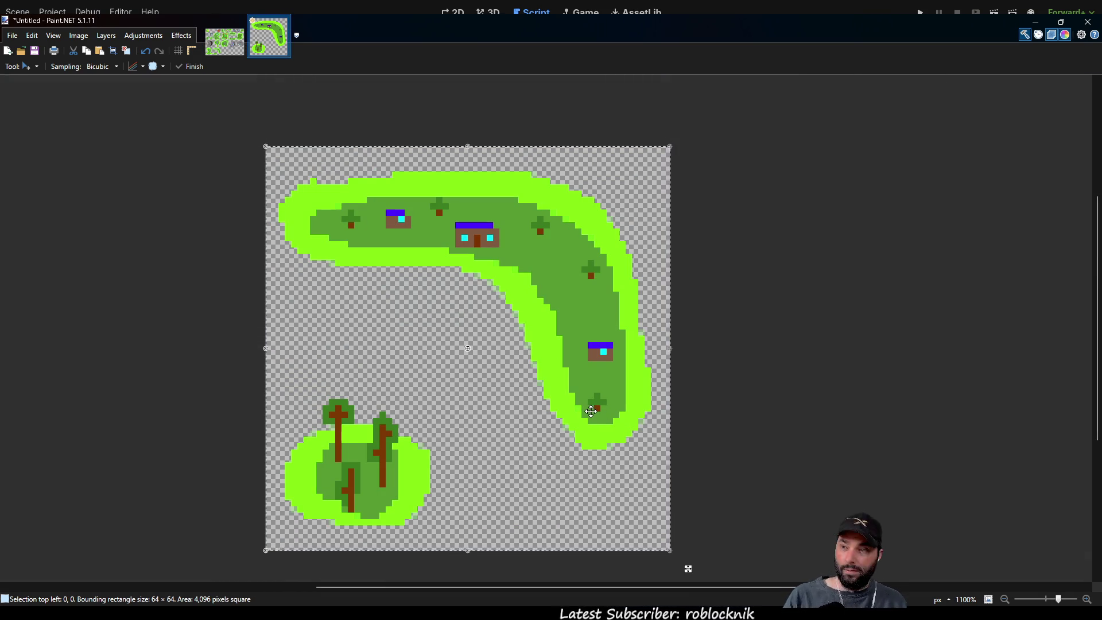
pyautogui.hotkey('ctrl', 'z')
# Sample a colour from the tilemap with the Color Picker and return to the blank 64×64 image.
pyautogui.click(230, 52)
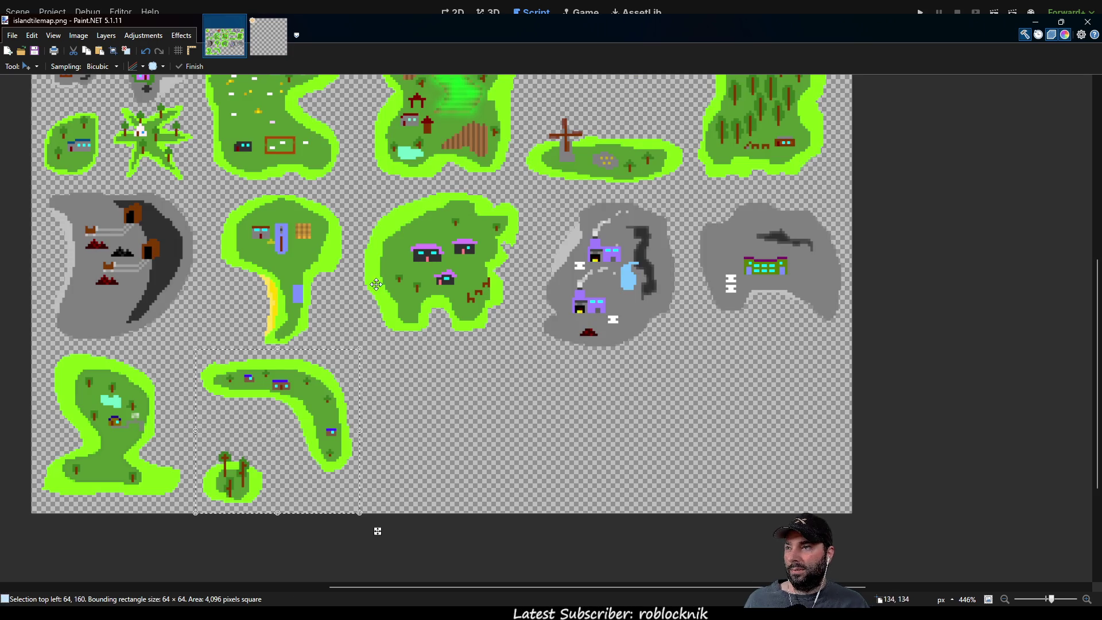
pyautogui.keyDown('ctrl'); pyautogui.scroll(2, 377, 526); pyautogui.keyUp('ctrl')
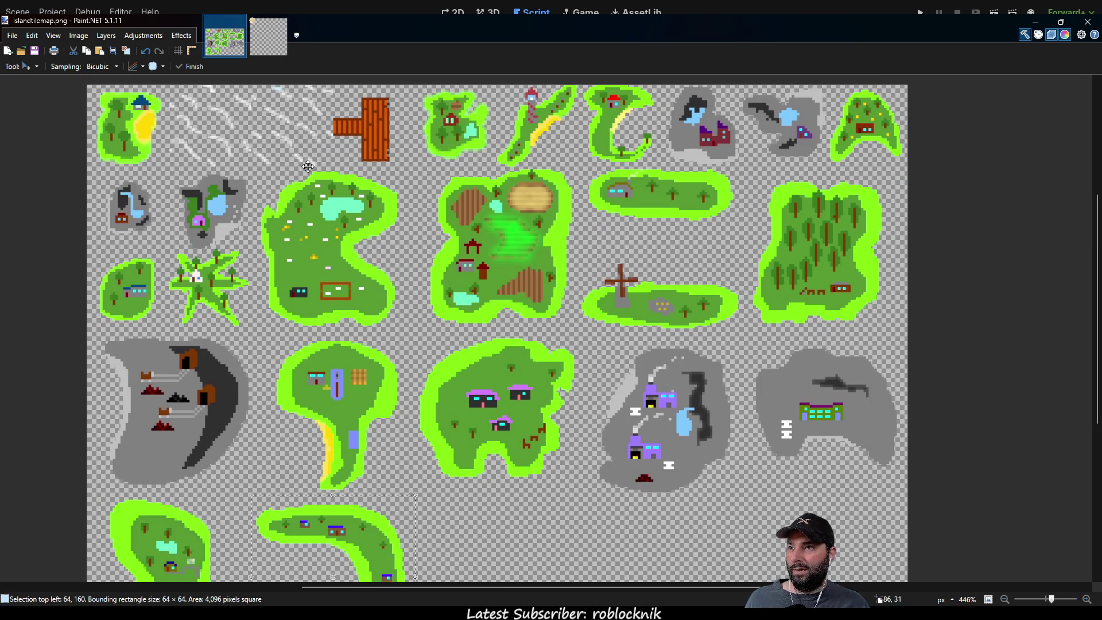
pyautogui.keyDown('ctrl'); pyautogui.scroll(2, 42, 193); pyautogui.keyUp('ctrl')
pyautogui.press('k')
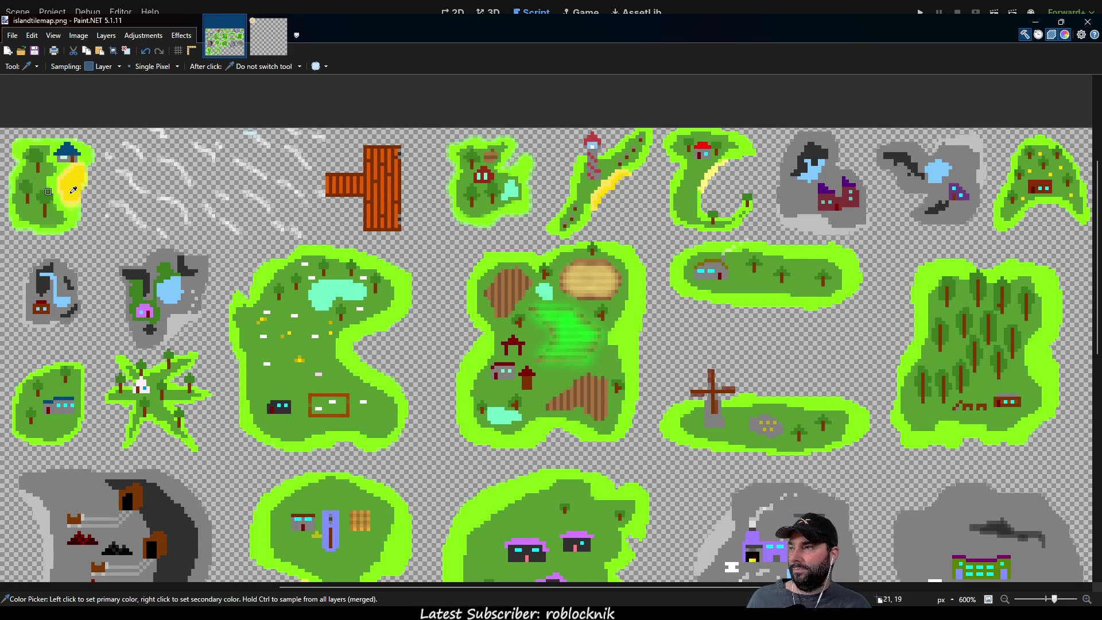
pyautogui.keyDown('ctrl'); pyautogui.scroll(3, 343, 213); pyautogui.keyUp('ctrl')
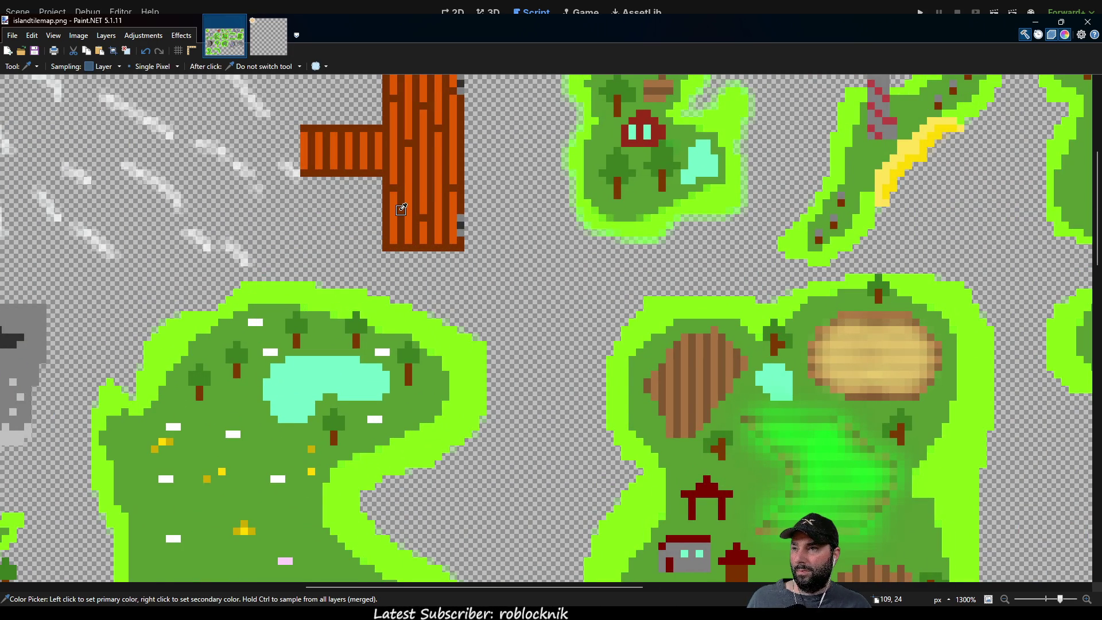
pyautogui.keyDown('ctrl'); pyautogui.scroll(-5, 460, 244); pyautogui.keyUp('ctrl')
pyautogui.click(265, 47)
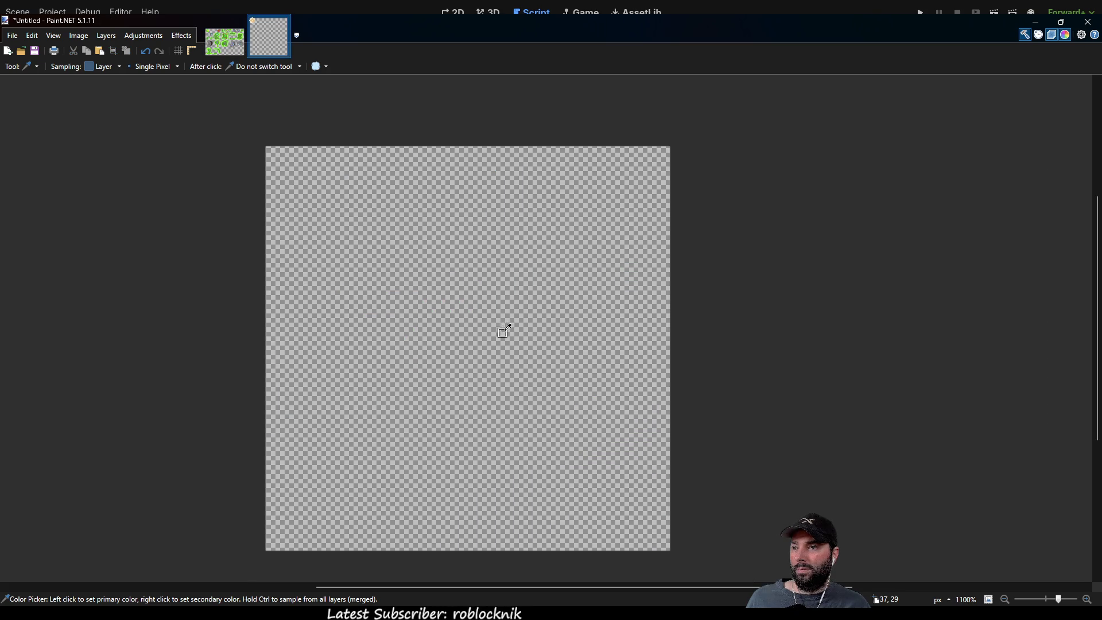
# Draw the orange one-pixel island outline with the Pencil: top, right, bottom and left edges.
pyautogui.press('p')
pyautogui.click(301, 276)
pyautogui.moveTo(307, 275)
pyautogui.mouseDown()
pyautogui.moveTo(441, 276)
pyautogui.moveTo(441, 189)
pyautogui.moveTo(574, 189)
pyautogui.moveTo(571, 200)
pyautogui.moveTo(565, 184)
pyautogui.moveTo(587, 187)
pyautogui.moveTo(572, 513)
pyautogui.mouseUp()
pyautogui.scroll(-2, 586, 445)
pyautogui.moveTo(578, 421)
pyautogui.mouseDown()
pyautogui.moveTo(460, 425)
pyautogui.moveTo(450, 379)
pyautogui.moveTo(395, 335)
pyautogui.moveTo(339, 337)
pyautogui.mouseUp()
pyautogui.moveTo(303, 305); pyautogui.dragTo(305, 212)
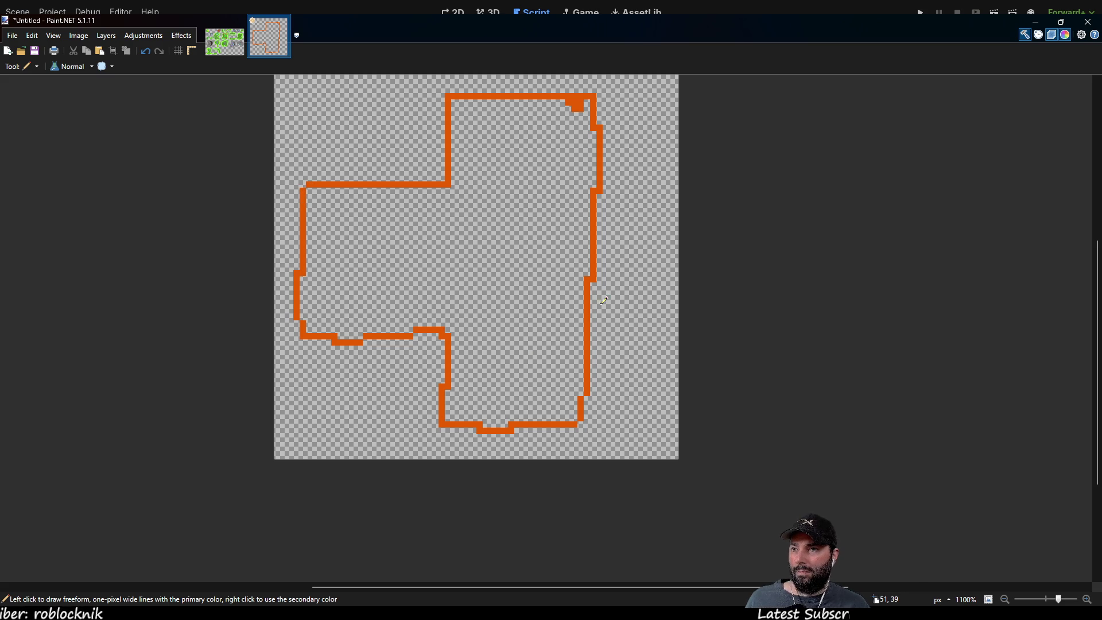
# Draw the first dark brown plank line at the outline's top-left.
pyautogui.moveTo(593, 312); pyautogui.dragTo(460, 331)
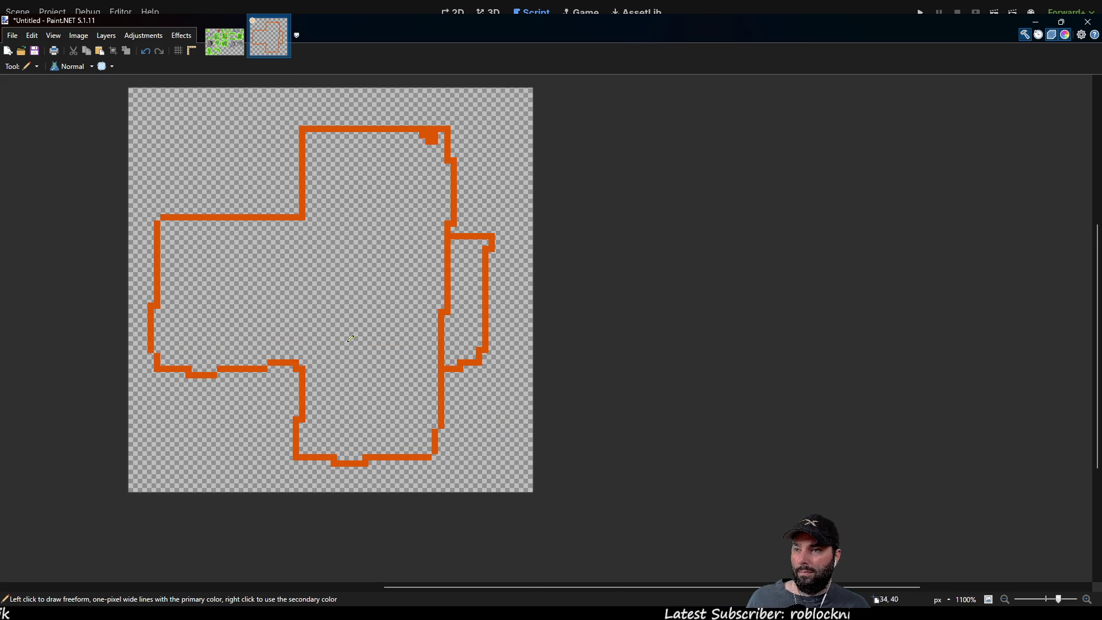
pyautogui.moveTo(381, 361); pyautogui.dragTo(465, 366)
pyautogui.moveTo(389, 327)
pyautogui.mouseDown()
pyautogui.moveTo(516, 306)
pyautogui.moveTo(406, 268)
pyautogui.moveTo(504, 198)
pyautogui.moveTo(440, 263)
pyautogui.mouseUp()
pyautogui.scroll(3, 516, 306)
pyautogui.moveTo(352, 215); pyautogui.dragTo(493, 215)
# Draw alternating dark brown and orange plank rows down the upper left side.
pyautogui.moveTo(351, 239)
pyautogui.mouseDown()
pyautogui.moveTo(410, 239)
pyautogui.moveTo(402, 250)
pyautogui.moveTo(421, 251)
pyautogui.mouseUp()
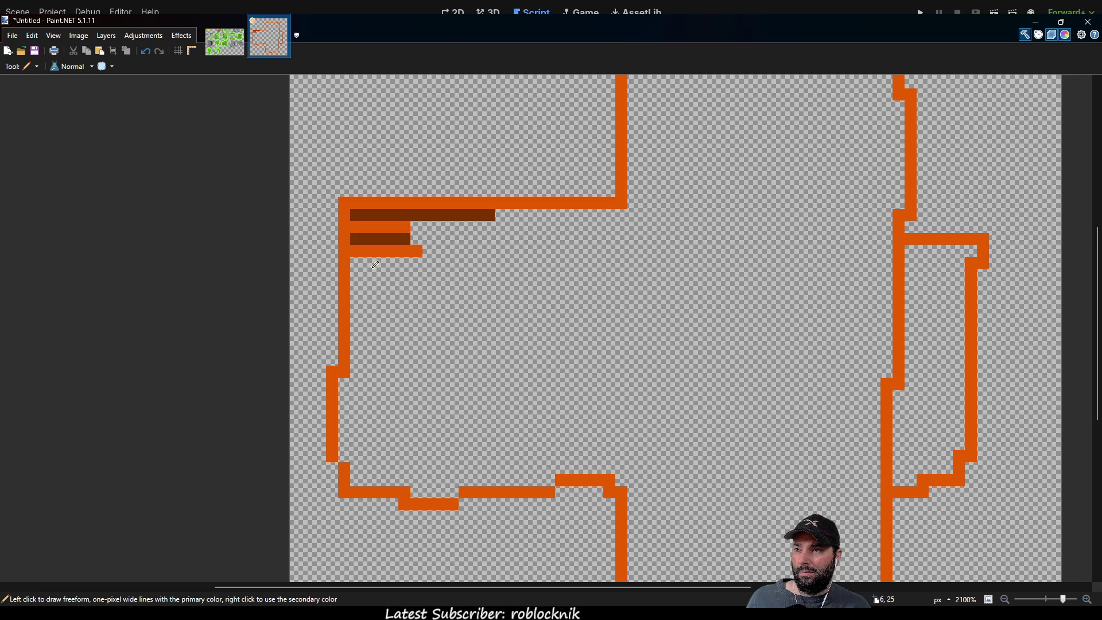
pyautogui.moveTo(351, 263); pyautogui.dragTo(418, 263)
pyautogui.moveTo(352, 275)
pyautogui.mouseDown()
pyautogui.moveTo(410, 275)
pyautogui.moveTo(410, 287)
pyautogui.mouseUp()
pyautogui.scroll(-3, 400, 303)
pyautogui.scroll(5, 401, 304)
pyautogui.moveTo(338, 285)
pyautogui.mouseDown()
pyautogui.moveTo(422, 286)
pyautogui.moveTo(352, 302)
pyautogui.moveTo(422, 302)
pyautogui.mouseUp()
pyautogui.moveTo(398, 350); pyautogui.dragTo(498, 321)
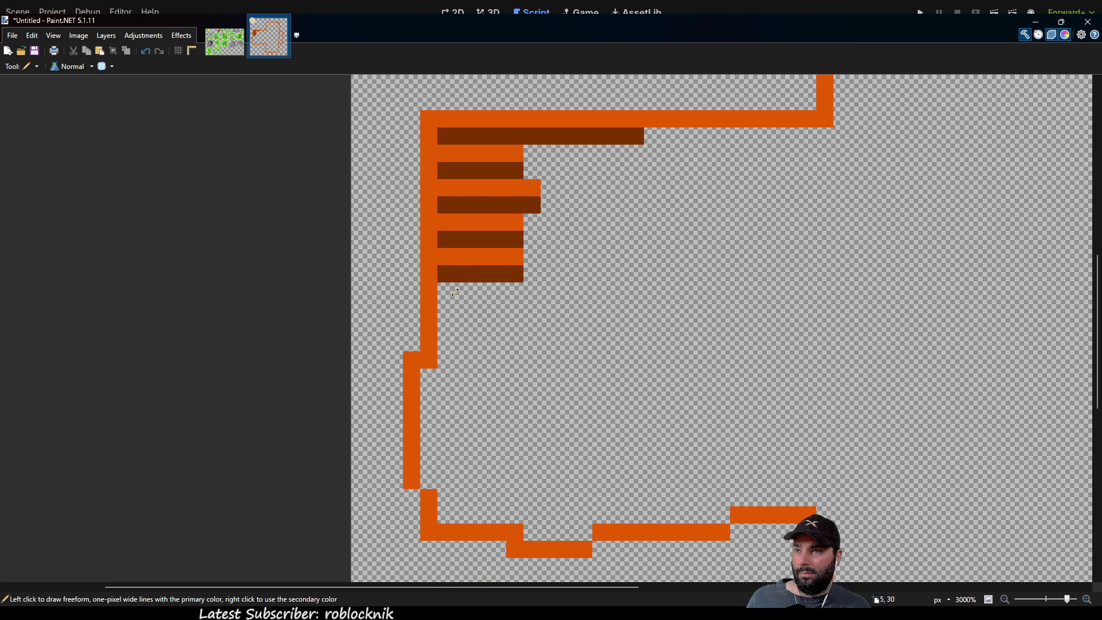
pyautogui.moveTo(444, 291); pyautogui.dragTo(520, 291)
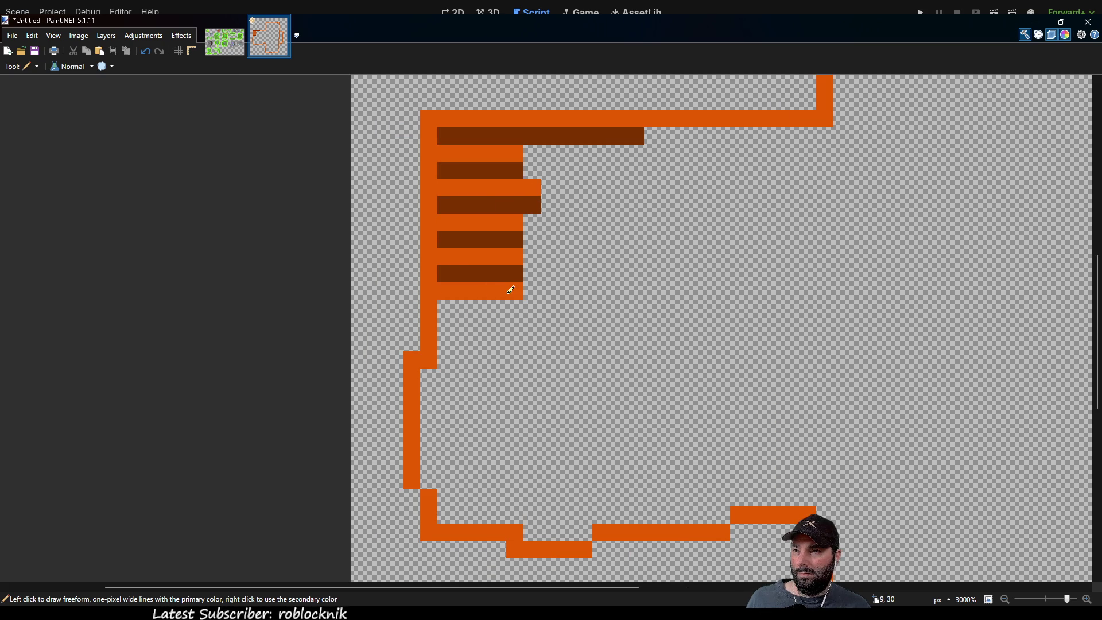
pyautogui.moveTo(446, 306); pyautogui.dragTo(520, 308)
pyautogui.moveTo(443, 325); pyautogui.dragTo(520, 324)
pyautogui.moveTo(447, 342); pyautogui.dragTo(512, 345)
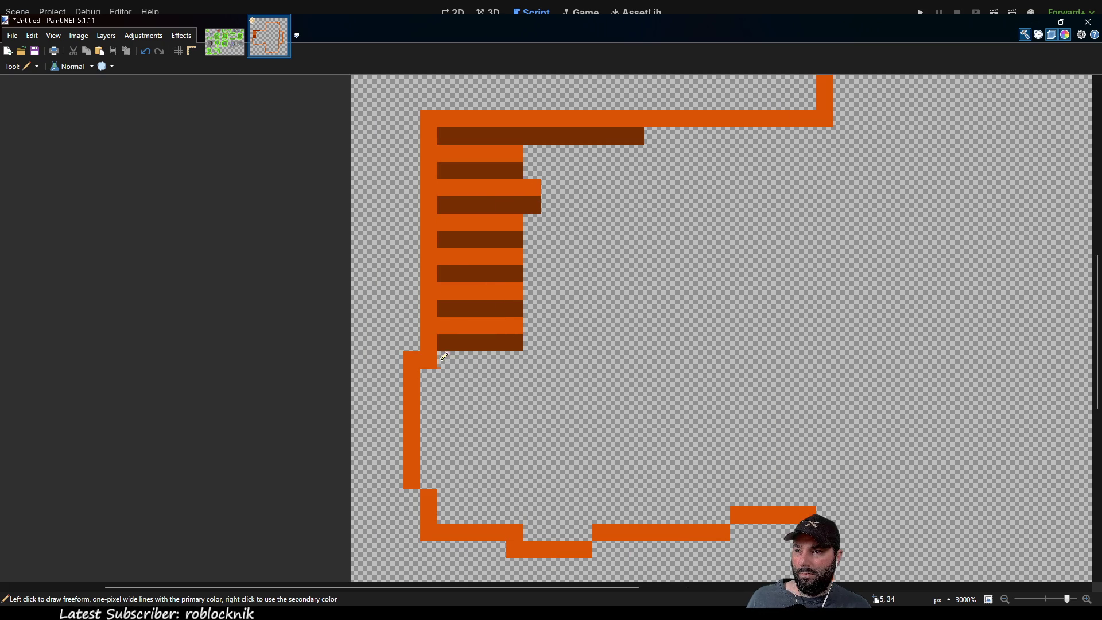
pyautogui.moveTo(444, 356); pyautogui.dragTo(526, 359)
pyautogui.moveTo(436, 374)
pyautogui.mouseDown()
pyautogui.moveTo(497, 370)
pyautogui.moveTo(470, 380)
pyautogui.moveTo(509, 381)
pyautogui.mouseUp()
# Add brown plank rows toward the bottom-left and repaint the bottom orange row dark brown.
pyautogui.scroll(-1, 489, 376)
pyautogui.scroll(-3, 518, 352)
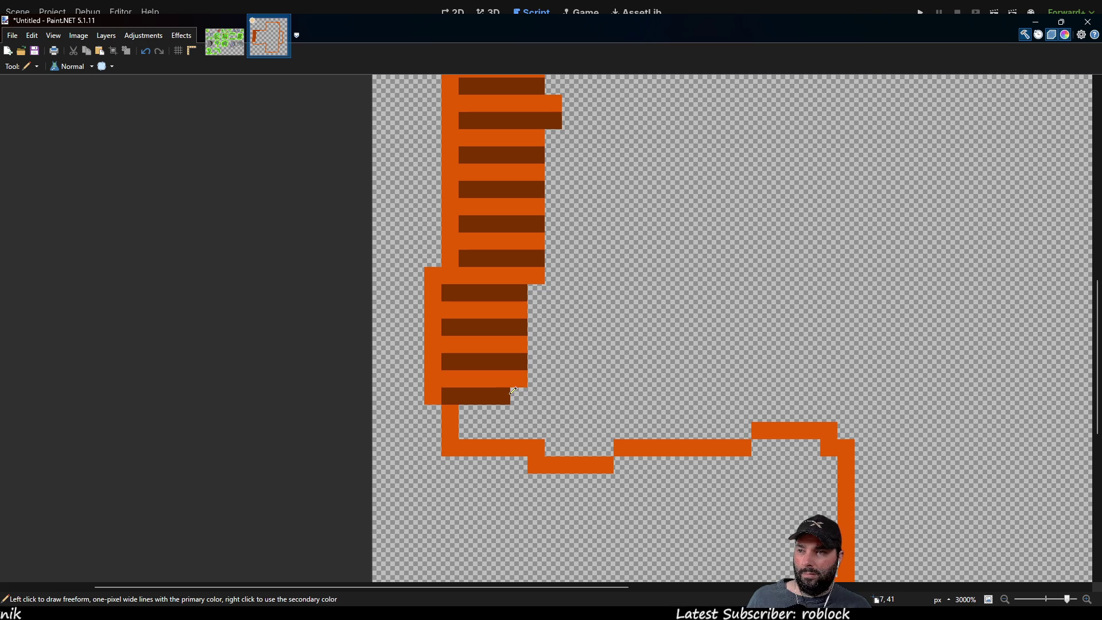
pyautogui.moveTo(474, 431)
pyautogui.mouseDown()
pyautogui.moveTo(534, 424)
pyautogui.moveTo(607, 445)
pyautogui.mouseUp()
pyautogui.moveTo(534, 465); pyautogui.dragTo(608, 465)
pyautogui.moveTo(593, 350)
pyautogui.mouseDown()
pyautogui.moveTo(489, 212)
pyautogui.moveTo(480, 409)
pyautogui.moveTo(482, 322)
pyautogui.moveTo(491, 342)
pyautogui.mouseUp()
pyautogui.scroll(-2, 489, 212)
pyautogui.scroll(2, 489, 344)
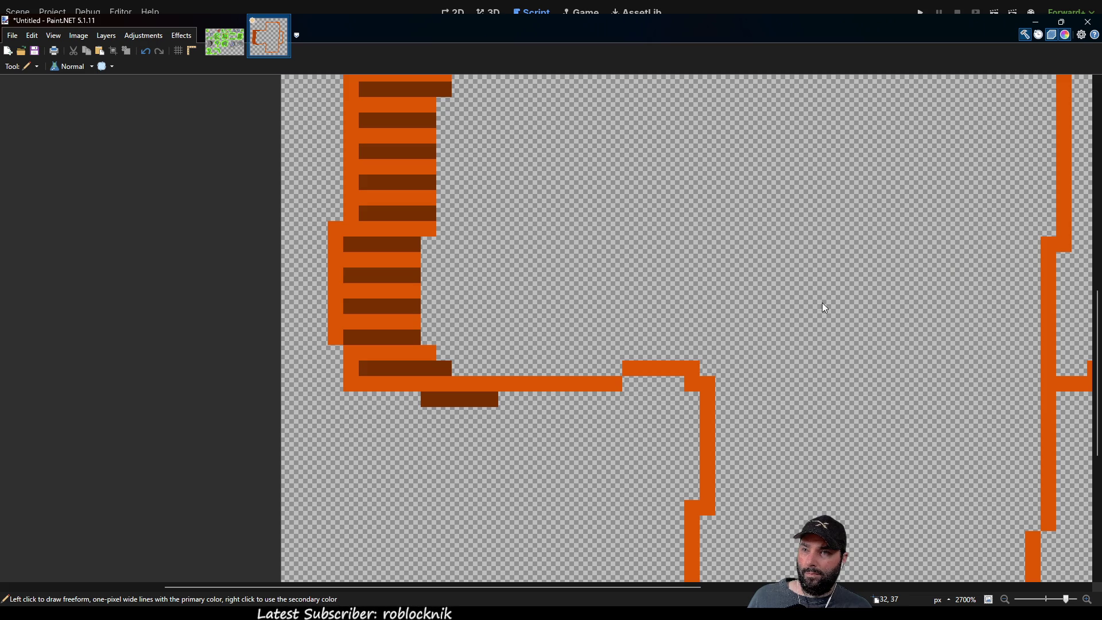
pyautogui.moveTo(445, 383)
pyautogui.mouseDown()
pyautogui.moveTo(355, 379)
pyautogui.moveTo(337, 246)
pyautogui.moveTo(351, 225)
pyautogui.moveTo(352, 145)
pyautogui.moveTo(364, 137)
pyautogui.moveTo(370, 345)
pyautogui.moveTo(356, 230)
pyautogui.moveTo(366, 202)
pyautogui.moveTo(714, 204)
pyautogui.moveTo(357, 473)
pyautogui.moveTo(382, 270)
pyautogui.moveTo(665, 236)
pyautogui.mouseUp()
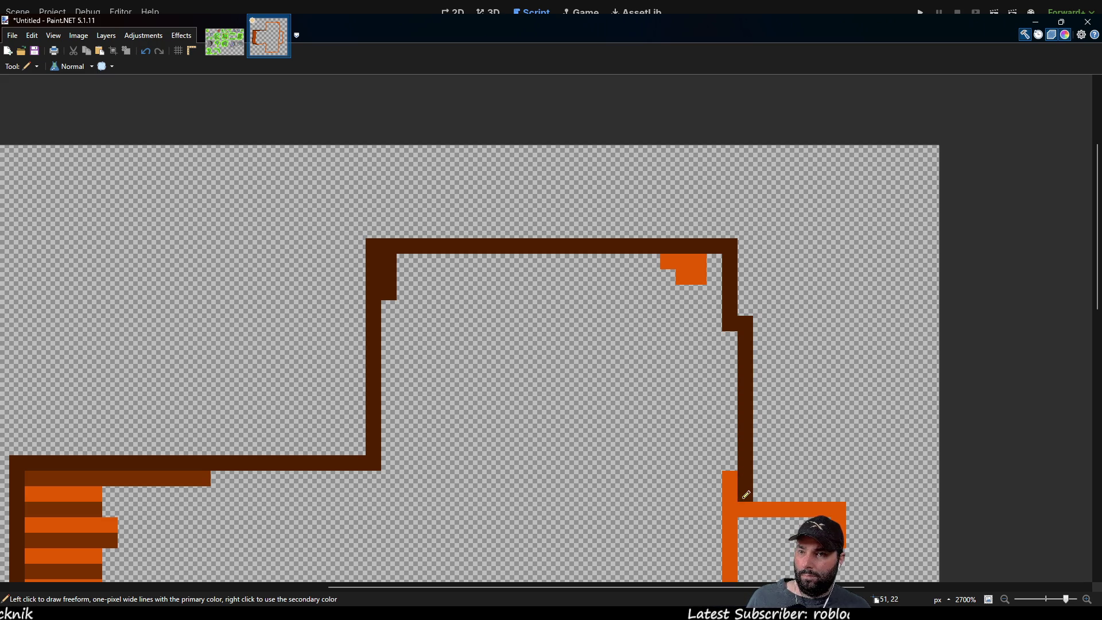
# Retrace the right column, staircase, bottom edge and left column of the outline in dark brown.
pyautogui.moveTo(814, 532)
pyautogui.mouseDown()
pyautogui.moveTo(576, 184)
pyautogui.moveTo(600, 371)
pyautogui.moveTo(568, 460)
pyautogui.moveTo(475, 504)
pyautogui.moveTo(474, 549)
pyautogui.mouseUp()
pyautogui.scroll(-5, 496, 497)
pyautogui.moveTo(485, 204)
pyautogui.mouseDown()
pyautogui.moveTo(481, 276)
pyautogui.moveTo(465, 289)
pyautogui.moveTo(456, 346)
pyautogui.moveTo(290, 347)
pyautogui.moveTo(442, 243)
pyautogui.moveTo(604, 204)
pyautogui.mouseUp()
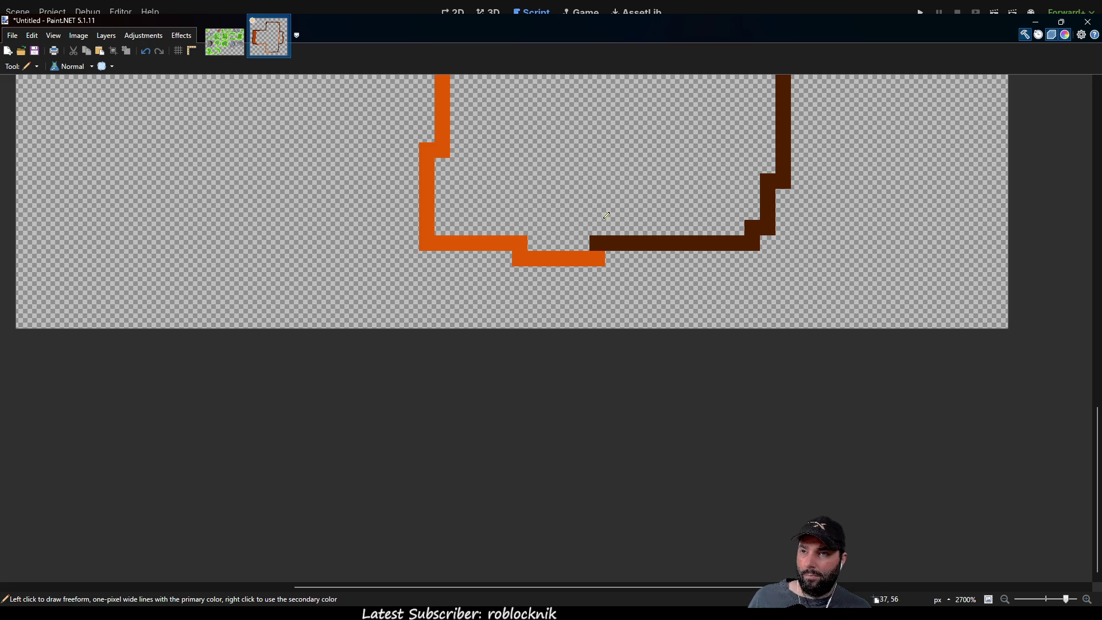
pyautogui.moveTo(596, 243)
pyautogui.mouseDown()
pyautogui.moveTo(524, 259)
pyautogui.moveTo(519, 247)
pyautogui.moveTo(449, 241)
pyautogui.moveTo(427, 213)
pyautogui.moveTo(437, 145)
pyautogui.moveTo(443, 122)
pyautogui.moveTo(471, 120)
pyautogui.mouseUp()
pyautogui.scroll(3, 471, 121)
pyautogui.hscroll(-2, 471, 121)
pyautogui.moveTo(576, 268)
pyautogui.mouseDown()
pyautogui.moveTo(575, 226)
pyautogui.moveTo(560, 203)
pyautogui.moveTo(302, 230)
pyautogui.mouseUp()
pyautogui.scroll(2, 585, 285)
pyautogui.hscroll(-3, 586, 285)
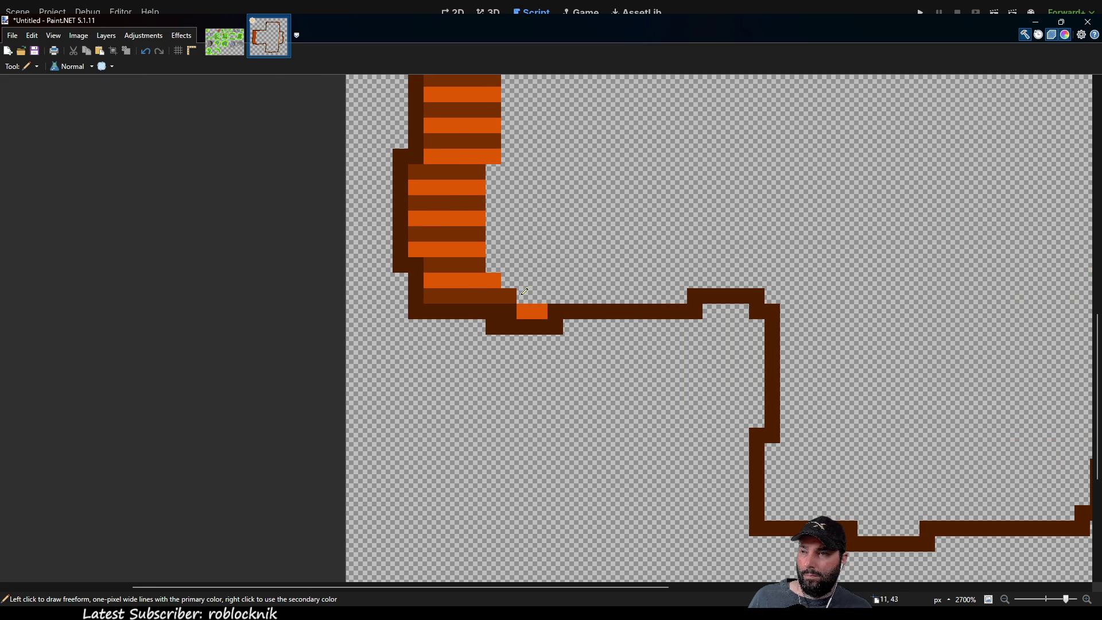
pyautogui.scroll(-4, 553, 216)
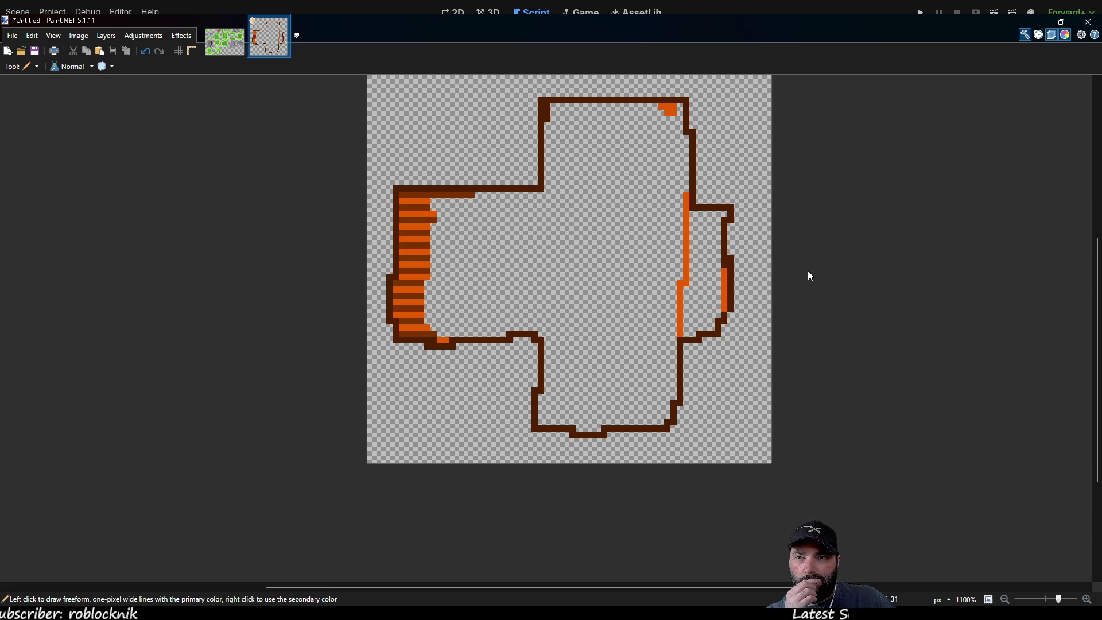
pyautogui.moveTo(652, 174); pyautogui.dragTo(507, 234)
# Draw three dark grey building outlines inside the island, including a rounded one.
pyautogui.scroll(4, 445, 176)
pyautogui.moveTo(445, 175)
pyautogui.mouseDown()
pyautogui.moveTo(430, 228)
pyautogui.moveTo(484, 269)
pyautogui.mouseUp()
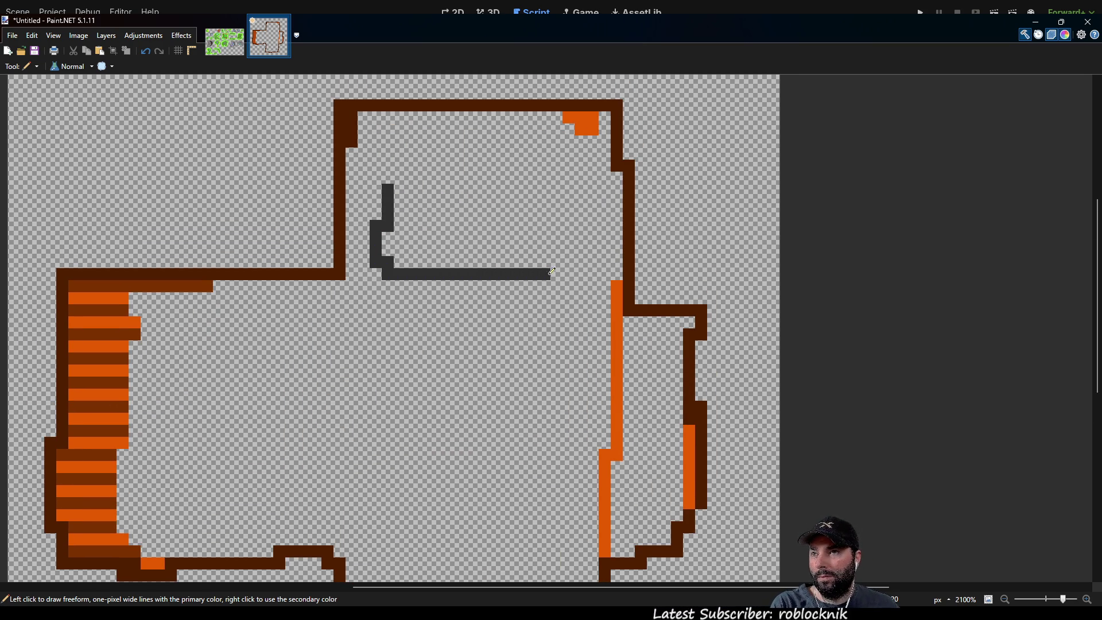
pyautogui.moveTo(519, 209); pyautogui.dragTo(376, 190)
pyautogui.scroll(-3, 499, 270)
pyautogui.hscroll(-2, 499, 270)
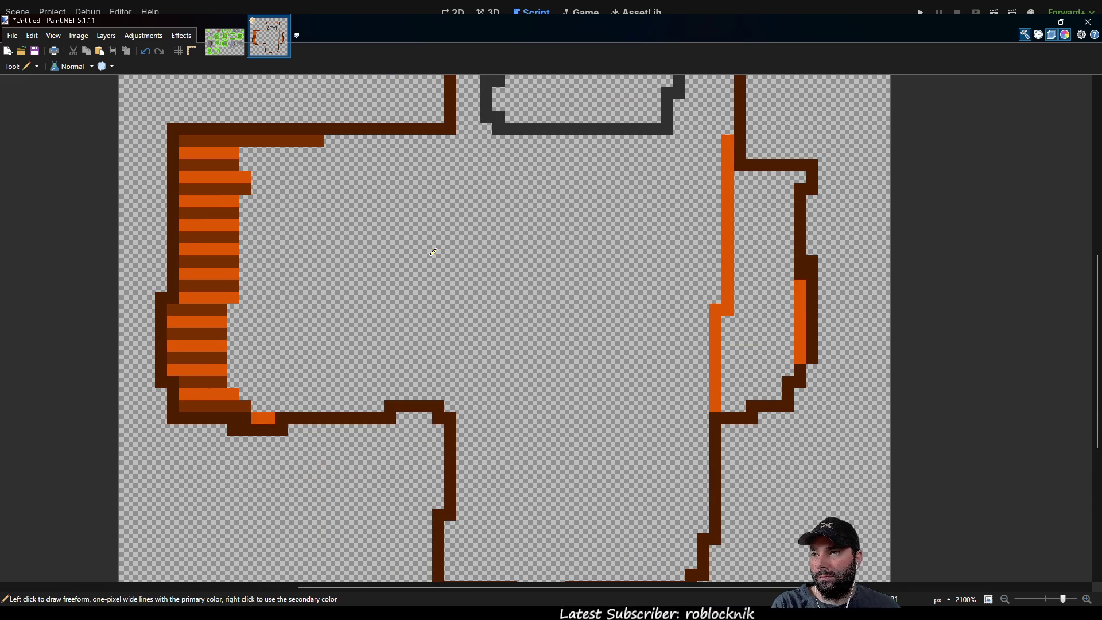
pyautogui.moveTo(403, 236)
pyautogui.mouseDown()
pyautogui.moveTo(326, 322)
pyautogui.moveTo(442, 346)
pyautogui.moveTo(497, 320)
pyautogui.moveTo(438, 245)
pyautogui.moveTo(406, 237)
pyautogui.mouseUp()
pyautogui.scroll(-3, 405, 237)
pyautogui.hscroll(2, 406, 237)
pyautogui.moveTo(478, 300)
pyautogui.mouseDown()
pyautogui.moveTo(458, 300)
pyautogui.moveTo(436, 345)
pyautogui.moveTo(504, 384)
pyautogui.moveTo(574, 344)
pyautogui.moveTo(497, 304)
pyautogui.moveTo(498, 284)
pyautogui.mouseUp()
pyautogui.scroll(2, 522, 229)
pyautogui.scroll(3, 487, 295)
pyautogui.moveTo(495, 268)
pyautogui.mouseDown()
pyautogui.moveTo(422, 278)
pyautogui.moveTo(413, 310)
pyautogui.moveTo(528, 342)
pyautogui.moveTo(546, 281)
pyautogui.moveTo(498, 263)
pyautogui.mouseUp()
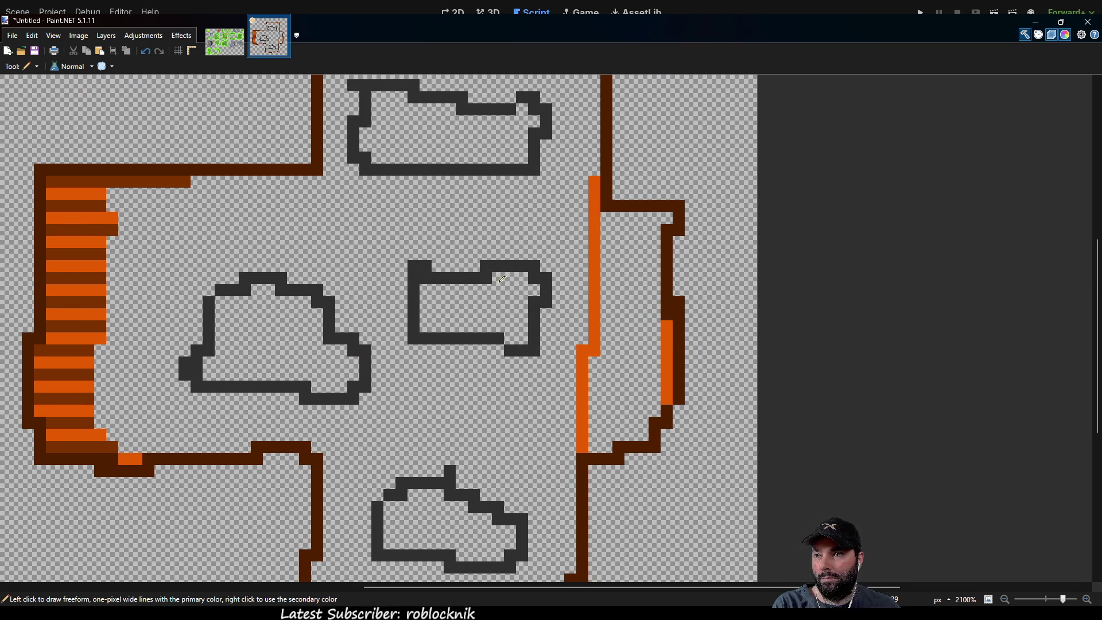
# Paint a purple roof edge along the top building.
pyautogui.scroll(1, 631, 266)
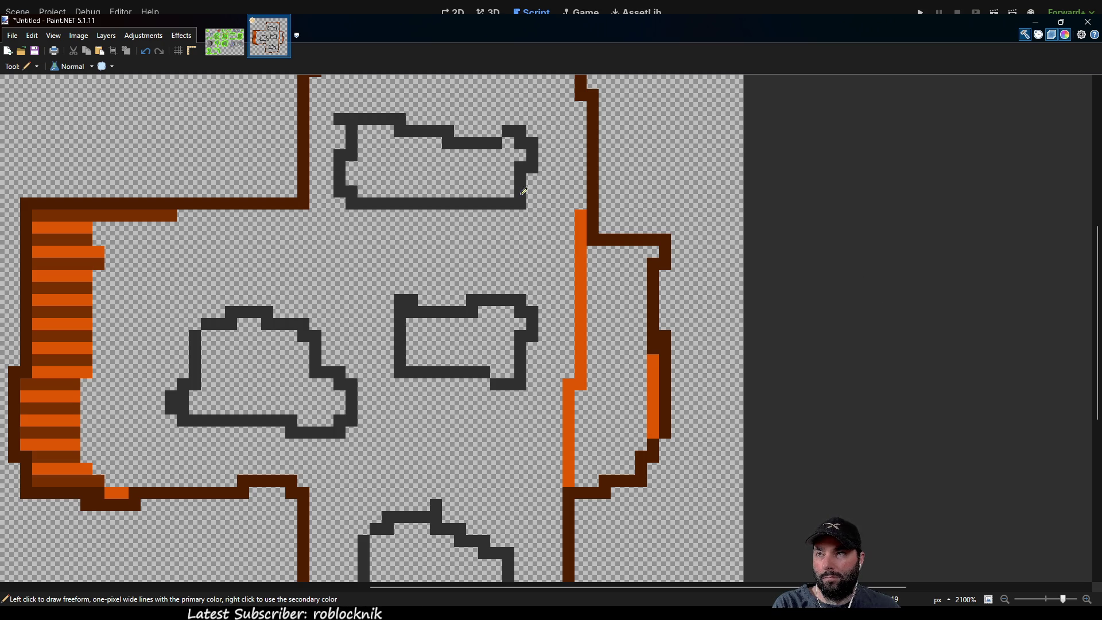
pyautogui.scroll(2, 632, 241)
pyautogui.hscroll(-2, 632, 241)
pyautogui.moveTo(419, 202)
pyautogui.mouseDown()
pyautogui.moveTo(456, 195)
pyautogui.moveTo(527, 224)
pyautogui.moveTo(589, 217)
pyautogui.mouseUp()
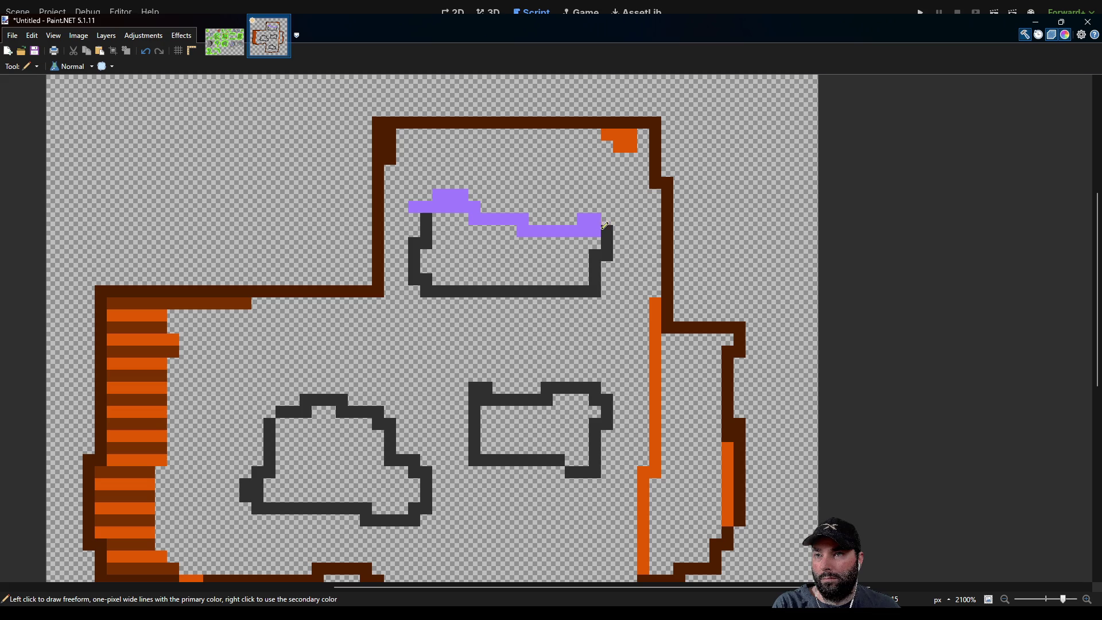
# Paint a purple roof along the middle-left building's top edge and around its corner.
pyautogui.scroll(-3, 505, 313)
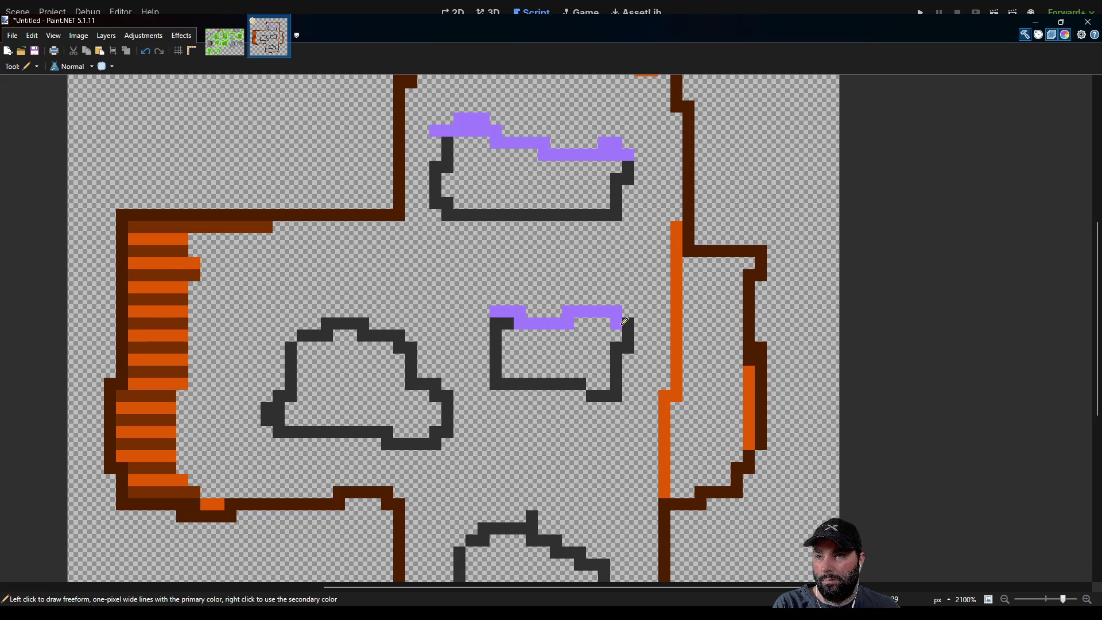
pyautogui.hscroll(-5, 486, 340)
pyautogui.moveTo(434, 299)
pyautogui.mouseDown()
pyautogui.moveTo(505, 293)
pyautogui.moveTo(539, 304)
pyautogui.moveTo(583, 352)
pyautogui.mouseUp()
pyautogui.moveTo(428, 303); pyautogui.dragTo(430, 313)
# Add a purple roof along the lower building's stepped top and start painting the top building grey.
pyautogui.moveTo(547, 300)
pyautogui.mouseDown()
pyautogui.moveTo(362, 210)
pyautogui.moveTo(296, 269)
pyautogui.moveTo(338, 383)
pyautogui.moveTo(374, 176)
pyautogui.mouseUp()
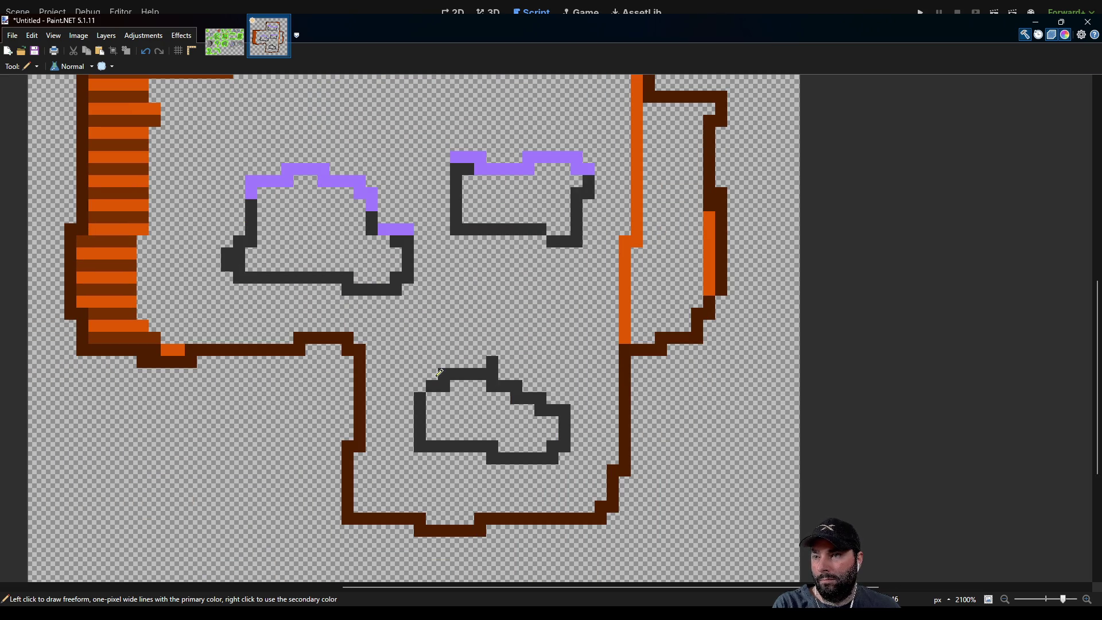
pyautogui.moveTo(425, 383)
pyautogui.mouseDown()
pyautogui.moveTo(504, 363)
pyautogui.moveTo(504, 379)
pyautogui.moveTo(569, 408)
pyautogui.mouseUp()
pyautogui.moveTo(550, 306); pyautogui.dragTo(573, 372)
pyautogui.moveTo(368, 161)
pyautogui.mouseDown()
pyautogui.moveTo(374, 221)
pyautogui.moveTo(492, 308)
pyautogui.mouseUp()
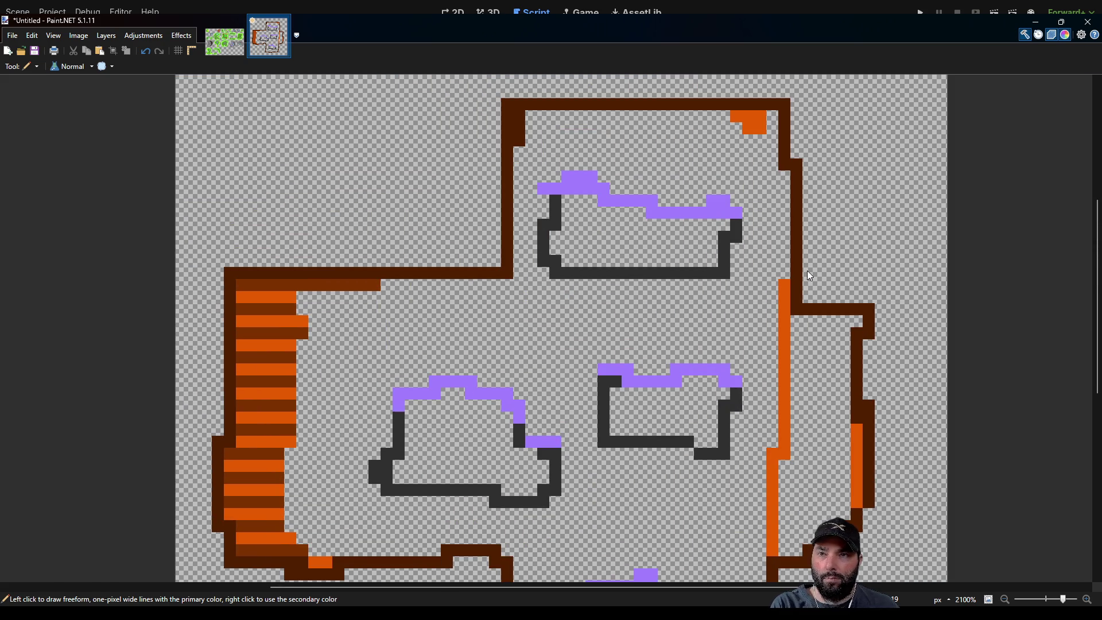
pyautogui.moveTo(560, 198)
pyautogui.mouseDown()
pyautogui.moveTo(544, 261)
pyautogui.moveTo(711, 271)
pyautogui.moveTo(736, 230)
pyautogui.moveTo(637, 225)
pyautogui.moveTo(640, 211)
pyautogui.moveTo(568, 199)
pyautogui.moveTo(556, 241)
pyautogui.moveTo(585, 210)
pyautogui.moveTo(580, 250)
pyautogui.moveTo(722, 251)
pyautogui.moveTo(609, 225)
pyautogui.moveTo(676, 234)
pyautogui.moveTo(496, 243)
pyautogui.mouseUp()
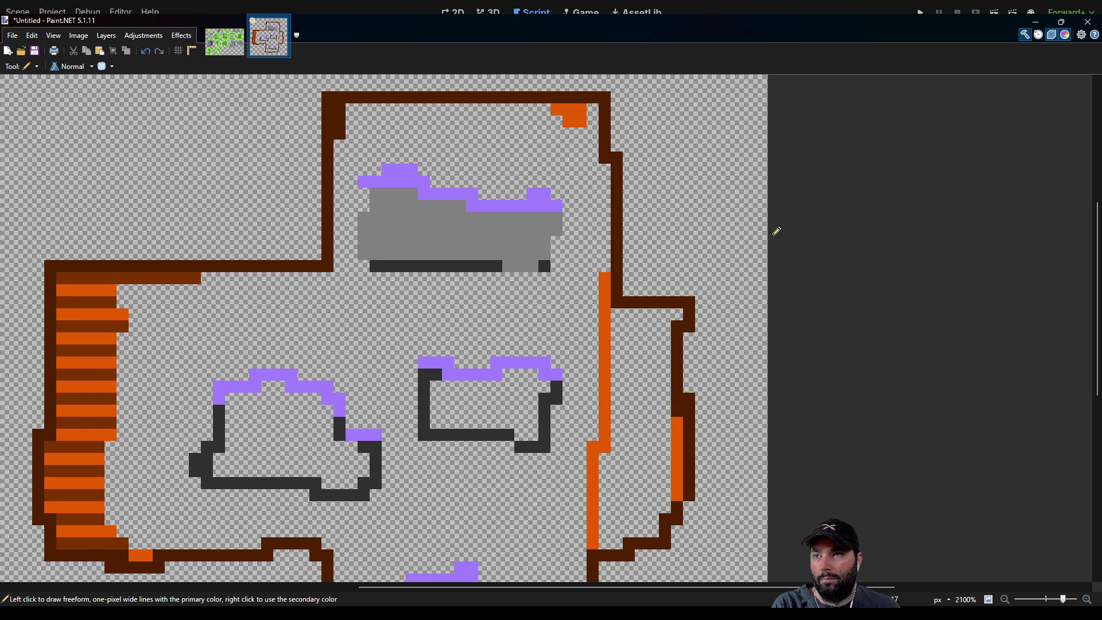
# Fill the right-middle, left and lower buildings with mid grey.
pyautogui.scroll(-1, 514, 244)
pyautogui.moveTo(463, 307)
pyautogui.mouseDown()
pyautogui.moveTo(439, 313)
pyautogui.moveTo(514, 321)
pyautogui.moveTo(543, 310)
pyautogui.moveTo(564, 321)
pyautogui.moveTo(549, 310)
pyautogui.moveTo(574, 324)
pyautogui.moveTo(439, 343)
pyautogui.moveTo(568, 344)
pyautogui.mouseUp()
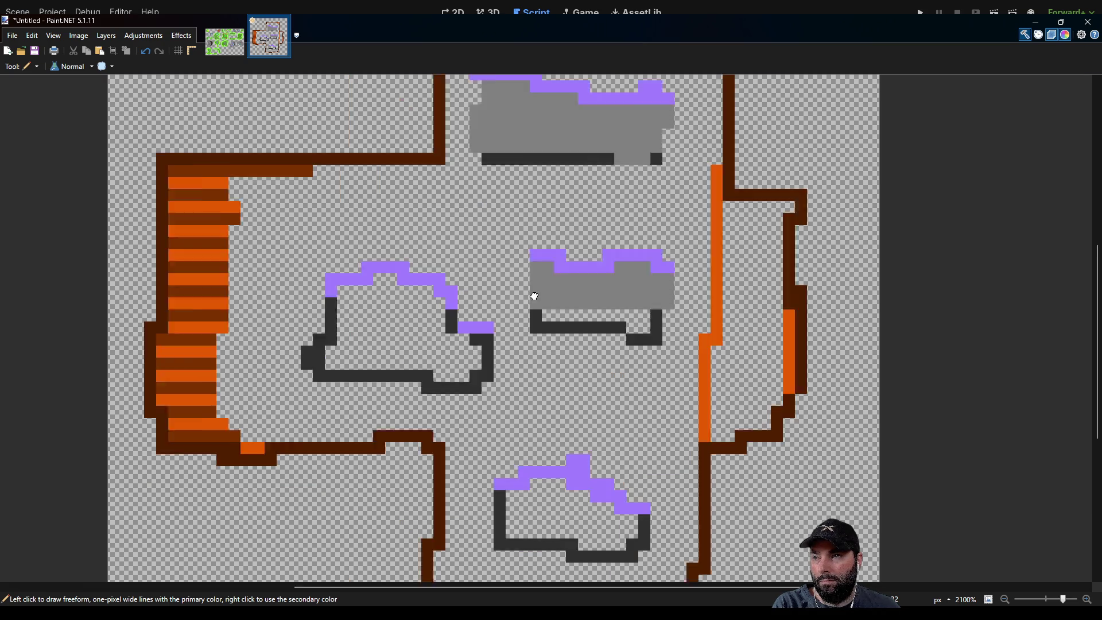
pyautogui.scroll(-1, 529, 295)
pyautogui.hscroll(-3, 528, 295)
pyautogui.click(402, 286)
pyautogui.moveTo(416, 287)
pyautogui.mouseDown()
pyautogui.moveTo(460, 262)
pyautogui.moveTo(462, 274)
pyautogui.moveTo(417, 277)
pyautogui.moveTo(519, 280)
pyautogui.moveTo(522, 313)
pyautogui.moveTo(540, 336)
pyautogui.moveTo(557, 321)
pyautogui.moveTo(554, 330)
pyautogui.moveTo(413, 321)
pyautogui.moveTo(413, 305)
pyautogui.moveTo(507, 323)
pyautogui.moveTo(484, 295)
pyautogui.moveTo(511, 313)
pyautogui.moveTo(519, 302)
pyautogui.moveTo(540, 328)
pyautogui.moveTo(547, 311)
pyautogui.moveTo(574, 339)
pyautogui.moveTo(579, 326)
pyautogui.moveTo(591, 350)
pyautogui.moveTo(613, 339)
pyautogui.moveTo(600, 350)
pyautogui.moveTo(615, 359)
pyautogui.moveTo(479, 361)
pyautogui.moveTo(483, 323)
pyautogui.moveTo(502, 348)
pyautogui.moveTo(522, 310)
pyautogui.moveTo(568, 359)
pyautogui.moveTo(563, 332)
pyautogui.mouseUp()
pyautogui.scroll(-5, 505, 313)
pyautogui.hscroll(3, 505, 313)
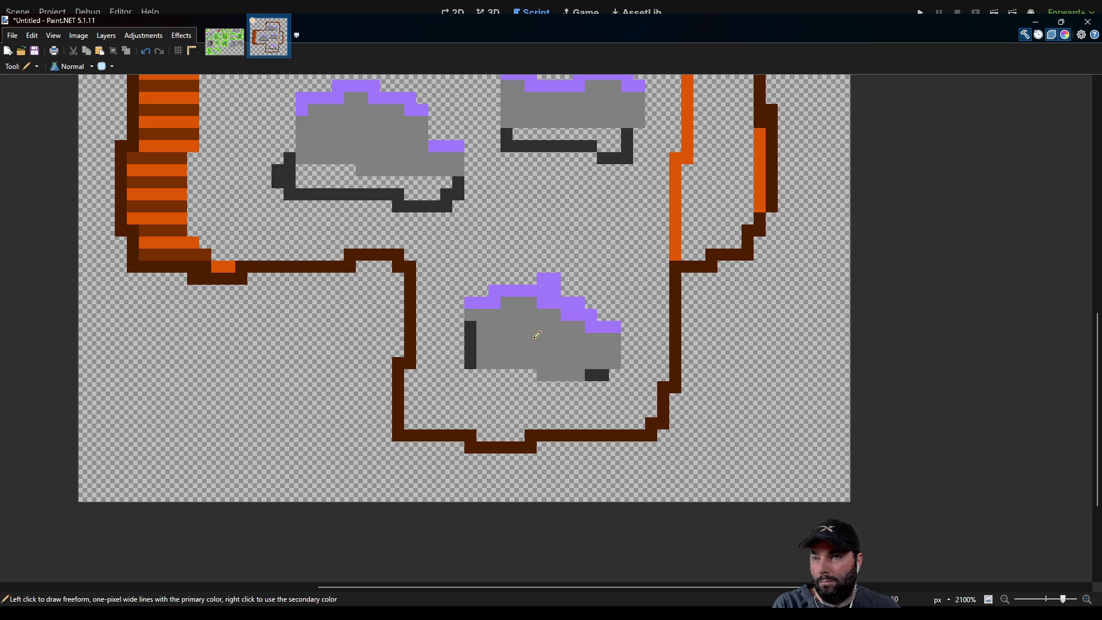
pyautogui.moveTo(480, 330); pyautogui.dragTo(476, 358)
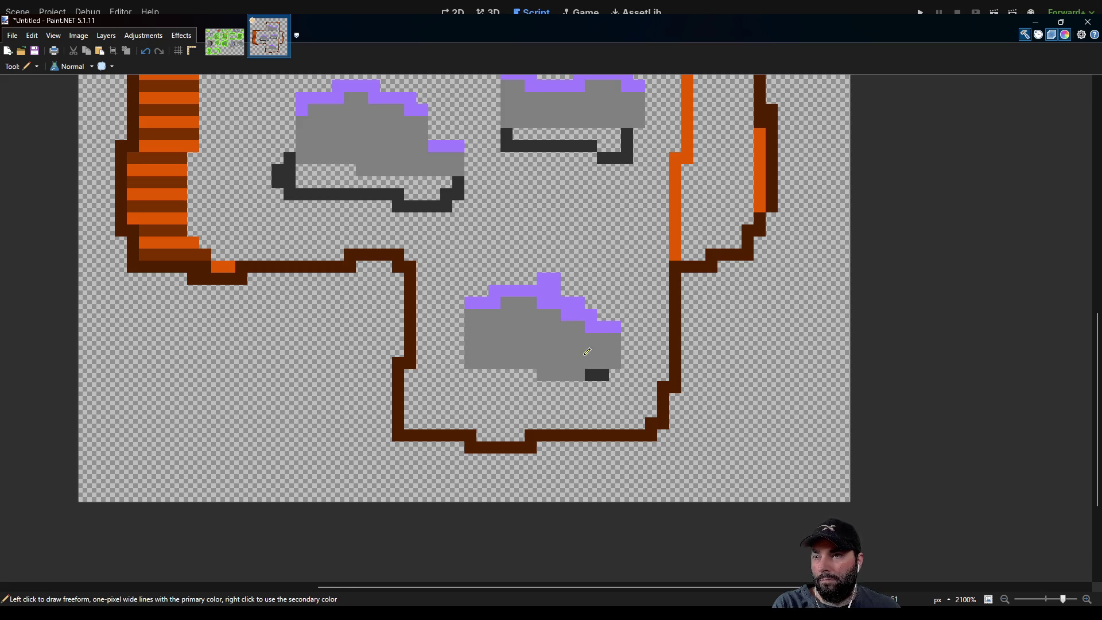
# Remove the dark pixels under the lowest building by whitening them, Magic Wand selecting and deleting.
pyautogui.hscroll(3, 587, 352)
pyautogui.press('k')
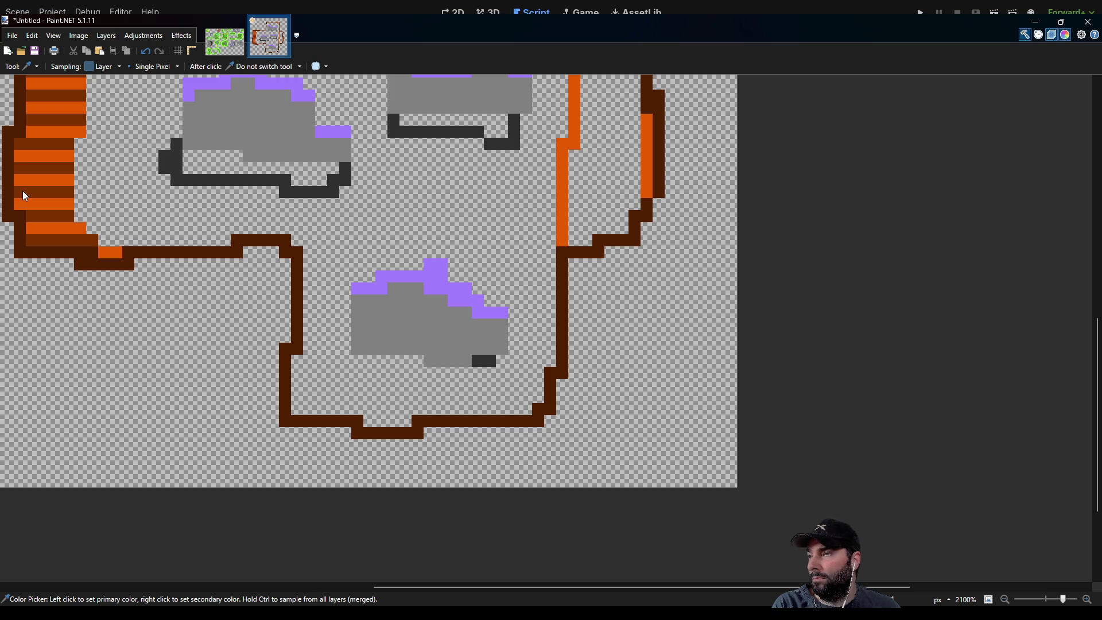
pyautogui.press('p')
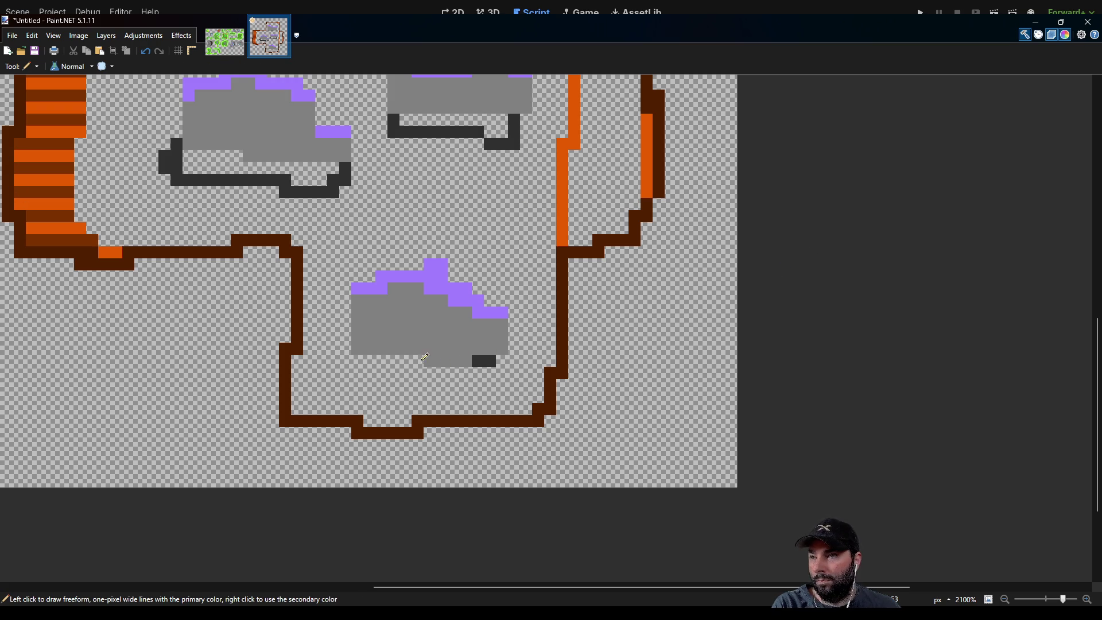
pyautogui.moveTo(415, 360); pyautogui.dragTo(493, 360)
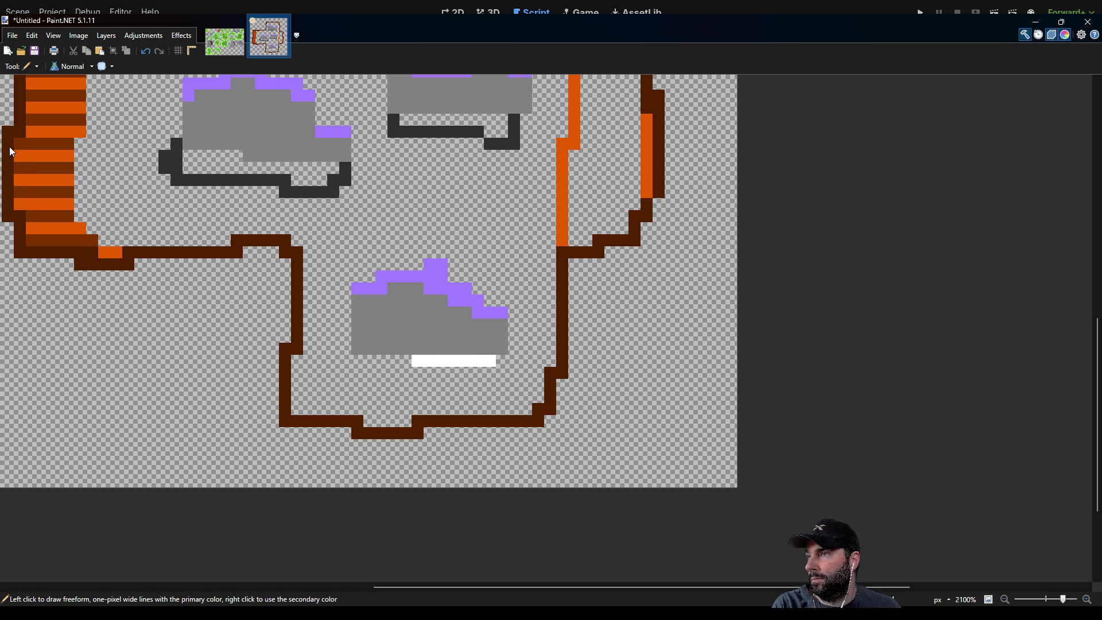
pyautogui.press('s')
pyautogui.click(440, 361)
pyautogui.press('Delete')
pyautogui.scroll(1, 429, 195)
pyautogui.moveTo(430, 194); pyautogui.dragTo(427, 220)
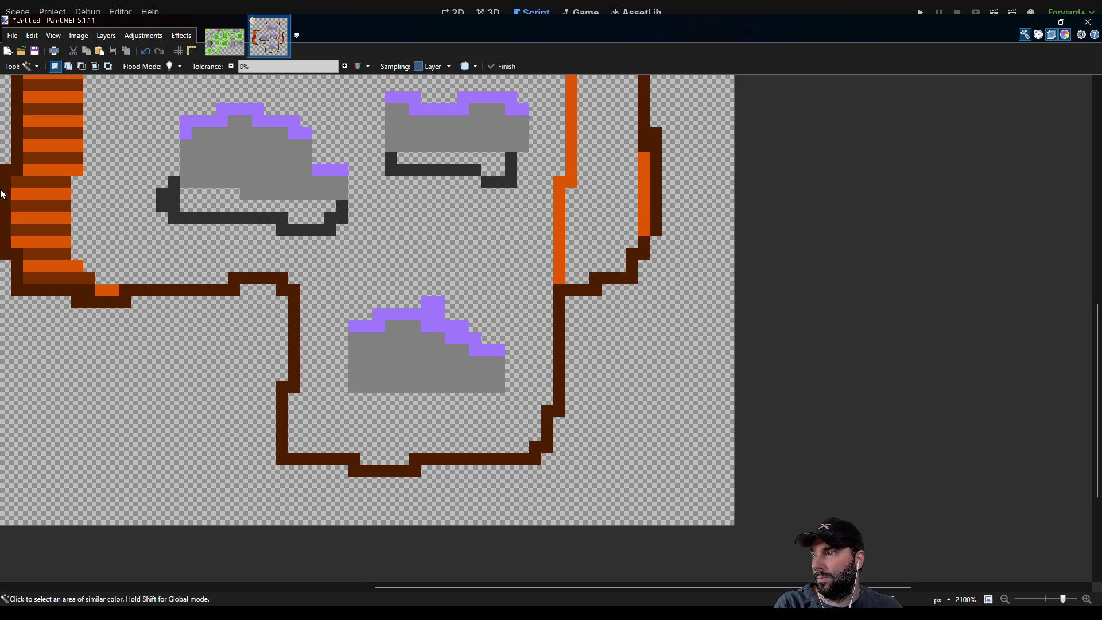
# Draw three small cyan windows on the right-middle building.
pyautogui.press('p')
pyautogui.scroll(3, 430, 281)
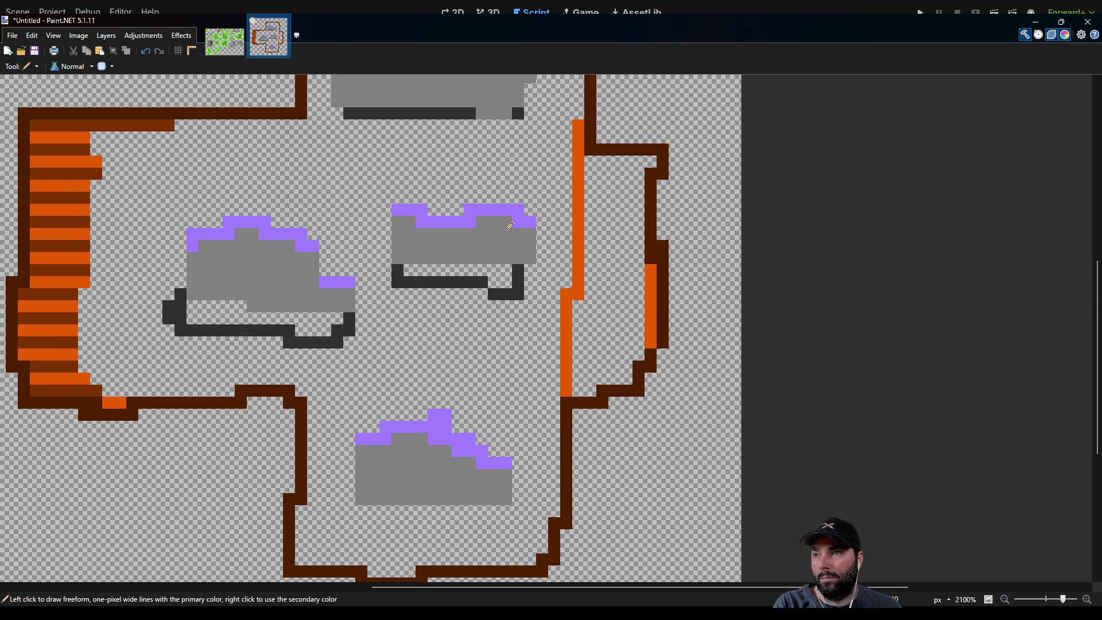
pyautogui.moveTo(520, 235); pyautogui.dragTo(505, 234)
pyautogui.moveTo(426, 234); pyautogui.dragTo(405, 235)
pyautogui.click(446, 245)
pyautogui.scroll(3, 400, 223)
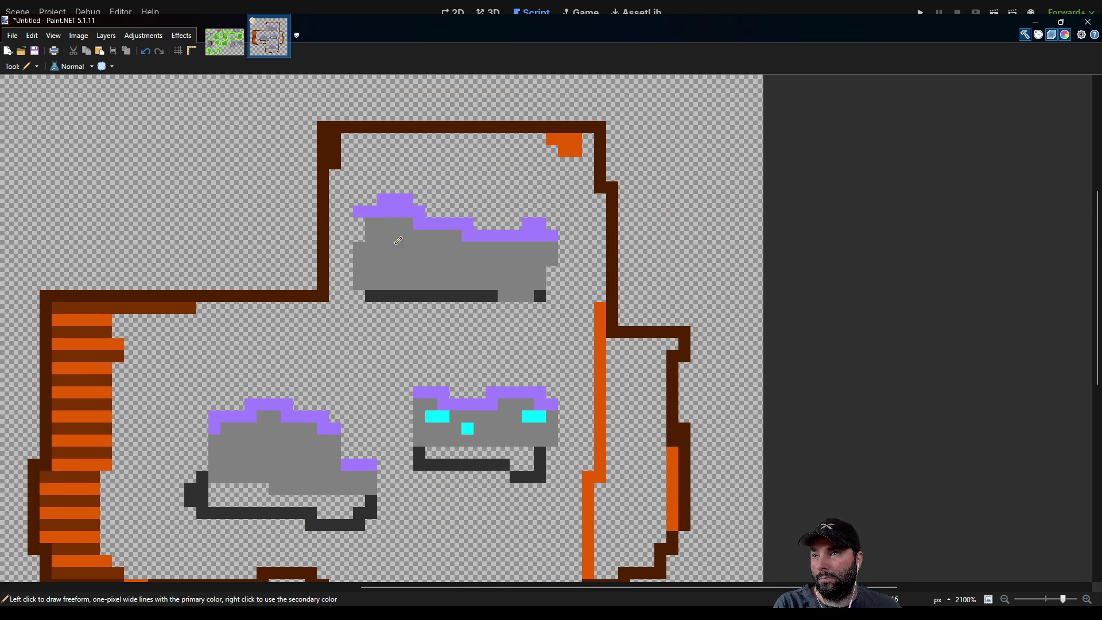
# Add cyan windows to the top building and the left building.
pyautogui.moveTo(383, 231); pyautogui.dragTo(399, 235)
pyautogui.moveTo(415, 247); pyautogui.dragTo(533, 260)
pyautogui.moveTo(369, 271); pyautogui.dragTo(399, 271)
pyautogui.scroll(-1, 291, 356)
pyautogui.moveTo(302, 375)
pyautogui.mouseDown()
pyautogui.moveTo(394, 374)
pyautogui.moveTo(535, 406)
pyautogui.mouseUp()
pyautogui.click(355, 372)
pyautogui.scroll(-3, 450, 401)
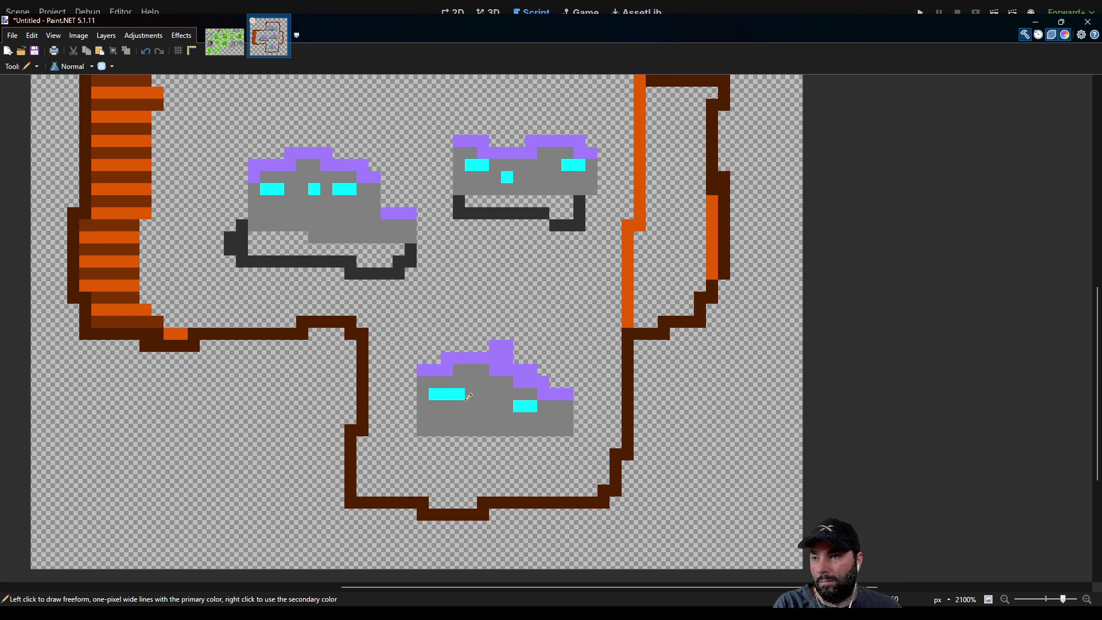
pyautogui.scroll(4, 497, 387)
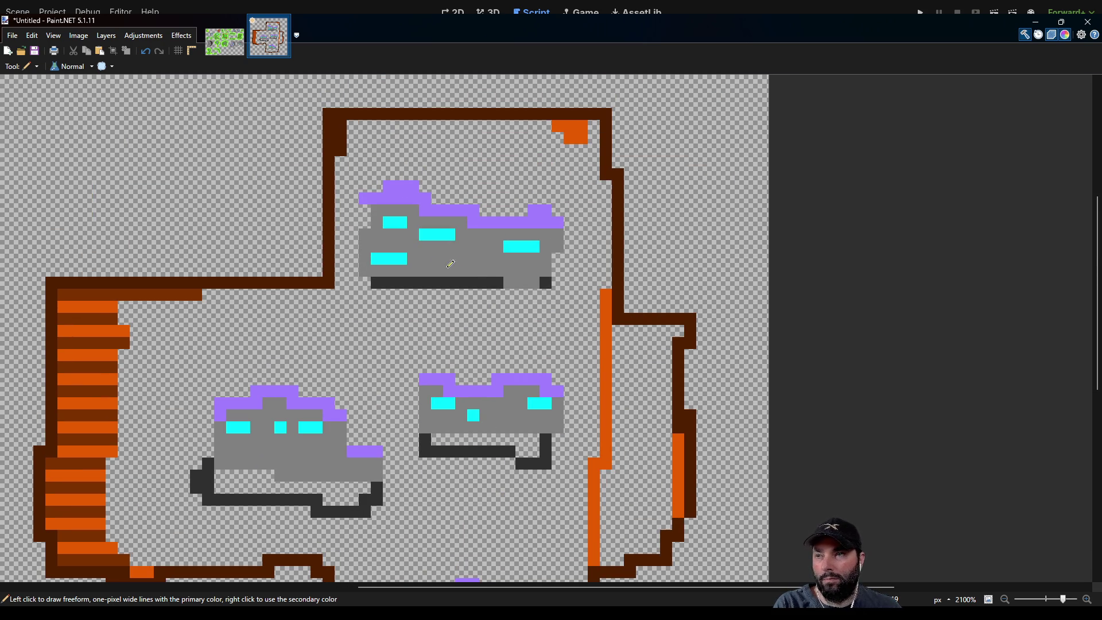
# Draw short brown door strokes on the top, left and bottom grey buildings, two on the left one.
pyautogui.moveTo(473, 258); pyautogui.dragTo(474, 272)
pyautogui.scroll(-2, 590, 183)
pyautogui.hscroll(-2, 590, 183)
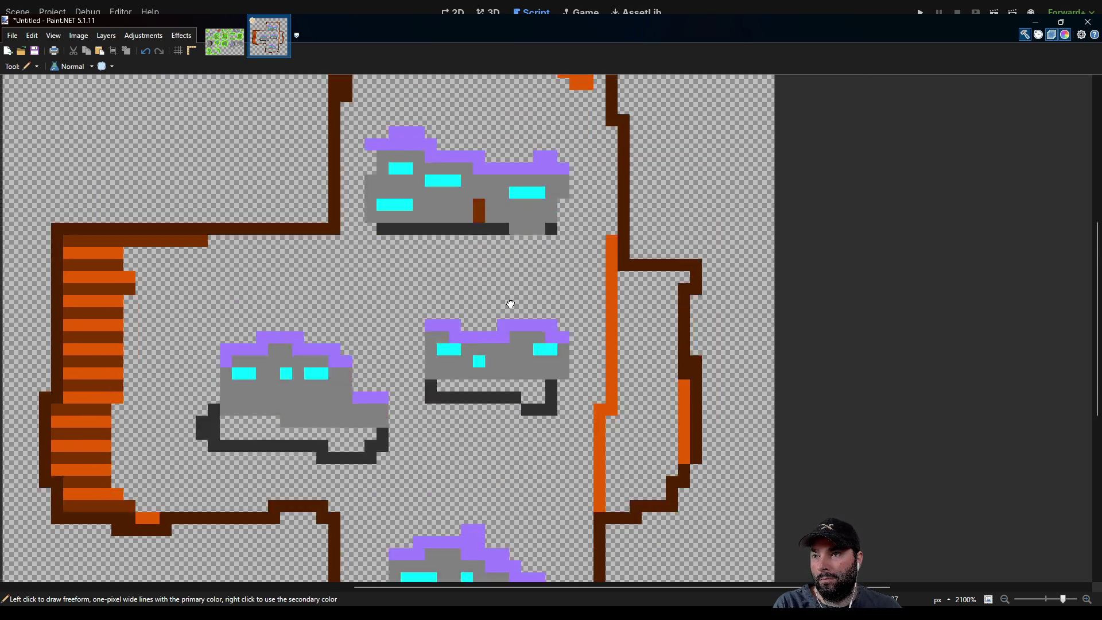
pyautogui.moveTo(585, 135); pyautogui.dragTo(581, 148)
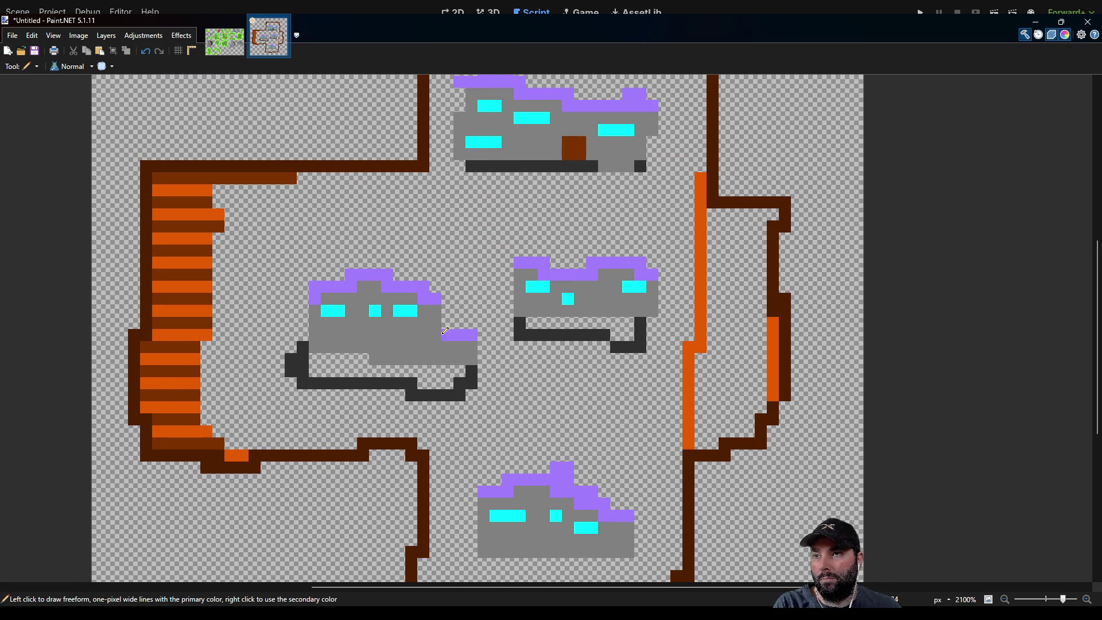
pyautogui.scroll(-1, 456, 323)
pyautogui.hscroll(-2, 488, 310)
pyautogui.moveTo(529, 312); pyautogui.dragTo(530, 301)
pyautogui.hscroll(3, 534, 299)
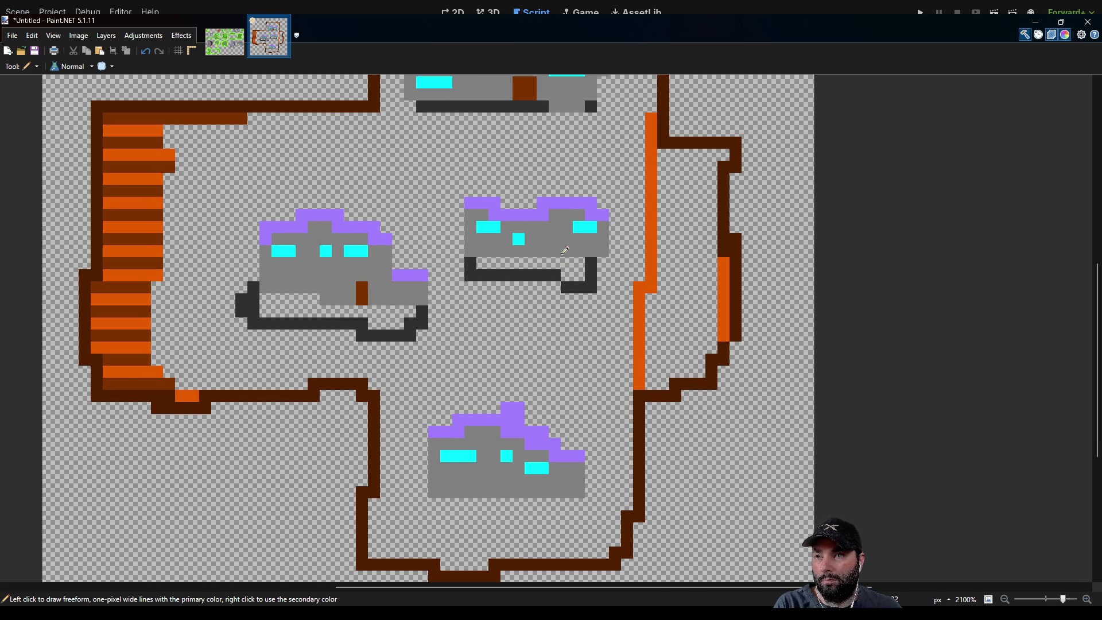
pyautogui.moveTo(556, 245); pyautogui.dragTo(557, 233)
pyautogui.scroll(-2, 505, 379)
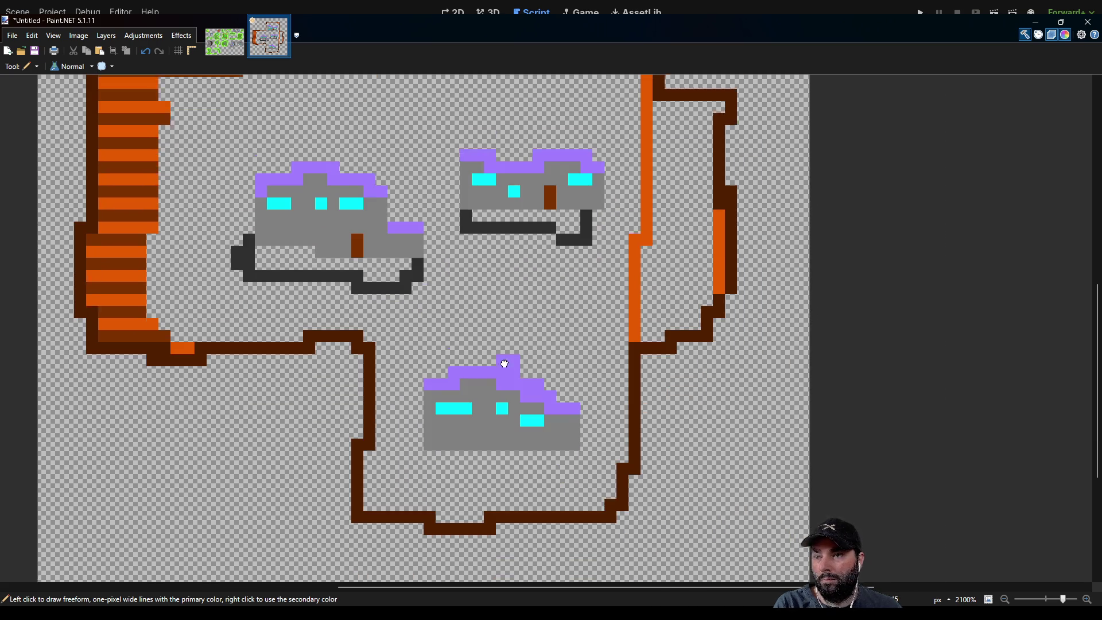
pyautogui.moveTo(480, 412)
pyautogui.mouseDown()
pyautogui.moveTo(478, 427)
pyautogui.moveTo(478, 409)
pyautogui.mouseUp()
pyautogui.scroll(2, 504, 299)
pyautogui.hscroll(-3, 504, 298)
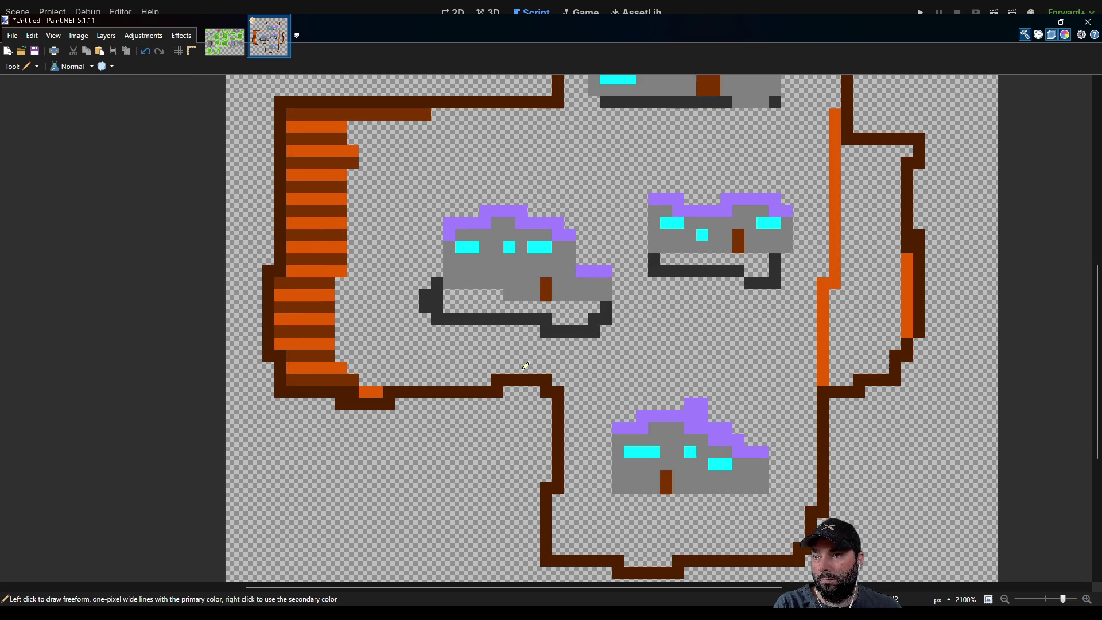
pyautogui.moveTo(482, 277)
pyautogui.mouseDown()
pyautogui.moveTo(481, 286)
pyautogui.moveTo(482, 267)
pyautogui.mouseUp()
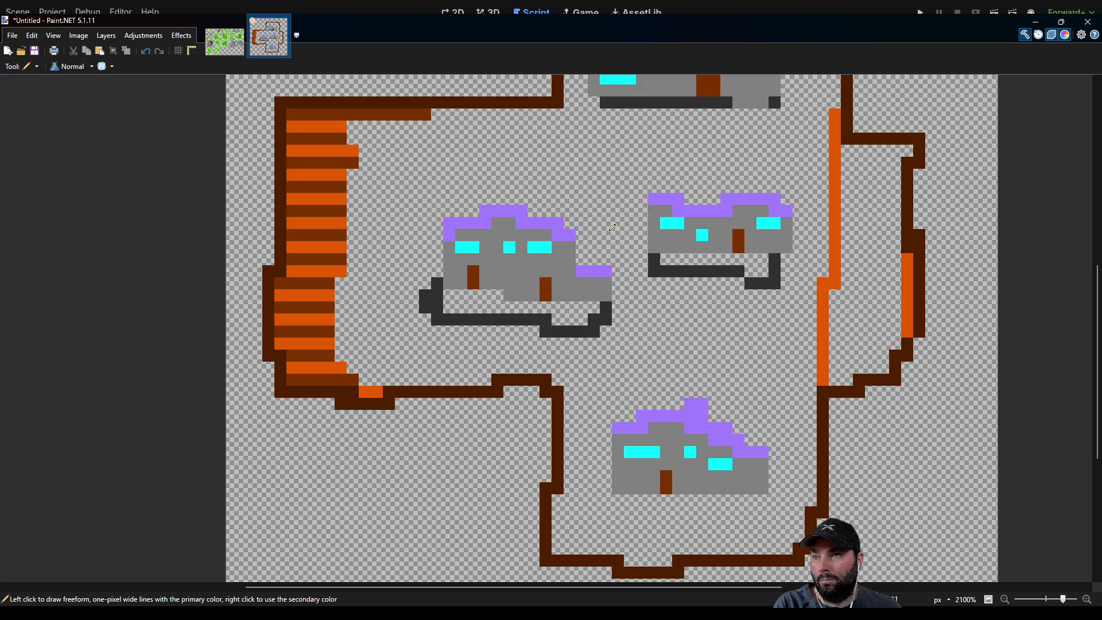
# Add extra cyan window pixels to the left and top buildings.
pyautogui.scroll(2, 447, 304)
pyautogui.hscroll(3, 448, 304)
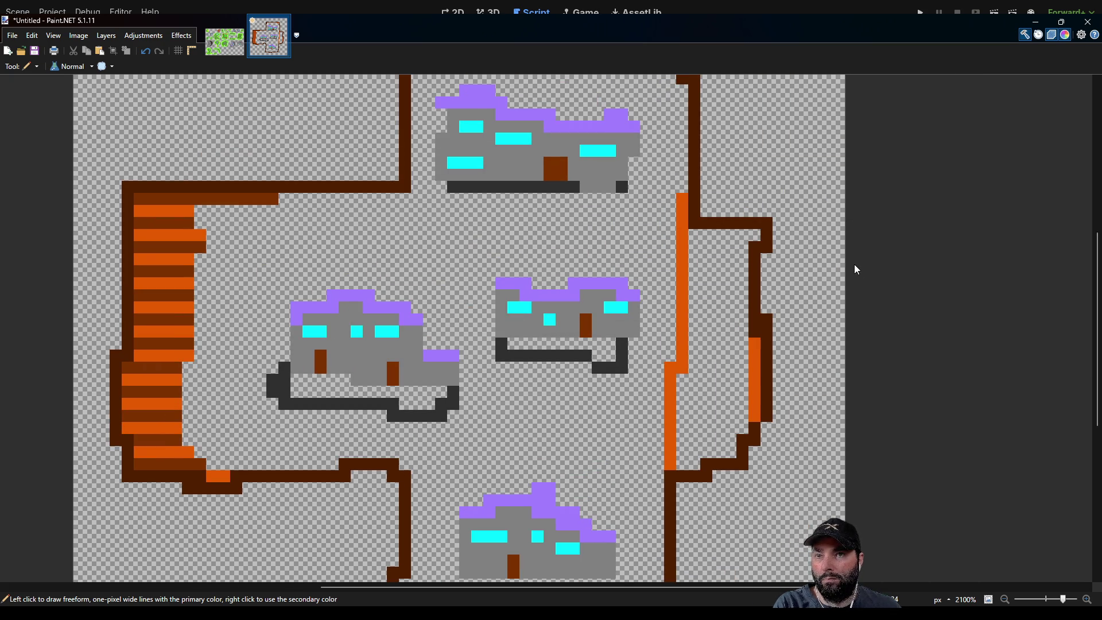
pyautogui.click(415, 367)
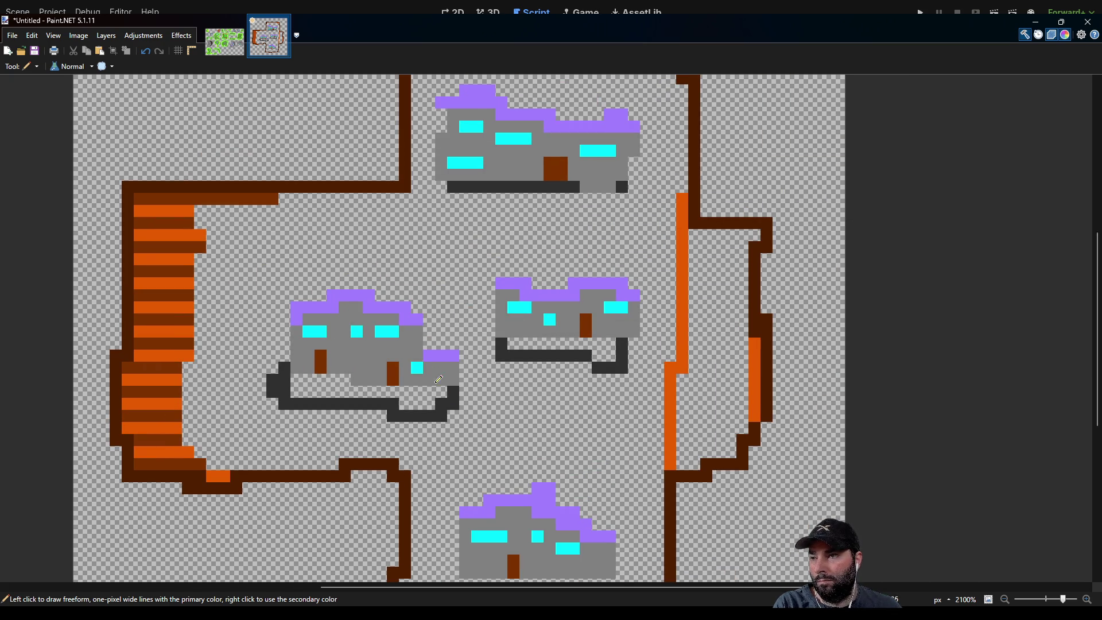
pyautogui.scroll(-4, 516, 402)
pyautogui.hscroll(2, 516, 402)
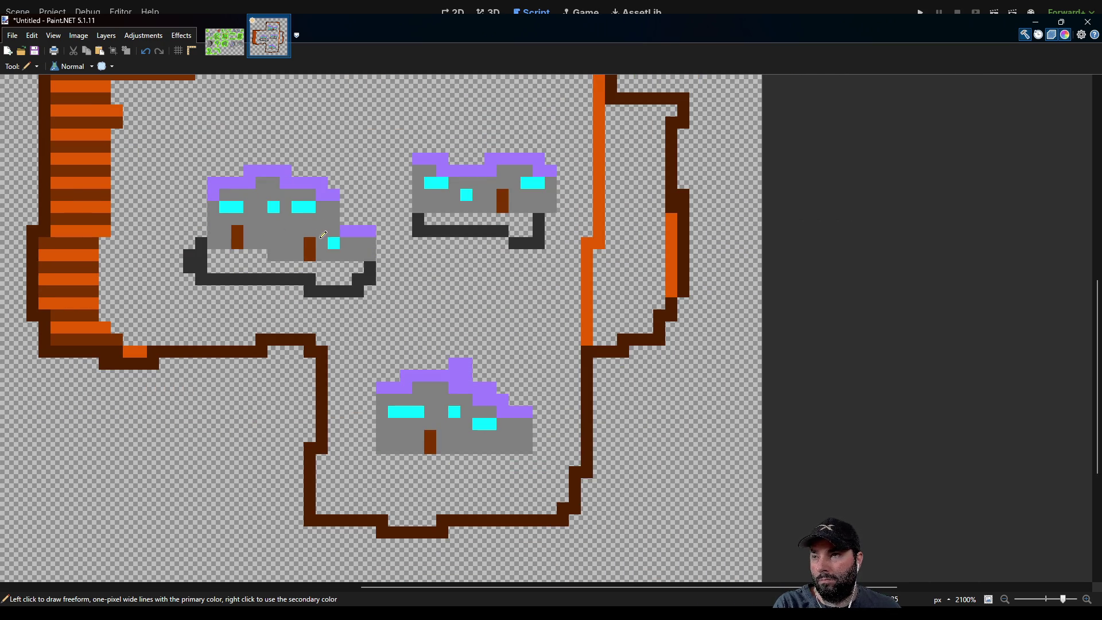
pyautogui.scroll(5, 333, 242)
pyautogui.click(417, 280)
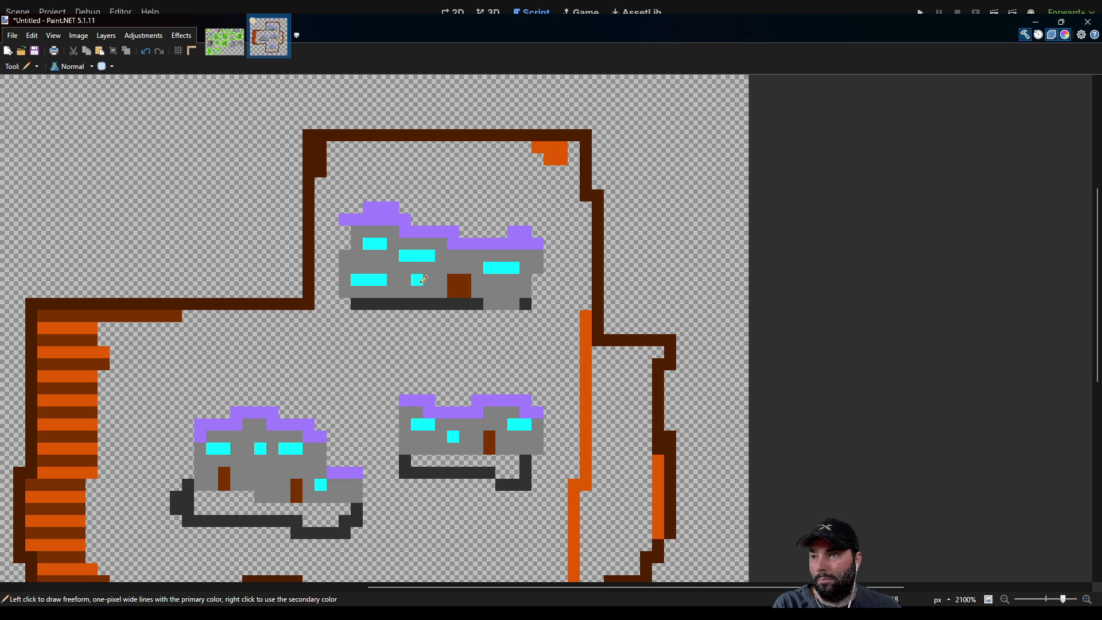
pyautogui.hscroll(-3, 551, 312)
pyautogui.scroll(1, 551, 312)
pyautogui.scroll(-2, 345, 258)
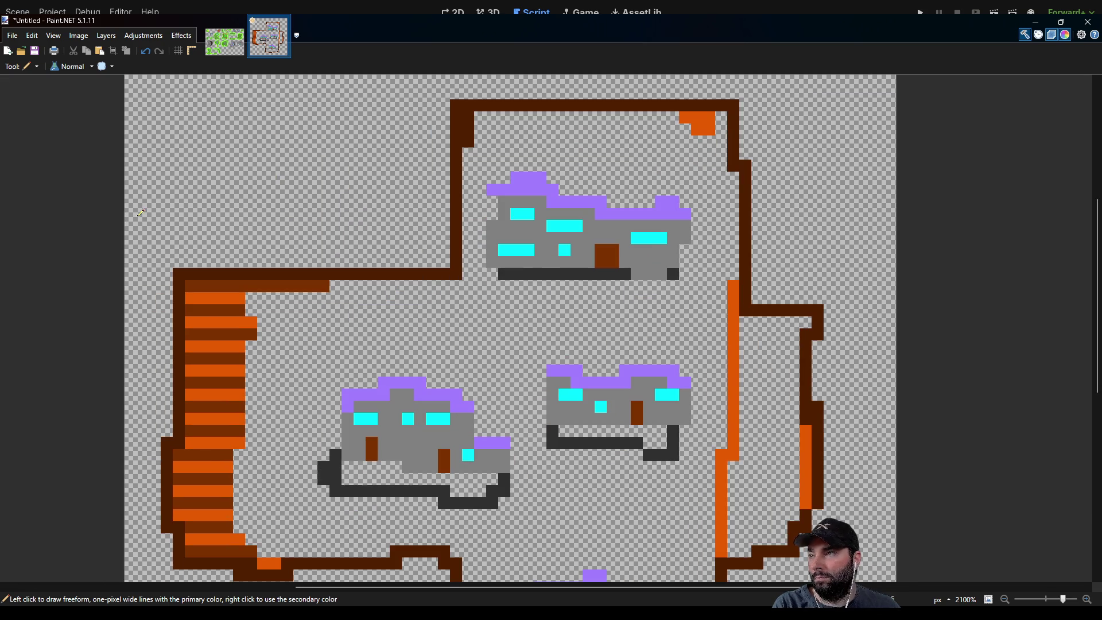
pyautogui.scroll(-1, 288, 276)
pyautogui.hscroll(-2, 288, 275)
pyautogui.press('k')
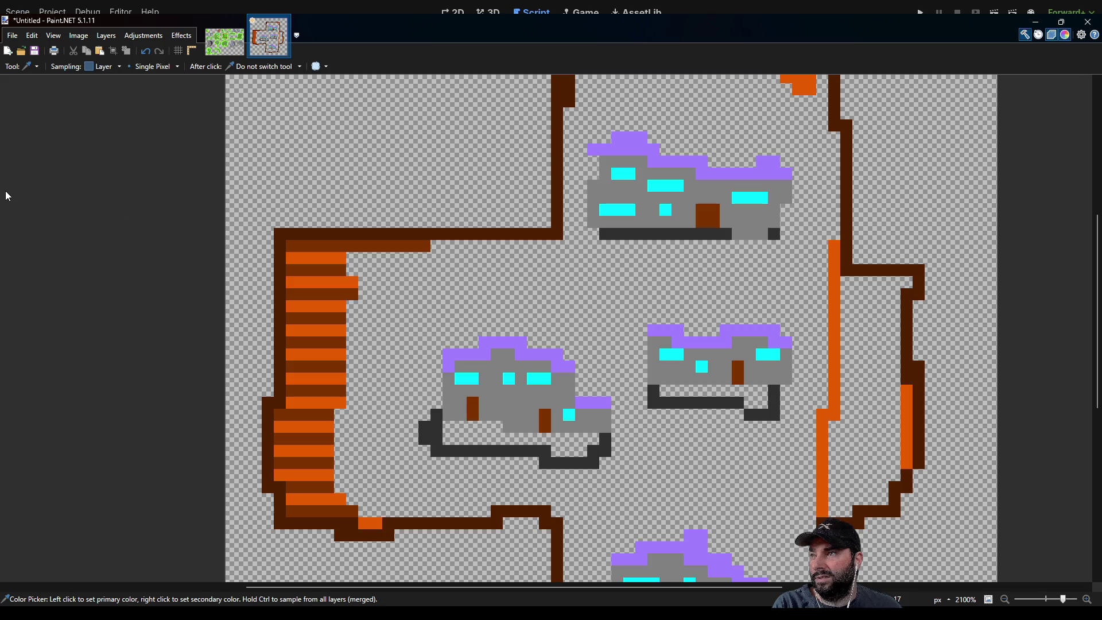
# Draw a dark brown edge along the stairs' right side, then orange and dark brown columns beside the dock.
pyautogui.press('p')
pyautogui.moveTo(356, 243)
pyautogui.mouseDown()
pyautogui.moveTo(365, 305)
pyautogui.moveTo(341, 462)
pyautogui.moveTo(366, 518)
pyautogui.mouseUp()
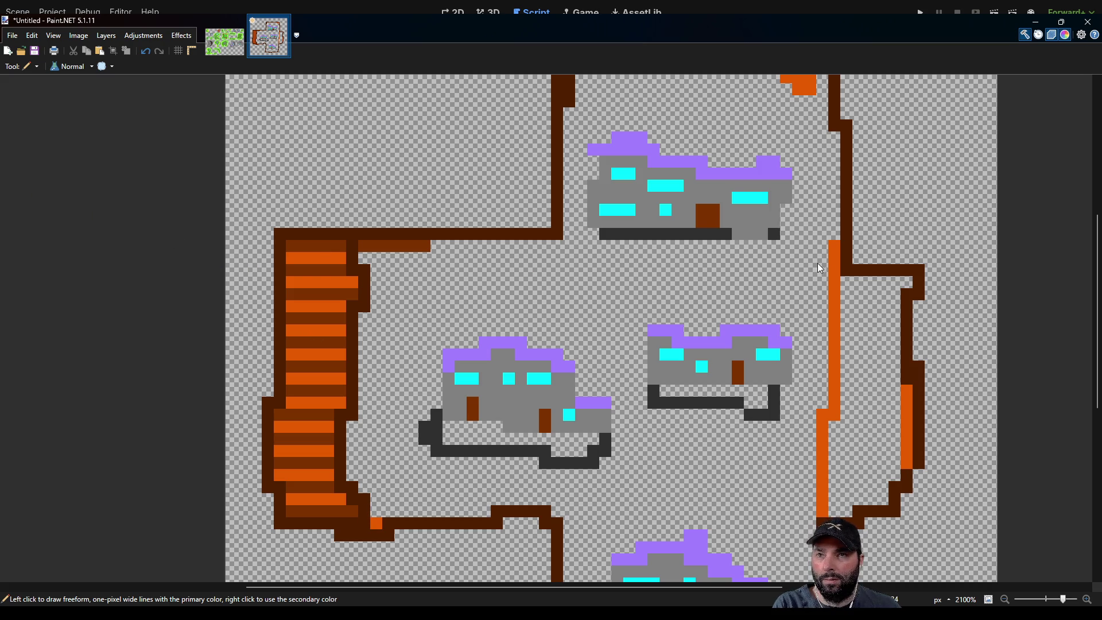
pyautogui.press('k')
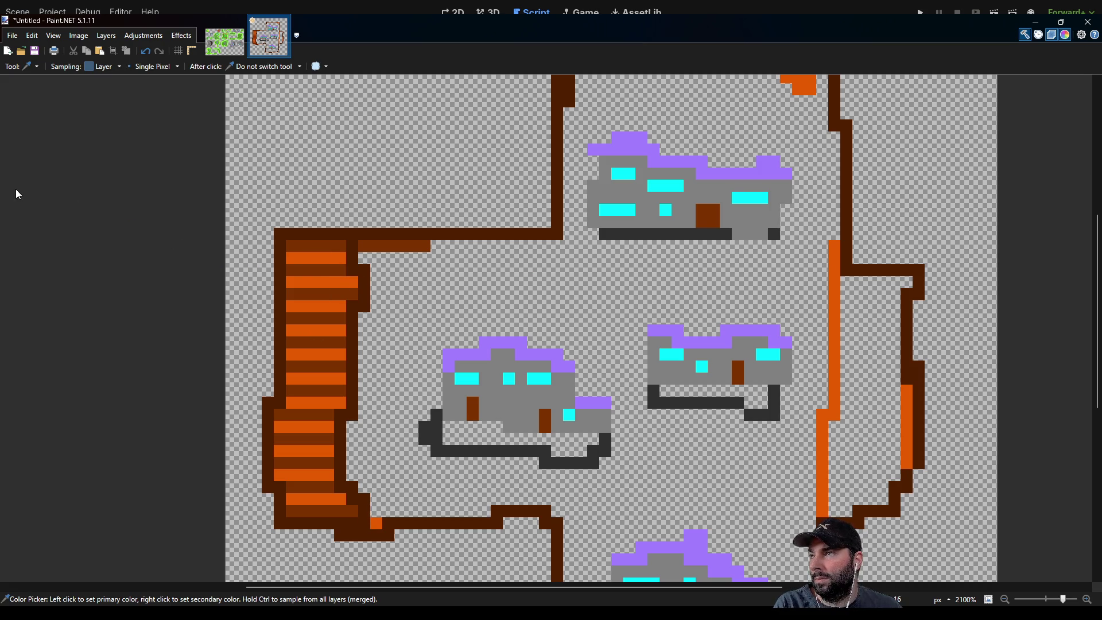
pyautogui.press('p')
pyautogui.moveTo(365, 245)
pyautogui.mouseDown()
pyautogui.moveTo(390, 259)
pyautogui.moveTo(391, 287)
pyautogui.mouseUp()
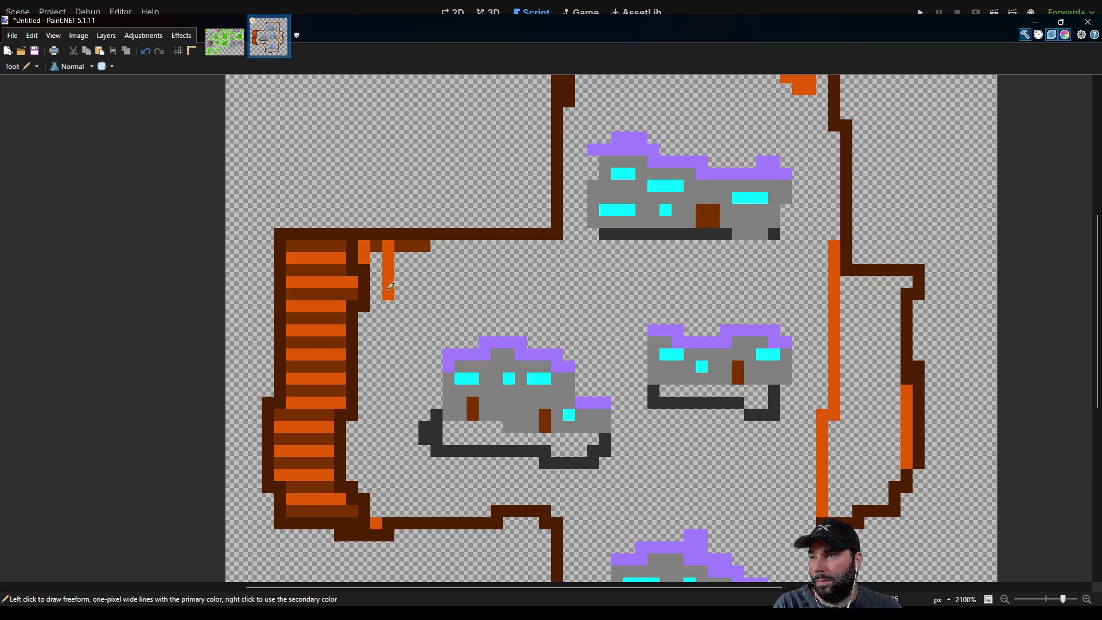
pyautogui.moveTo(380, 244)
pyautogui.mouseDown()
pyautogui.moveTo(376, 337)
pyautogui.moveTo(363, 328)
pyautogui.moveTo(378, 381)
pyautogui.moveTo(377, 370)
pyautogui.moveTo(365, 426)
pyautogui.moveTo(376, 408)
pyautogui.moveTo(377, 455)
pyautogui.moveTo(379, 416)
pyautogui.moveTo(352, 429)
pyautogui.moveTo(353, 466)
pyautogui.moveTo(366, 468)
pyautogui.moveTo(378, 445)
pyautogui.moveTo(367, 479)
pyautogui.mouseUp()
# Extend the alternating orange and dark brown grain columns downward and widen the strip.
pyautogui.moveTo(353, 423); pyautogui.dragTo(361, 475)
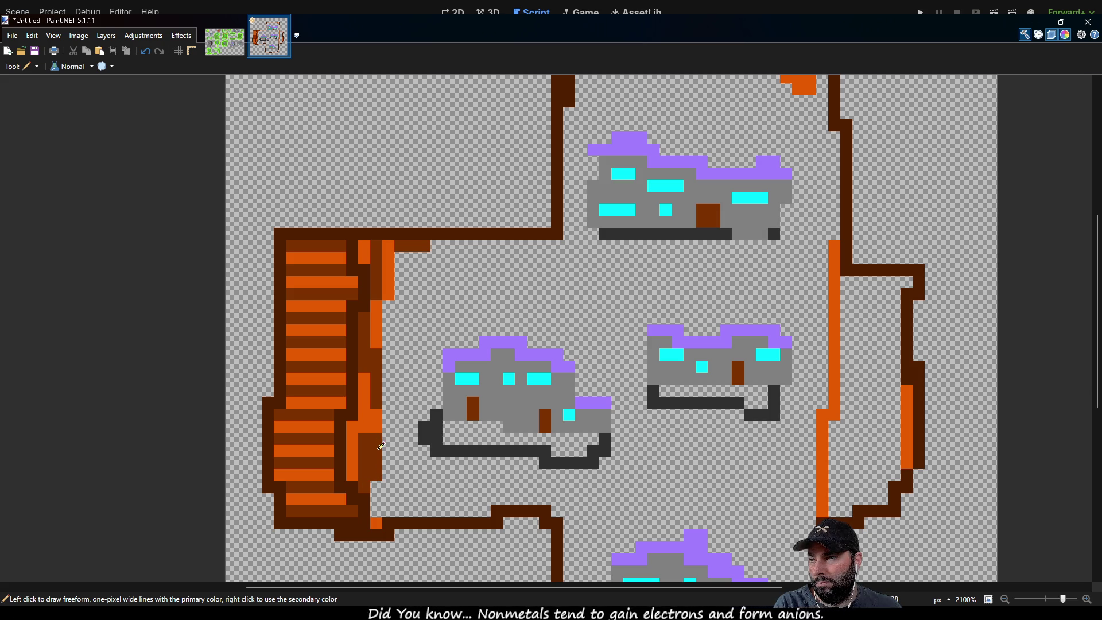
pyautogui.moveTo(380, 428)
pyautogui.mouseDown()
pyautogui.moveTo(377, 527)
pyautogui.moveTo(379, 517)
pyautogui.mouseUp()
pyautogui.moveTo(389, 304); pyautogui.dragTo(394, 508)
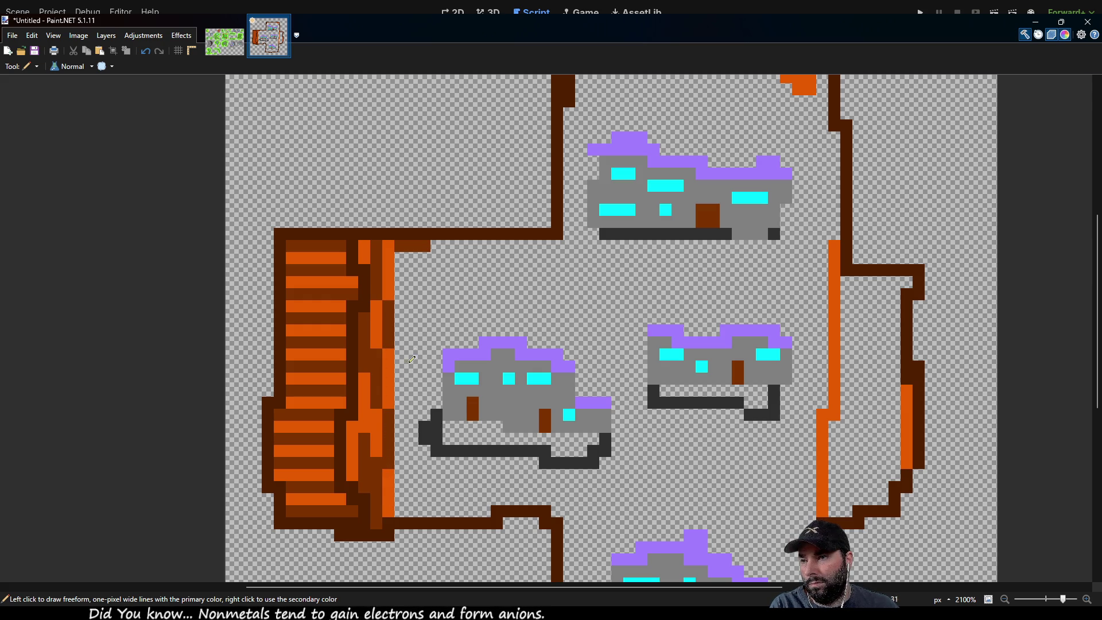
pyautogui.moveTo(404, 273); pyautogui.dragTo(402, 310)
pyautogui.moveTo(416, 245)
pyautogui.mouseDown()
pyautogui.moveTo(395, 429)
pyautogui.moveTo(402, 422)
pyautogui.moveTo(401, 508)
pyautogui.mouseUp()
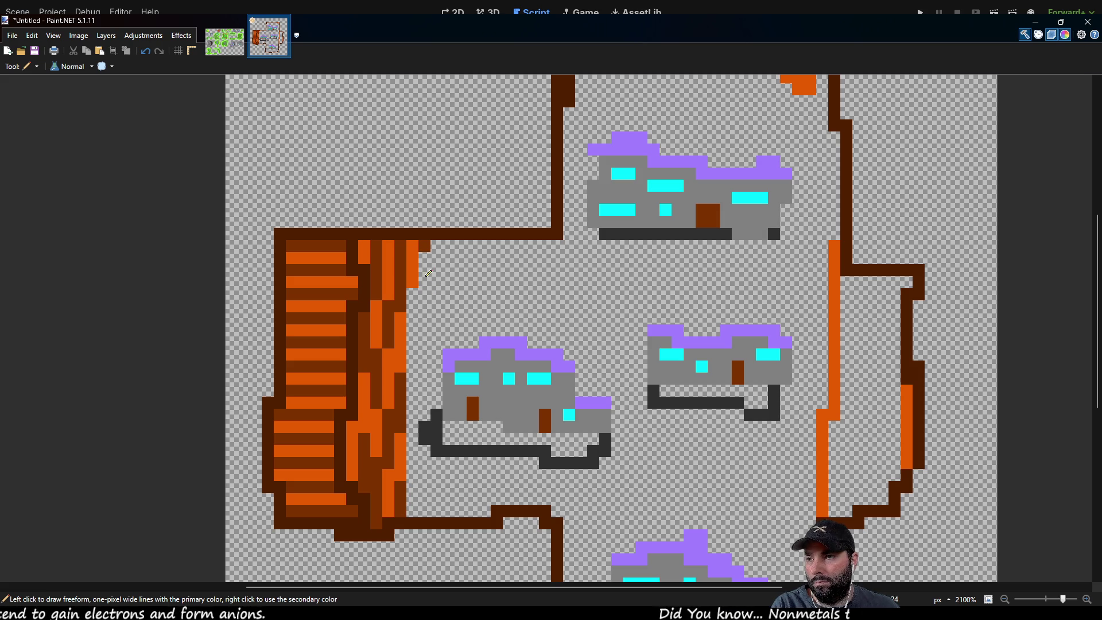
pyautogui.moveTo(414, 294); pyautogui.dragTo(418, 505)
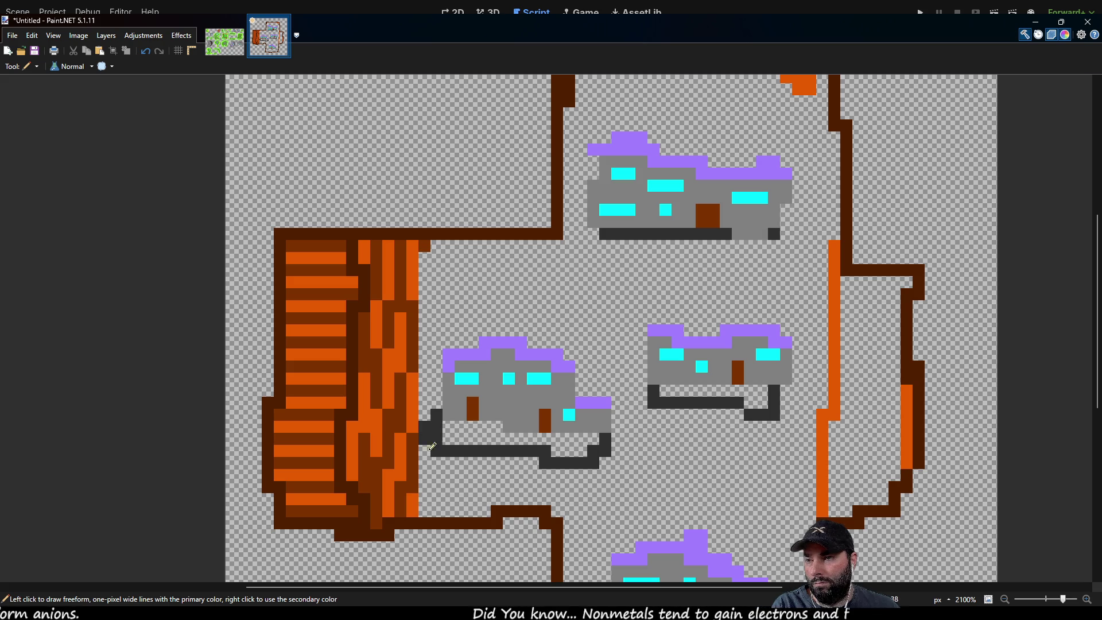
pyautogui.moveTo(427, 248); pyautogui.dragTo(427, 510)
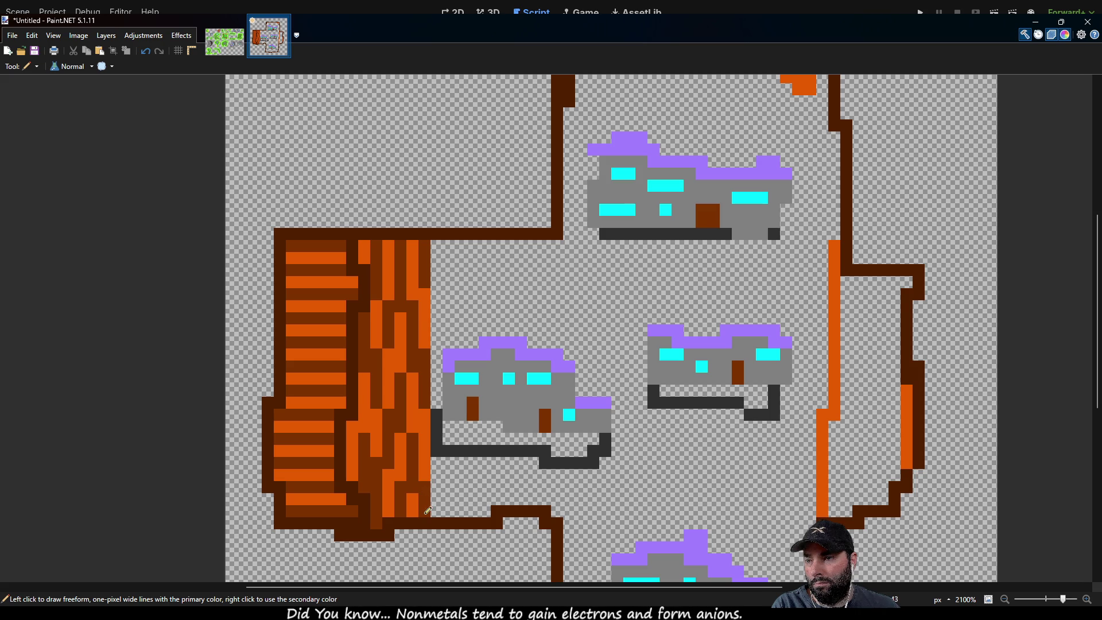
# Sample dark brown and draw a border down the strip's right side.
pyautogui.press('k')
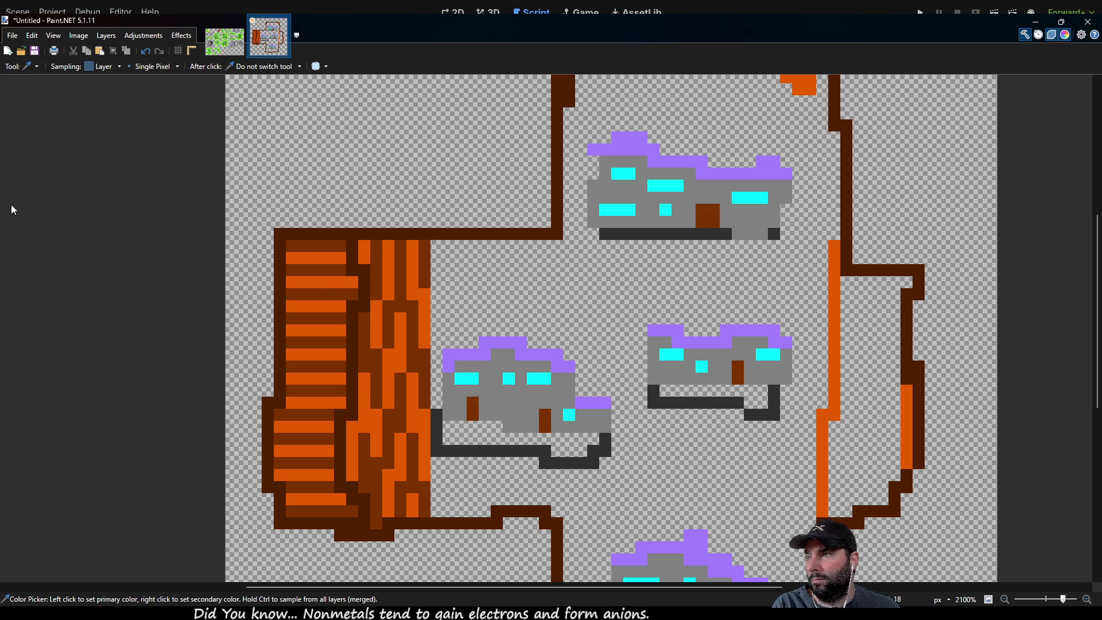
pyautogui.press('p')
pyautogui.moveTo(441, 241); pyautogui.dragTo(444, 511)
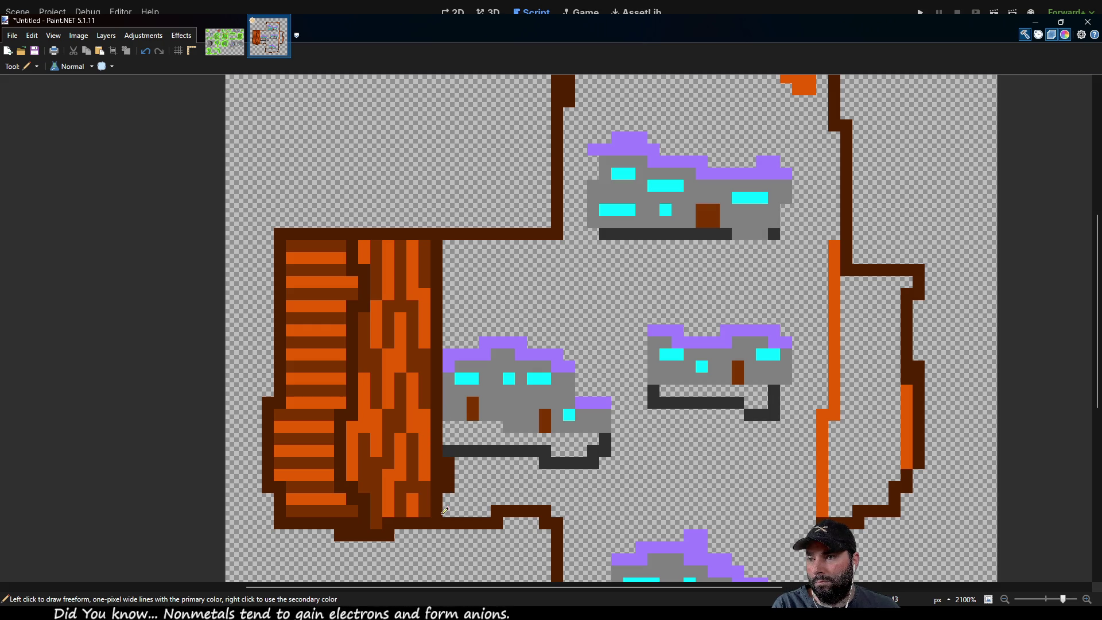
pyautogui.moveTo(541, 336)
pyautogui.mouseDown()
pyautogui.moveTo(431, 263)
pyautogui.moveTo(551, 184)
pyautogui.moveTo(563, 241)
pyautogui.moveTo(562, 206)
pyautogui.moveTo(517, 325)
pyautogui.mouseUp()
pyautogui.scroll(-5, 518, 306)
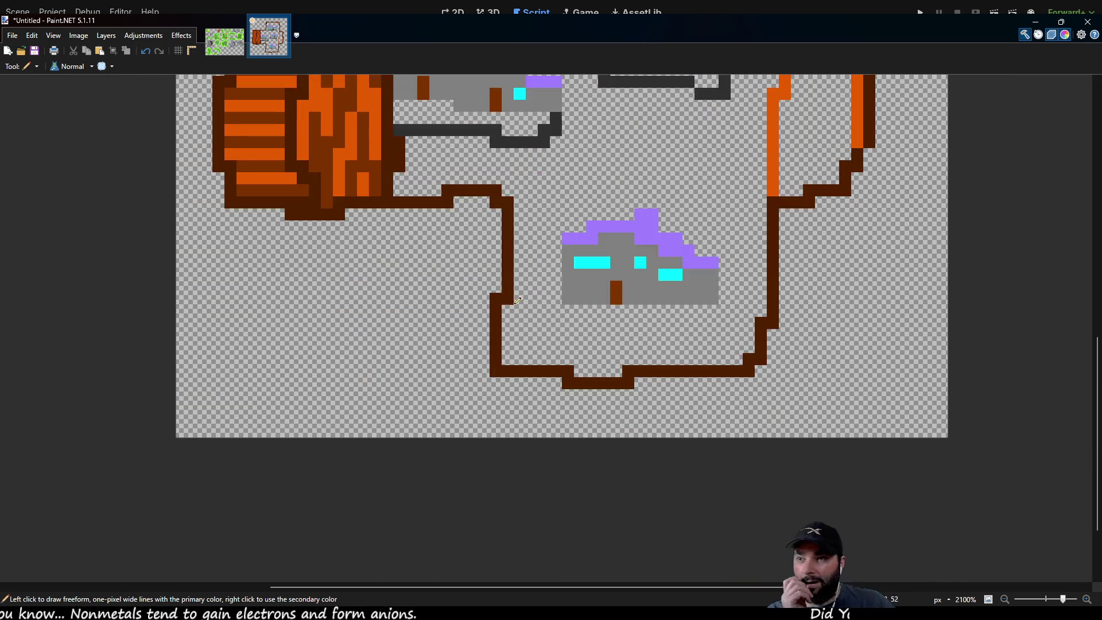
# Sample a colour and paint an orange row across the strip's top.
pyautogui.scroll(3, 538, 315)
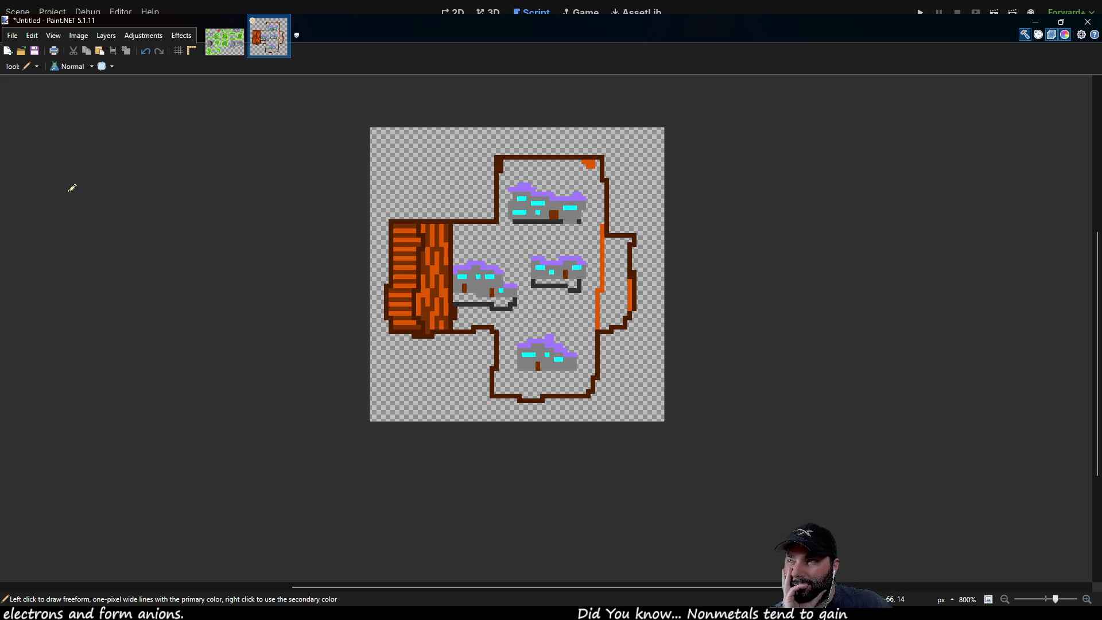
pyautogui.press('k')
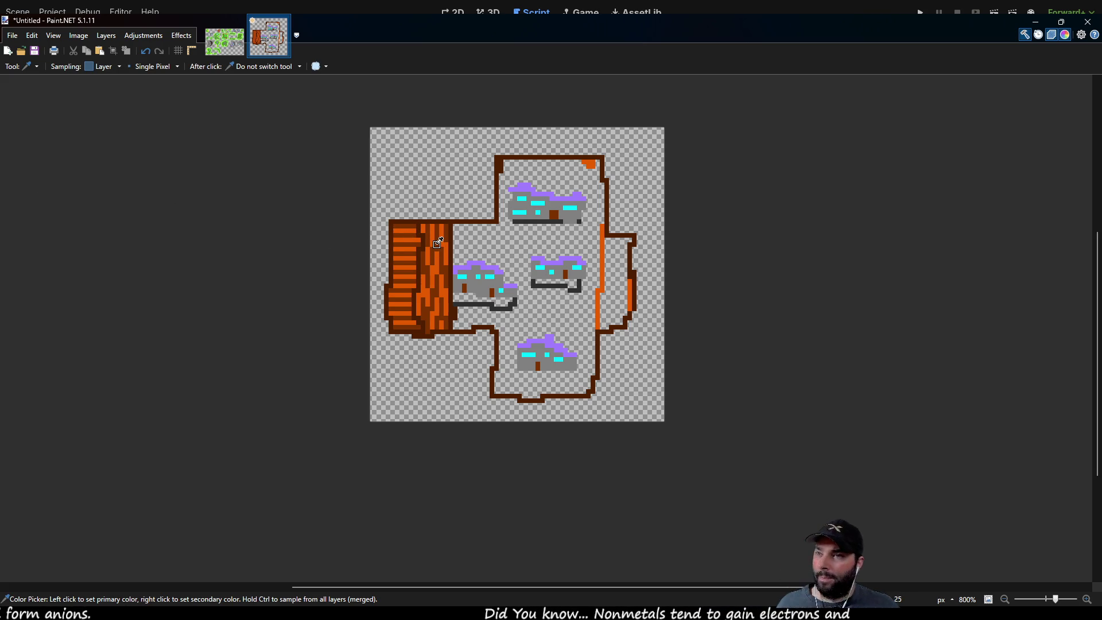
pyautogui.scroll(3, 437, 241)
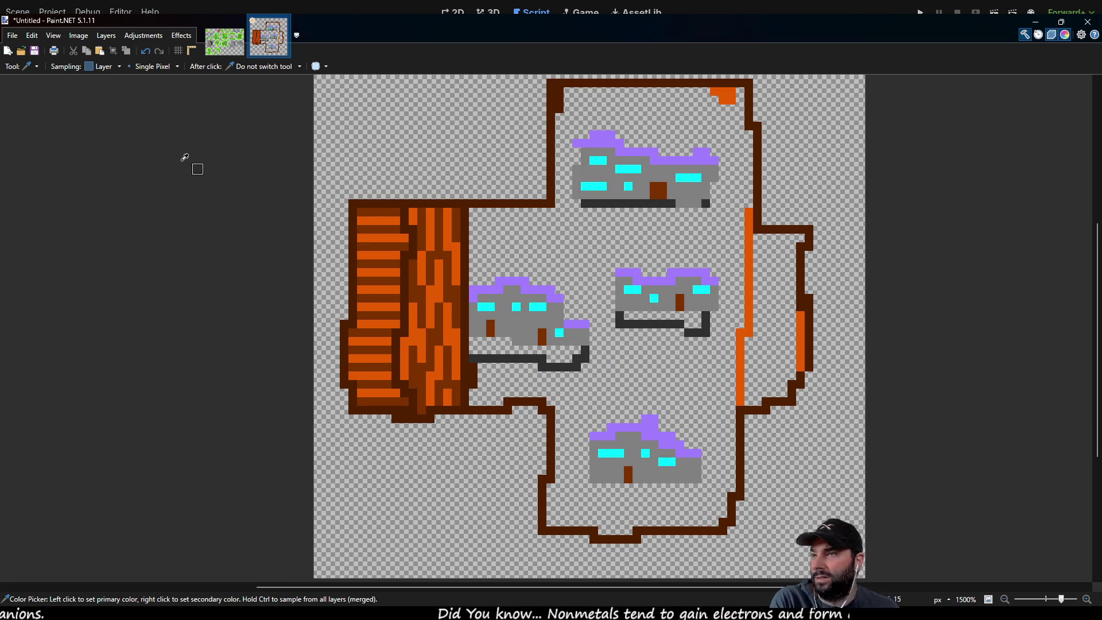
pyautogui.press('p')
pyautogui.scroll(3, 445, 254)
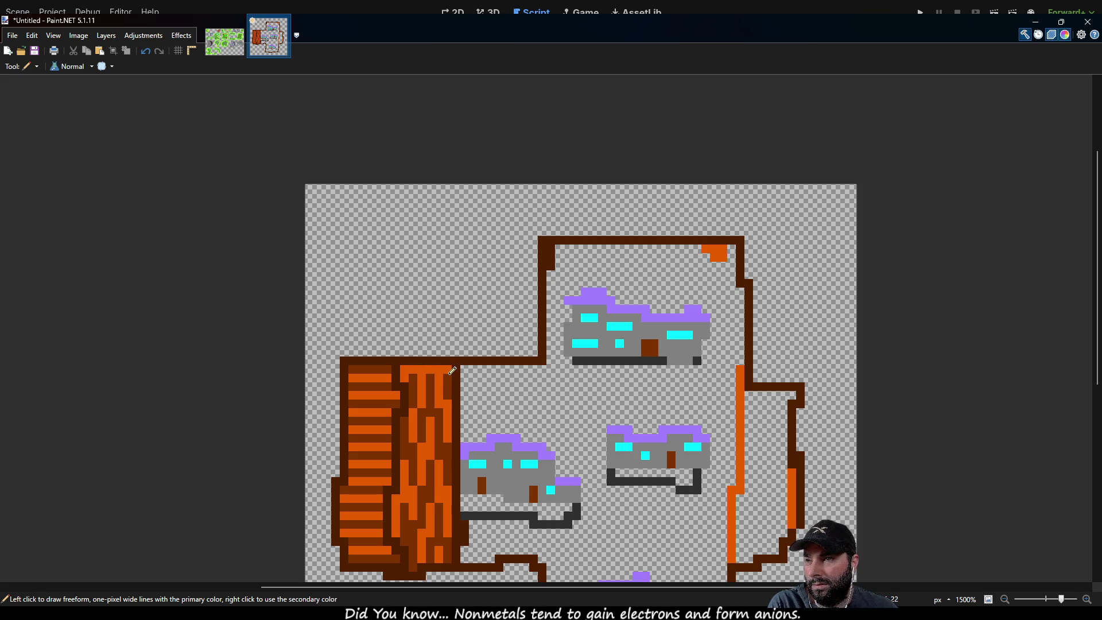
pyautogui.moveTo(446, 376)
pyautogui.mouseDown()
pyautogui.moveTo(415, 375)
pyautogui.moveTo(449, 382)
pyautogui.moveTo(419, 394)
pyautogui.moveTo(446, 399)
pyautogui.moveTo(432, 420)
pyautogui.moveTo(449, 421)
pyautogui.moveTo(402, 428)
pyautogui.moveTo(436, 434)
pyautogui.mouseUp()
# Darken the strip's top-left pixels and repaint its pixels into horizontal plank rows.
pyautogui.scroll(3, 436, 434)
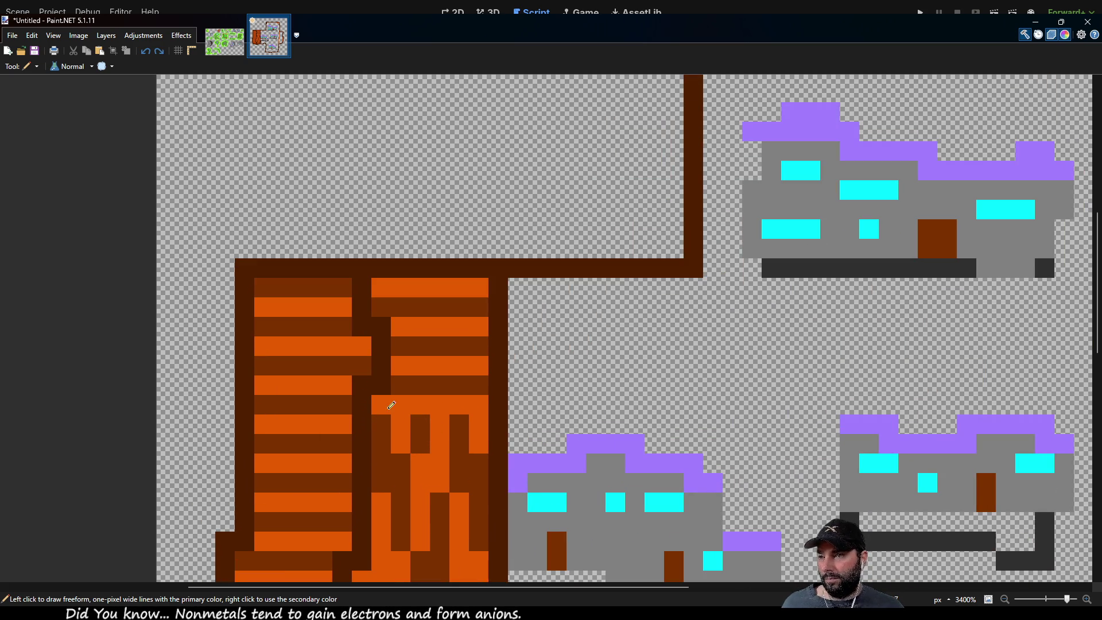
pyautogui.moveTo(385, 401)
pyautogui.mouseDown()
pyautogui.moveTo(396, 404)
pyautogui.moveTo(386, 418)
pyautogui.moveTo(449, 418)
pyautogui.moveTo(401, 423)
pyautogui.moveTo(396, 436)
pyautogui.moveTo(479, 442)
pyautogui.moveTo(421, 459)
pyautogui.mouseUp()
pyautogui.scroll(-2, 447, 488)
pyautogui.moveTo(377, 376)
pyautogui.mouseDown()
pyautogui.moveTo(465, 382)
pyautogui.moveTo(381, 402)
pyautogui.mouseUp()
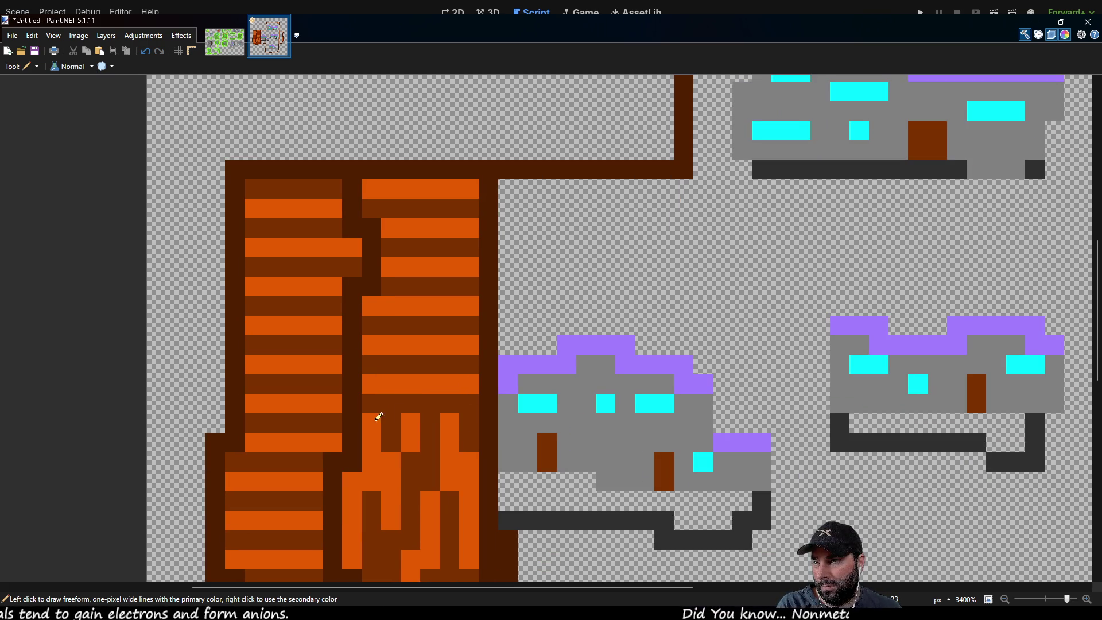
pyautogui.click(391, 423)
pyautogui.click(468, 423)
pyautogui.click(469, 442)
pyautogui.moveTo(459, 443); pyautogui.dragTo(371, 443)
# Complete an orange plank row across the strip's lower end.
pyautogui.scroll(-2, 411, 471)
pyautogui.moveTo(387, 384)
pyautogui.mouseDown()
pyautogui.moveTo(430, 381)
pyautogui.moveTo(465, 398)
pyautogui.moveTo(362, 402)
pyautogui.moveTo(449, 381)
pyautogui.moveTo(359, 401)
pyautogui.moveTo(363, 423)
pyautogui.moveTo(475, 423)
pyautogui.moveTo(367, 440)
pyautogui.moveTo(474, 464)
pyautogui.moveTo(409, 477)
pyautogui.moveTo(460, 500)
pyautogui.moveTo(450, 505)
pyautogui.mouseUp()
pyautogui.scroll(-1, 388, 396)
pyautogui.scroll(-3, 319, 328)
pyautogui.hscroll(5, 319, 327)
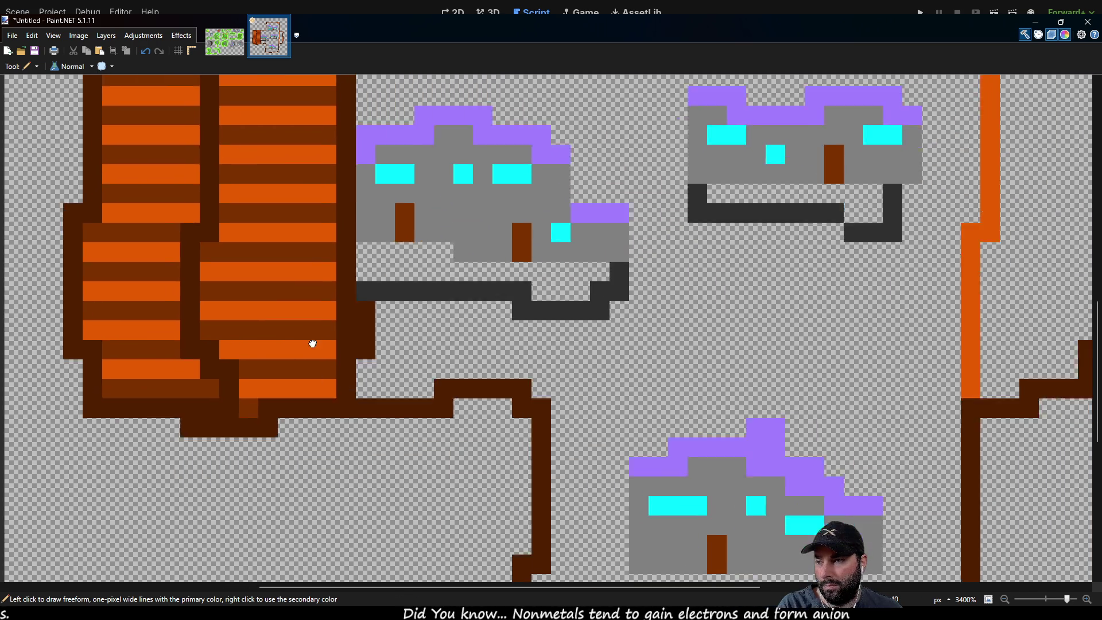
pyautogui.scroll(-3, 403, 409)
pyautogui.keyDown('ctrl'); pyautogui.scroll(-2, 379, 406); pyautogui.keyUp('ctrl')
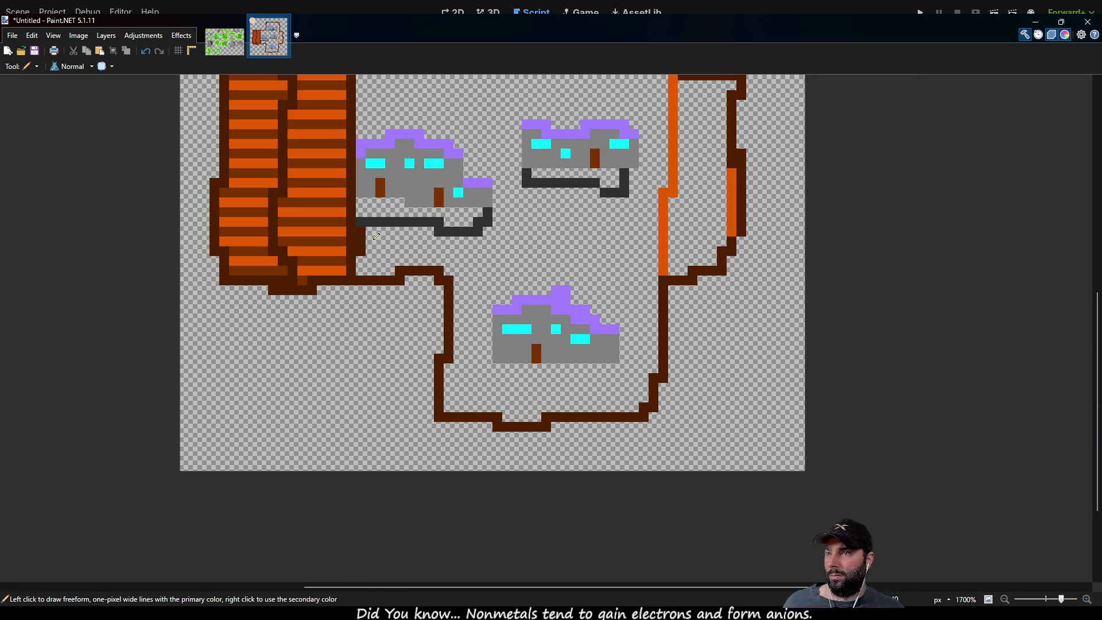
pyautogui.scroll(2, 354, 404)
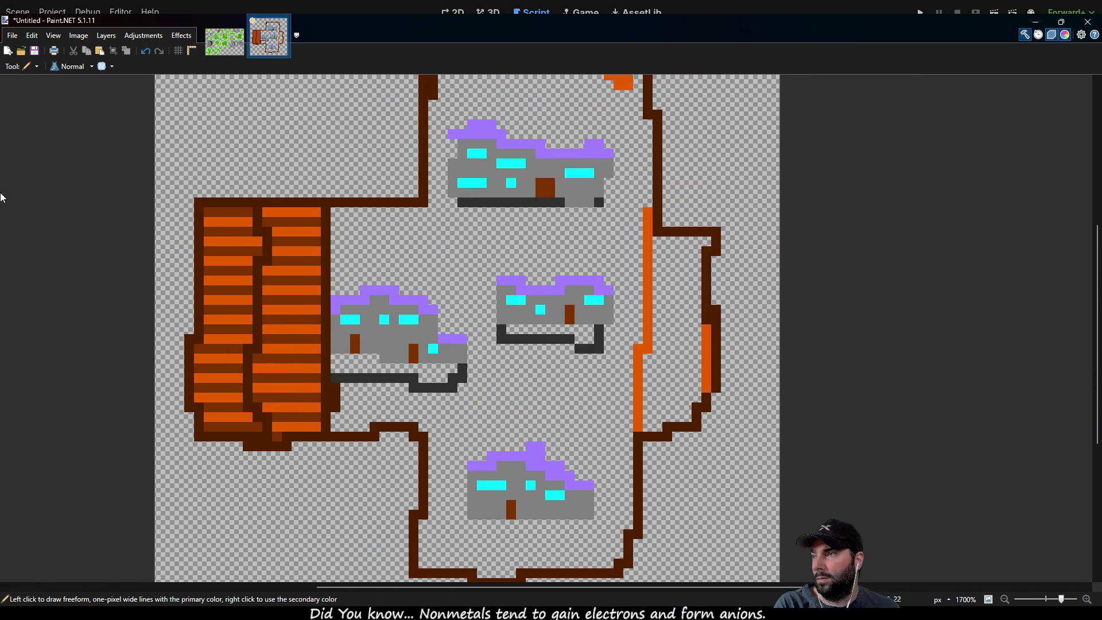
pyautogui.press('k')
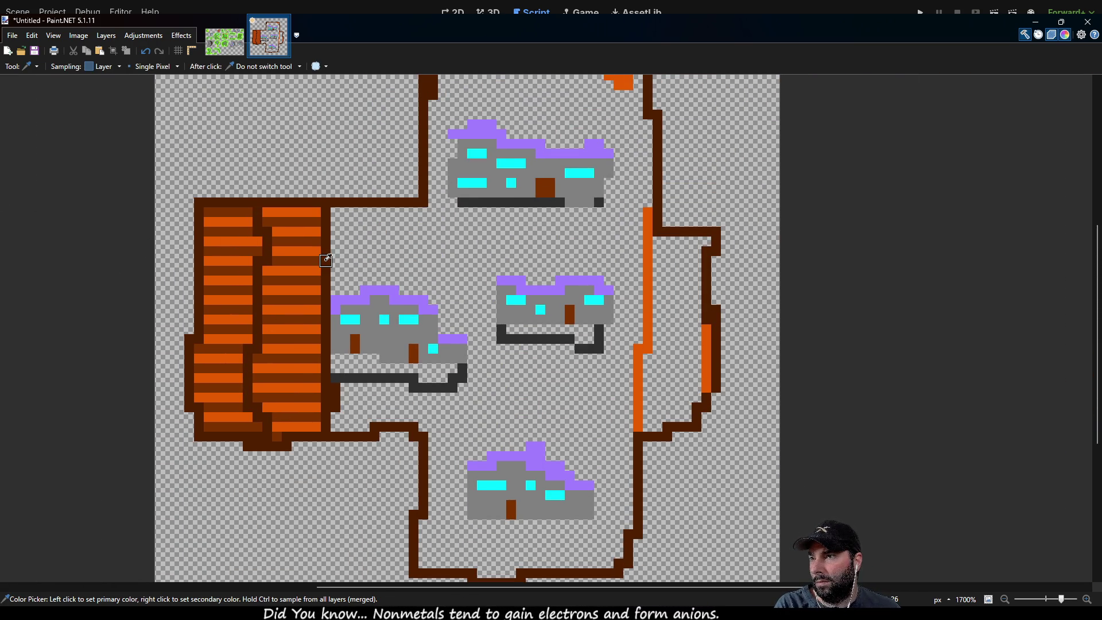
# Draw dark brown lines linking the top wall, the left house and the upper house.
pyautogui.press('p')
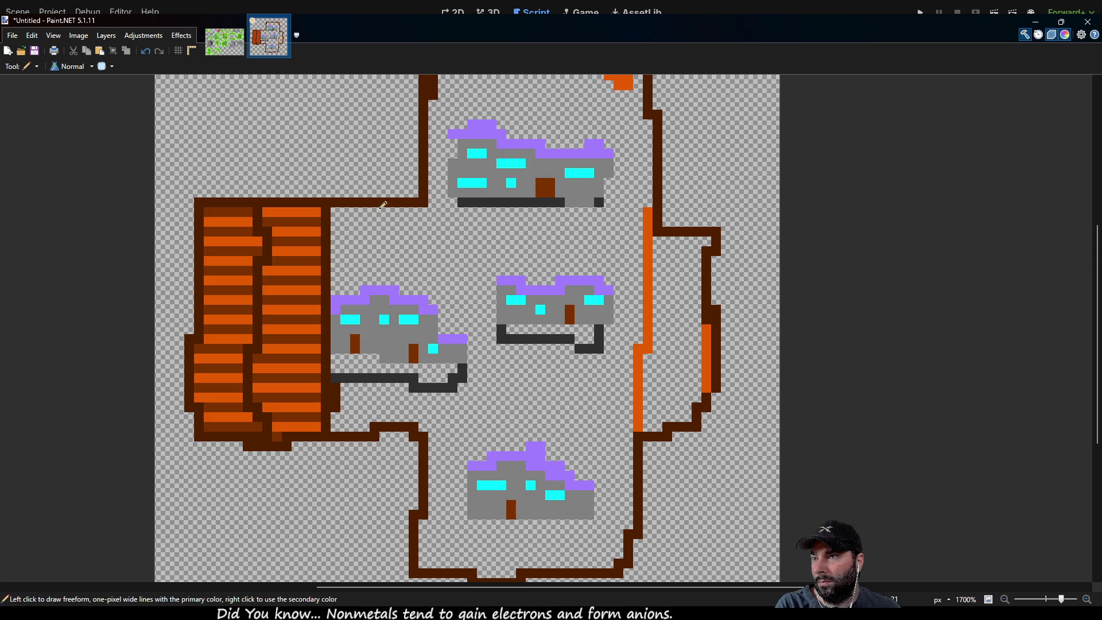
pyautogui.moveTo(391, 207)
pyautogui.mouseDown()
pyautogui.moveTo(390, 255)
pyautogui.moveTo(408, 285)
pyautogui.mouseUp()
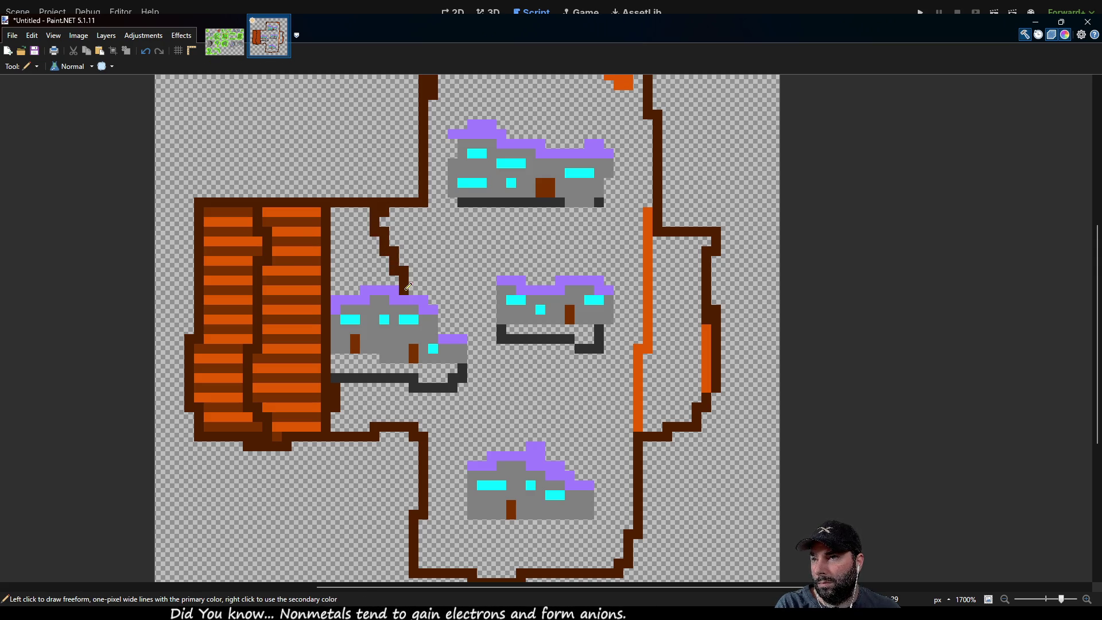
pyautogui.moveTo(411, 367); pyautogui.dragTo(400, 423)
pyautogui.scroll(3, 438, 246)
pyautogui.moveTo(452, 196); pyautogui.dragTo(447, 252)
pyautogui.moveTo(441, 328)
pyautogui.mouseDown()
pyautogui.moveTo(415, 422)
pyautogui.moveTo(441, 505)
pyautogui.moveTo(434, 555)
pyautogui.mouseUp()
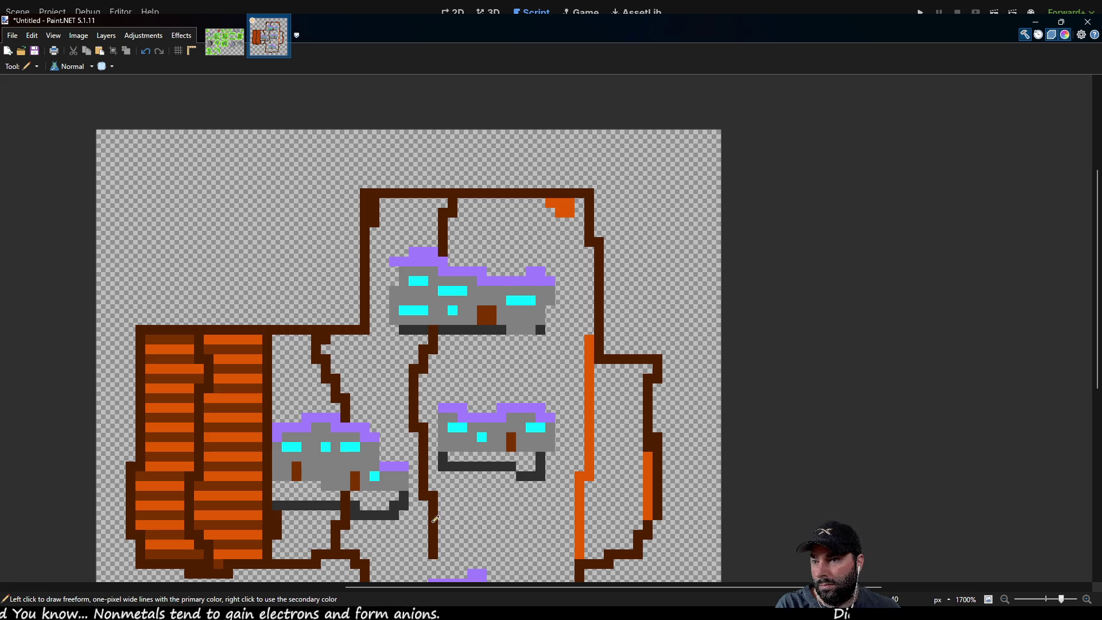
# Draw dividing lines connecting the bottom house, top house and middle house to the walls.
pyautogui.scroll(-3, 431, 459)
pyautogui.moveTo(427, 383); pyautogui.dragTo(417, 414)
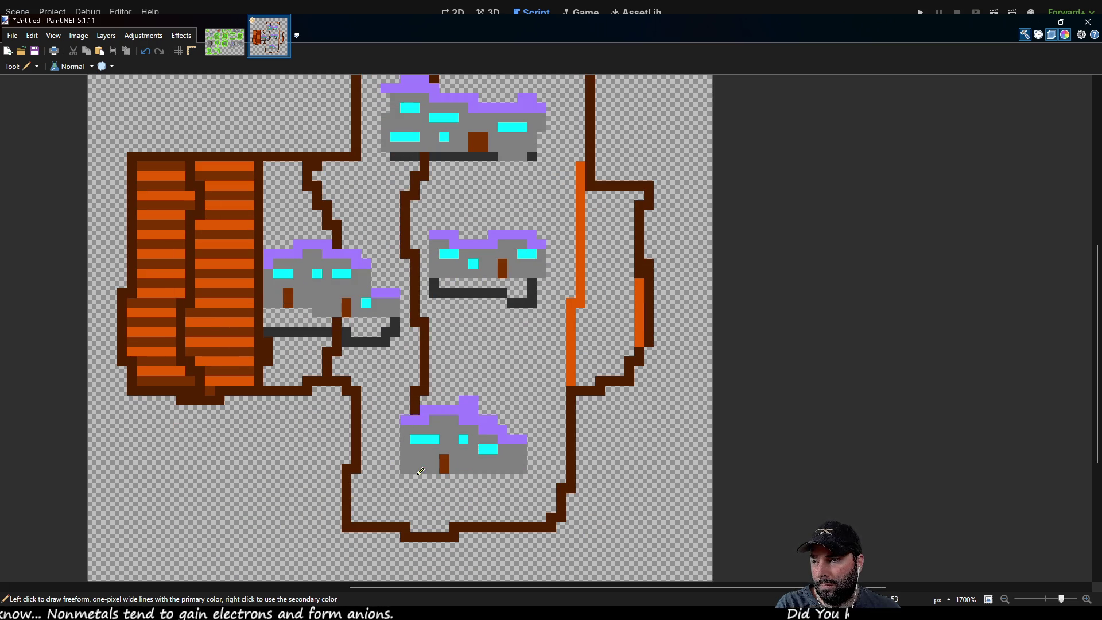
pyautogui.moveTo(425, 479); pyautogui.dragTo(434, 523)
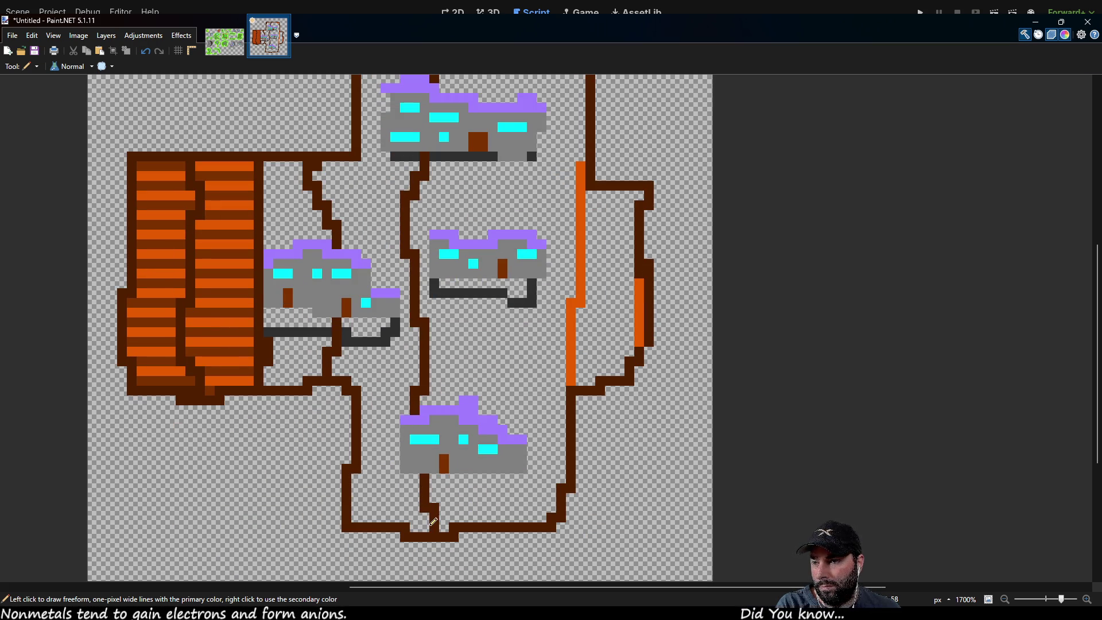
pyautogui.scroll(1, 495, 178)
pyautogui.moveTo(490, 101); pyautogui.dragTo(500, 159)
pyautogui.moveTo(498, 232); pyautogui.dragTo(510, 292)
pyautogui.moveTo(513, 354)
pyautogui.mouseDown()
pyautogui.moveTo(490, 417)
pyautogui.moveTo(495, 493)
pyautogui.mouseUp()
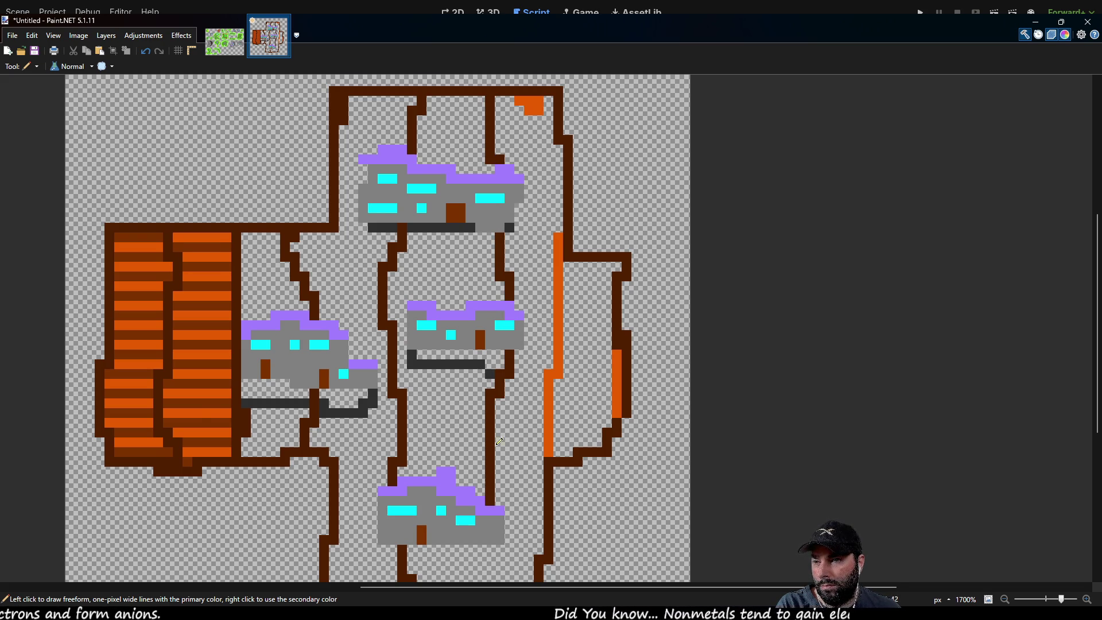
# Add another divider and paint dark brown over part of the right wall's orange strip.
pyautogui.scroll(-3, 499, 441)
pyautogui.moveTo(492, 363); pyautogui.dragTo(497, 411)
pyautogui.scroll(3, 516, 286)
pyautogui.hscroll(1, 515, 286)
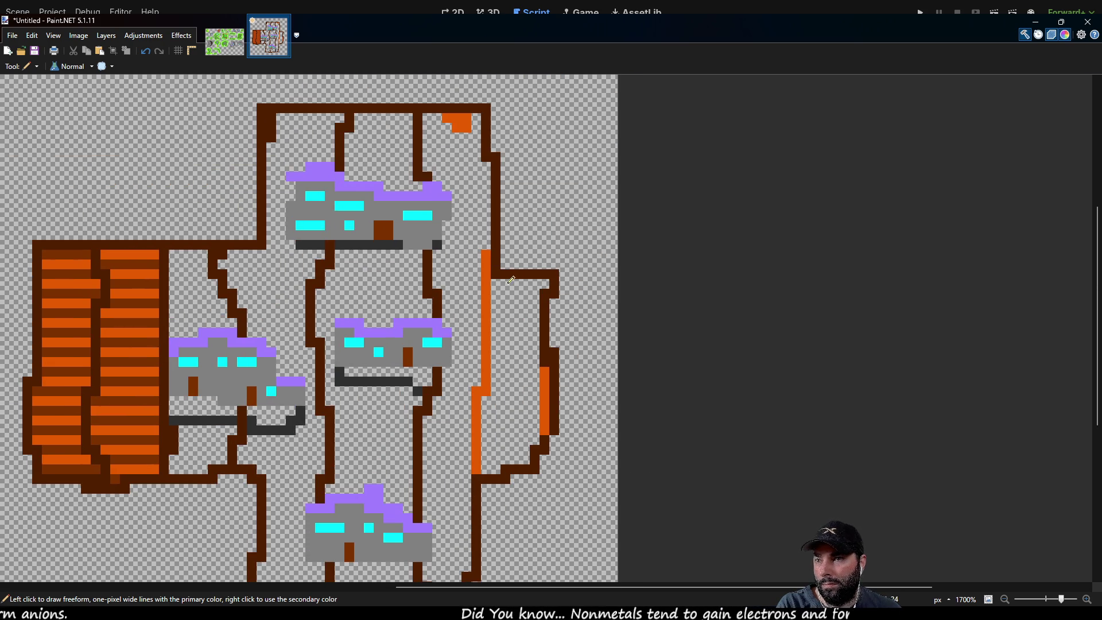
pyautogui.moveTo(498, 279)
pyautogui.mouseDown()
pyautogui.moveTo(496, 450)
pyautogui.moveTo(482, 464)
pyautogui.mouseUp()
pyautogui.hscroll(-3, 115, 168)
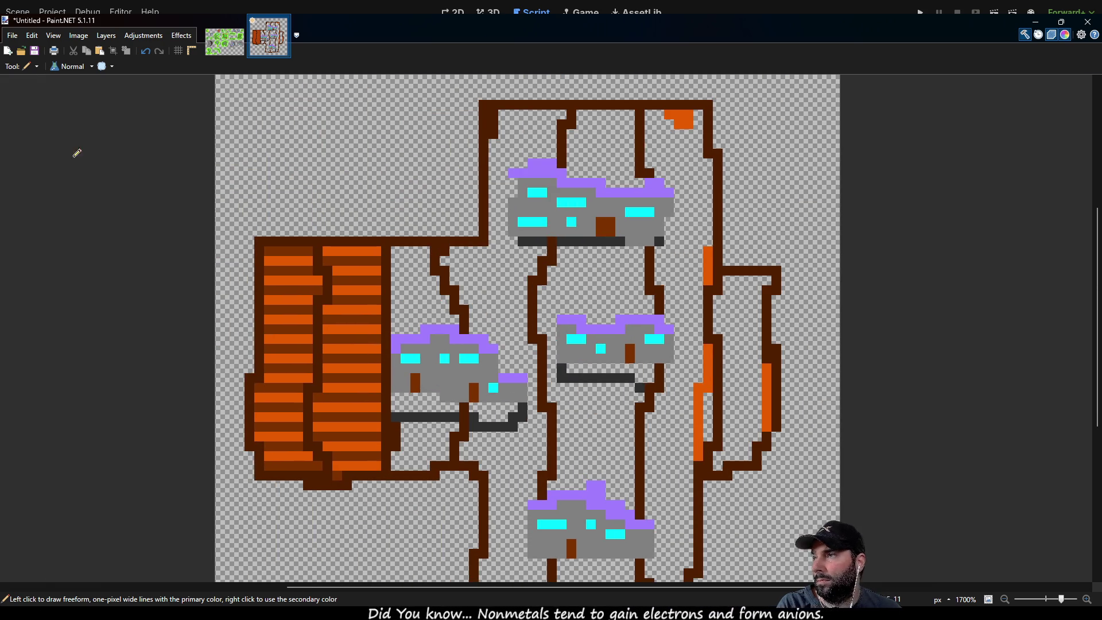
pyautogui.press('k')
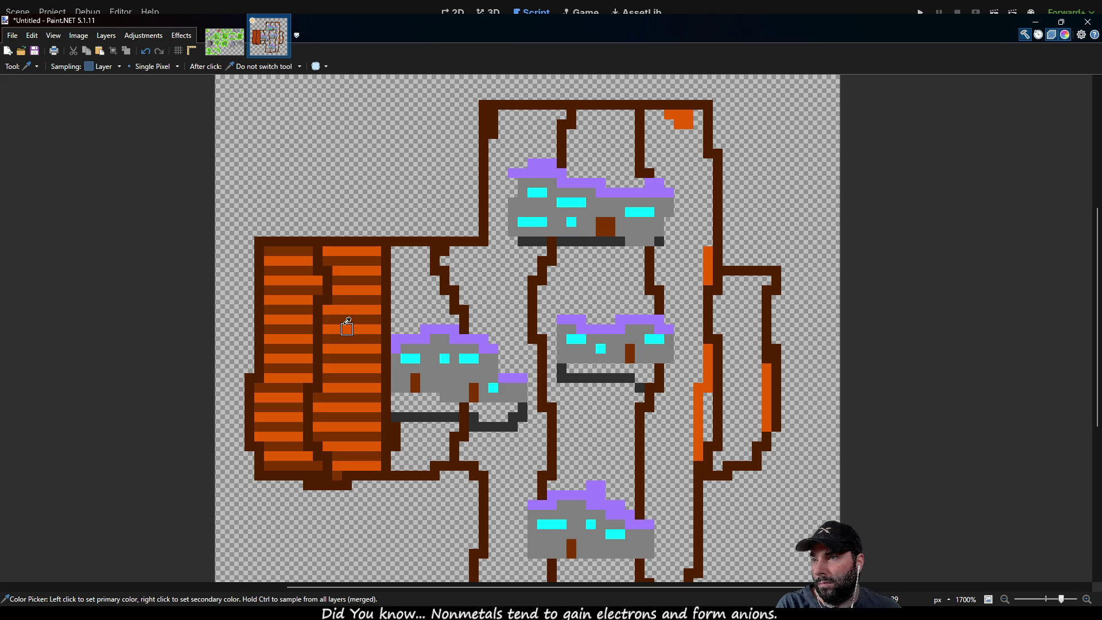
# Add orange pixels and plank rows to the right of the brown wall by the left building.
pyautogui.press('p')
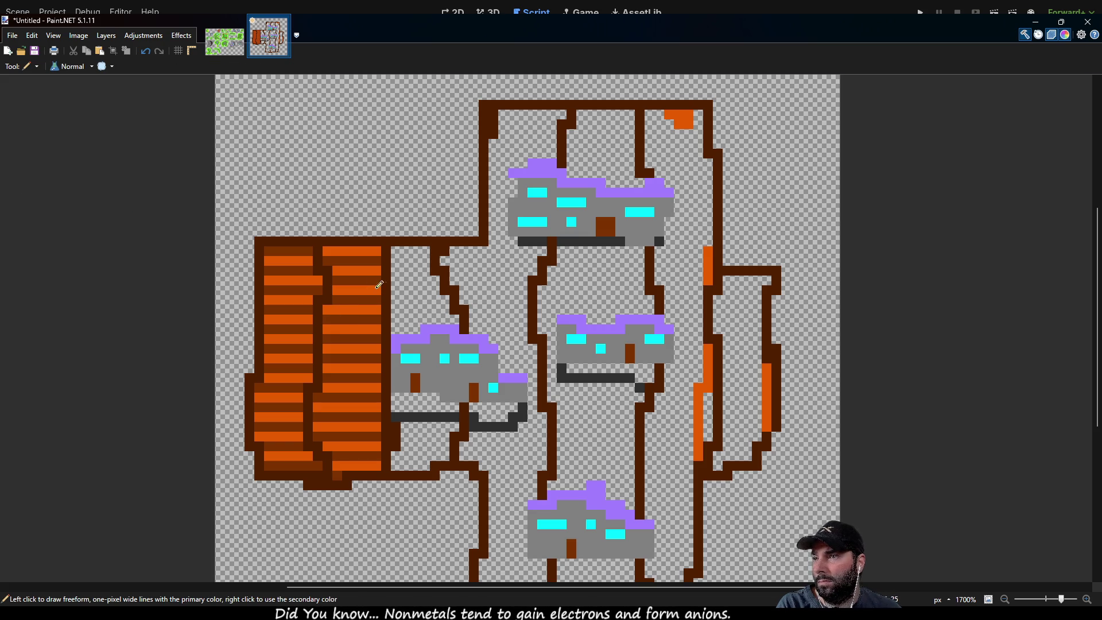
pyautogui.scroll(3, 399, 268)
pyautogui.click(396, 230)
pyautogui.click(416, 230)
pyautogui.moveTo(401, 226)
pyautogui.mouseDown()
pyautogui.moveTo(455, 222)
pyautogui.moveTo(409, 251)
pyautogui.moveTo(467, 276)
pyautogui.moveTo(406, 295)
pyautogui.moveTo(444, 315)
pyautogui.moveTo(491, 317)
pyautogui.moveTo(390, 343)
pyautogui.mouseUp()
pyautogui.moveTo(393, 364)
pyautogui.mouseDown()
pyautogui.moveTo(505, 361)
pyautogui.moveTo(406, 386)
pyautogui.moveTo(449, 407)
pyautogui.mouseUp()
# Draw an orange plank row below the grey building, followed by a brown row.
pyautogui.scroll(-3, 449, 407)
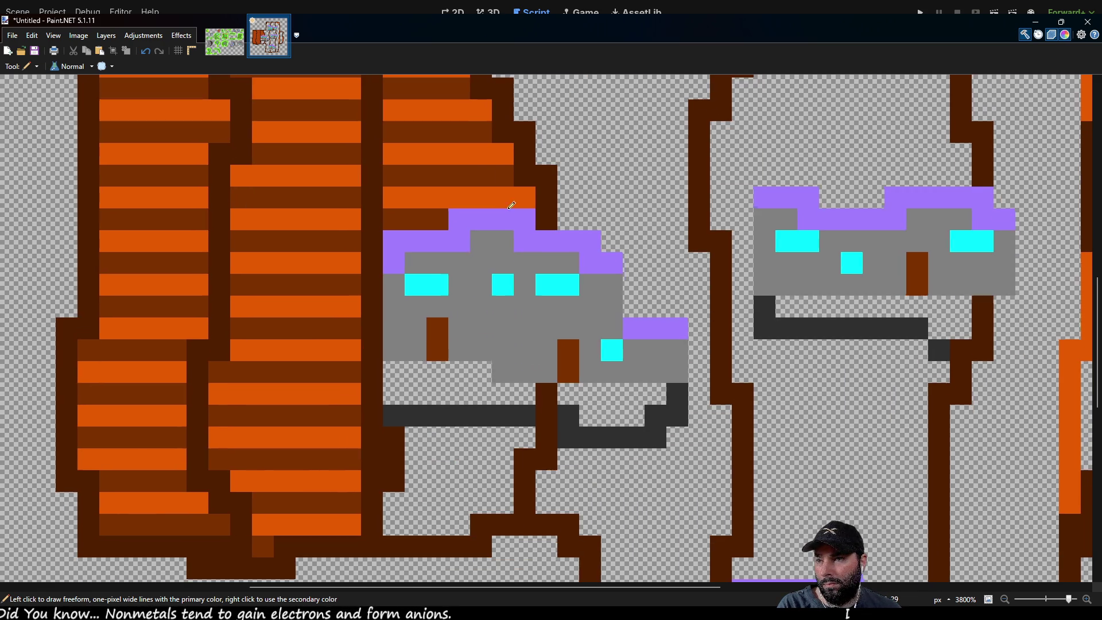
pyautogui.moveTo(394, 371); pyautogui.dragTo(488, 372)
pyautogui.moveTo(396, 395)
pyautogui.mouseDown()
pyautogui.moveTo(527, 393)
pyautogui.moveTo(492, 415)
pyautogui.moveTo(404, 415)
pyautogui.moveTo(531, 438)
pyautogui.moveTo(393, 461)
pyautogui.moveTo(508, 478)
pyautogui.moveTo(387, 503)
pyautogui.moveTo(462, 523)
pyautogui.mouseUp()
pyautogui.scroll(3, 431, 369)
pyautogui.hscroll(2, 432, 369)
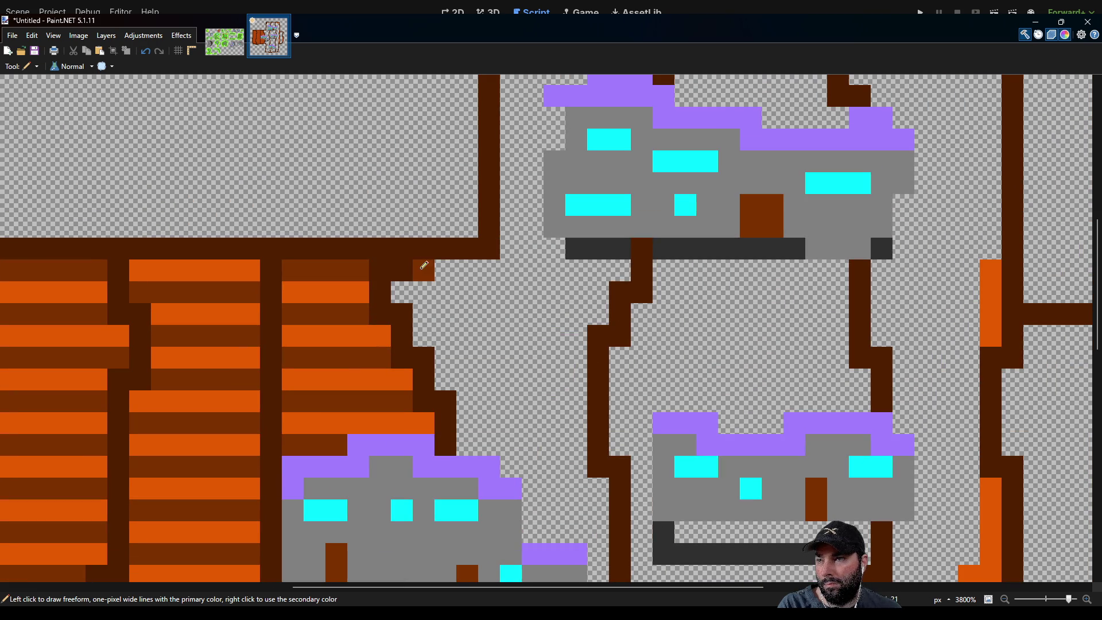
# Draw orange plank rows beside the brown wall, redoing one that overran the wall.
pyautogui.moveTo(423, 270)
pyautogui.mouseDown()
pyautogui.moveTo(619, 269)
pyautogui.moveTo(524, 292)
pyautogui.moveTo(396, 292)
pyautogui.moveTo(606, 310)
pyautogui.mouseUp()
pyautogui.moveTo(453, 349); pyautogui.dragTo(581, 356)
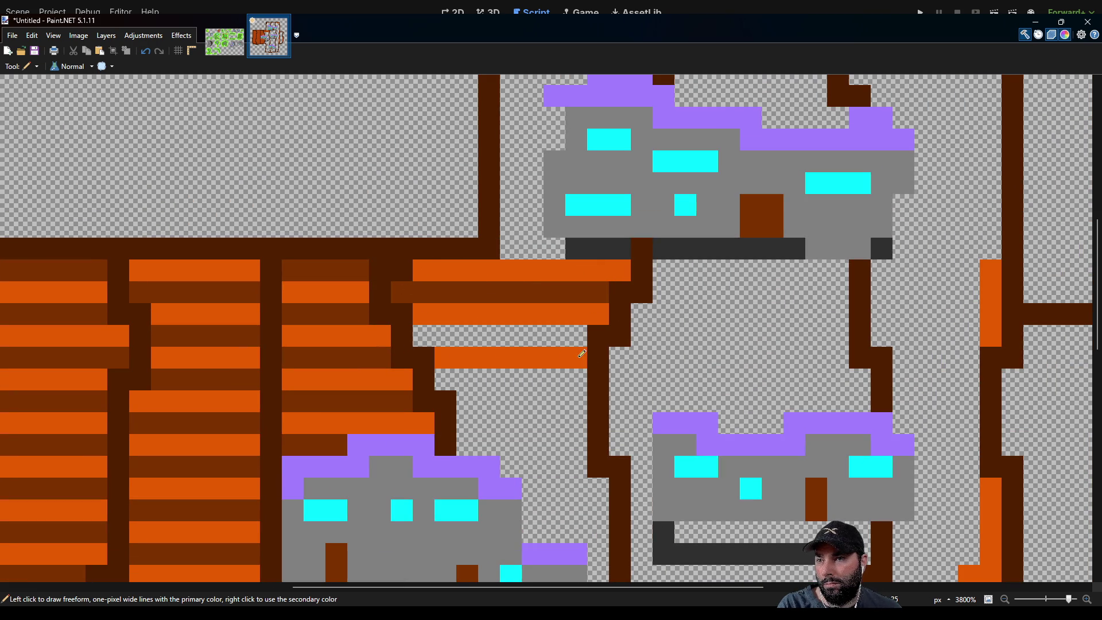
pyautogui.moveTo(465, 400); pyautogui.dragTo(589, 401)
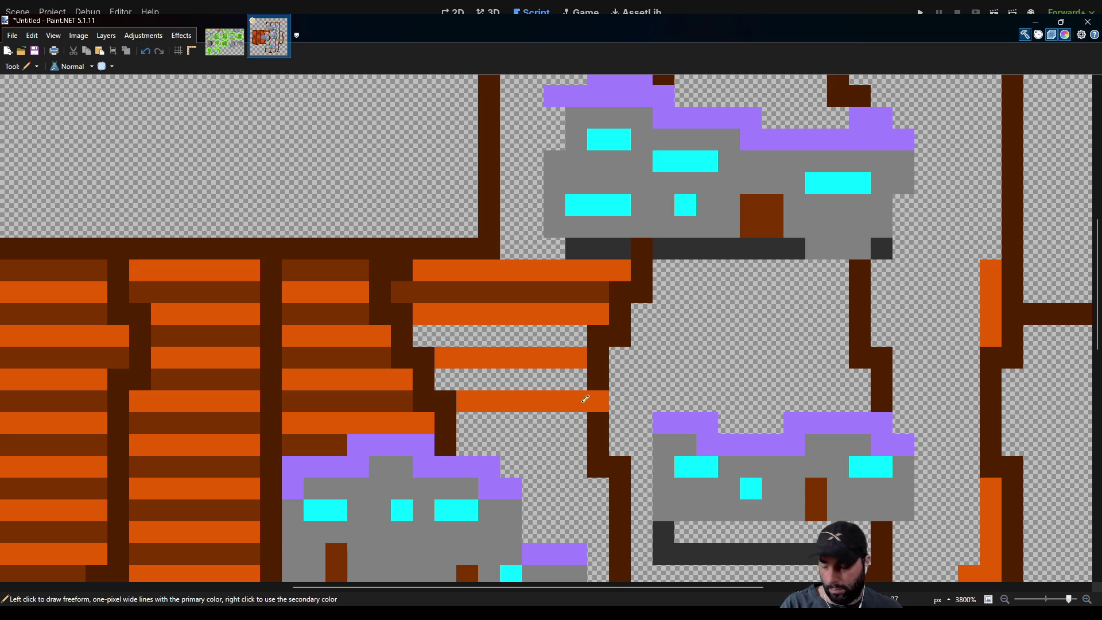
pyautogui.hotkey('ctrl', 'z')
pyautogui.moveTo(462, 400); pyautogui.dragTo(574, 396)
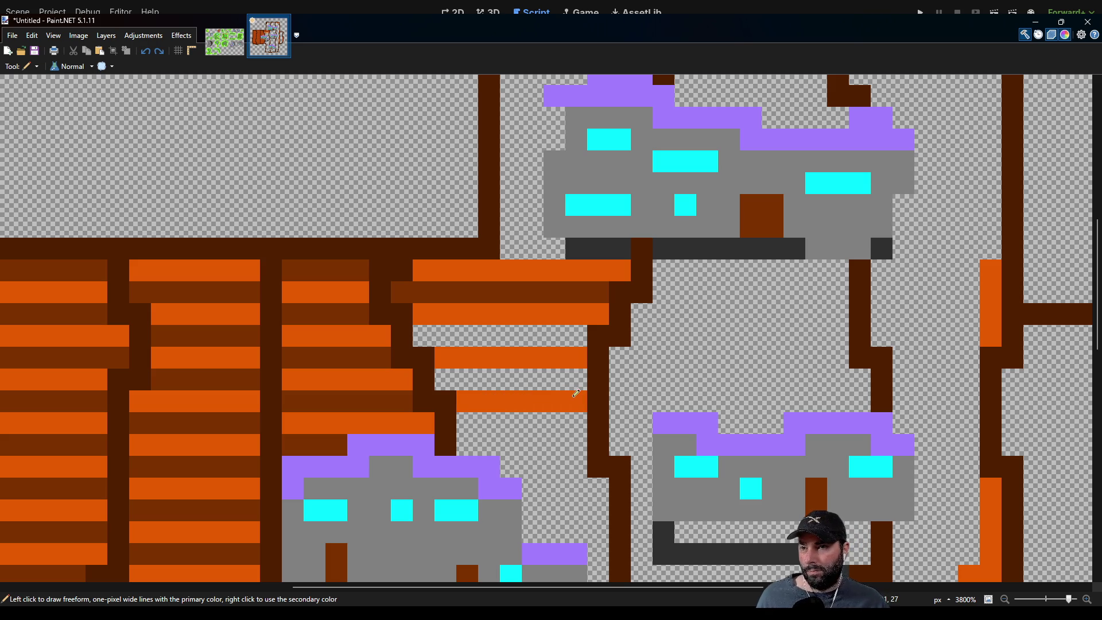
pyautogui.moveTo(459, 443); pyautogui.dragTo(579, 443)
# Extend orange plank rows past the purple roof and across the dark base to the wall.
pyautogui.scroll(-2, 574, 442)
pyautogui.moveTo(508, 393); pyautogui.dragTo(583, 390)
pyautogui.moveTo(510, 436); pyautogui.dragTo(588, 436)
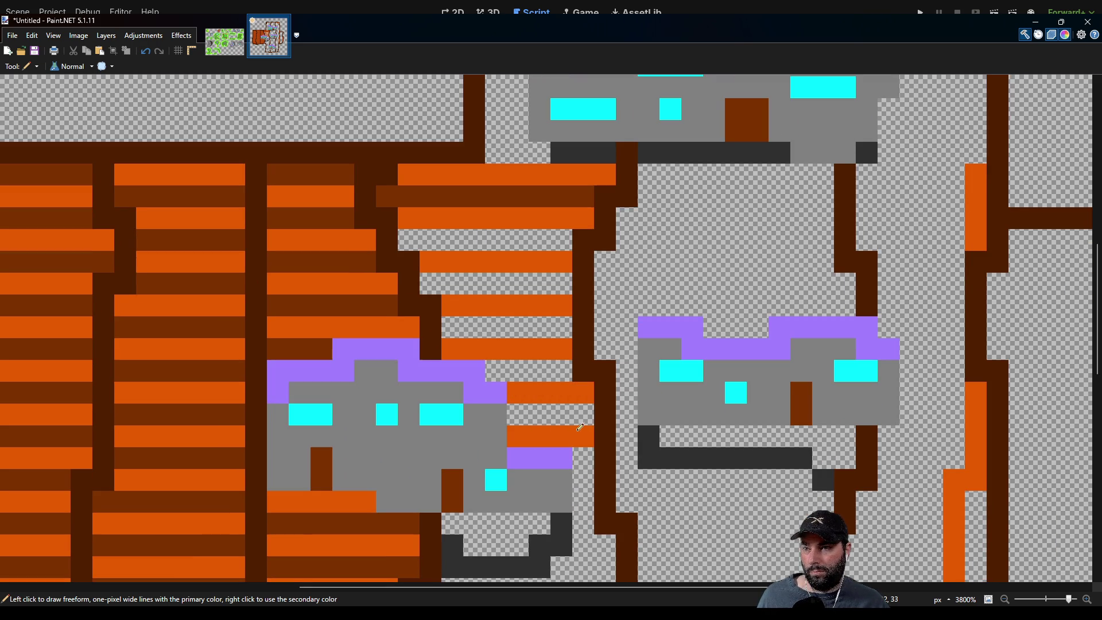
pyautogui.scroll(-1, 581, 426)
pyautogui.click(583, 424)
pyautogui.scroll(-2, 588, 405)
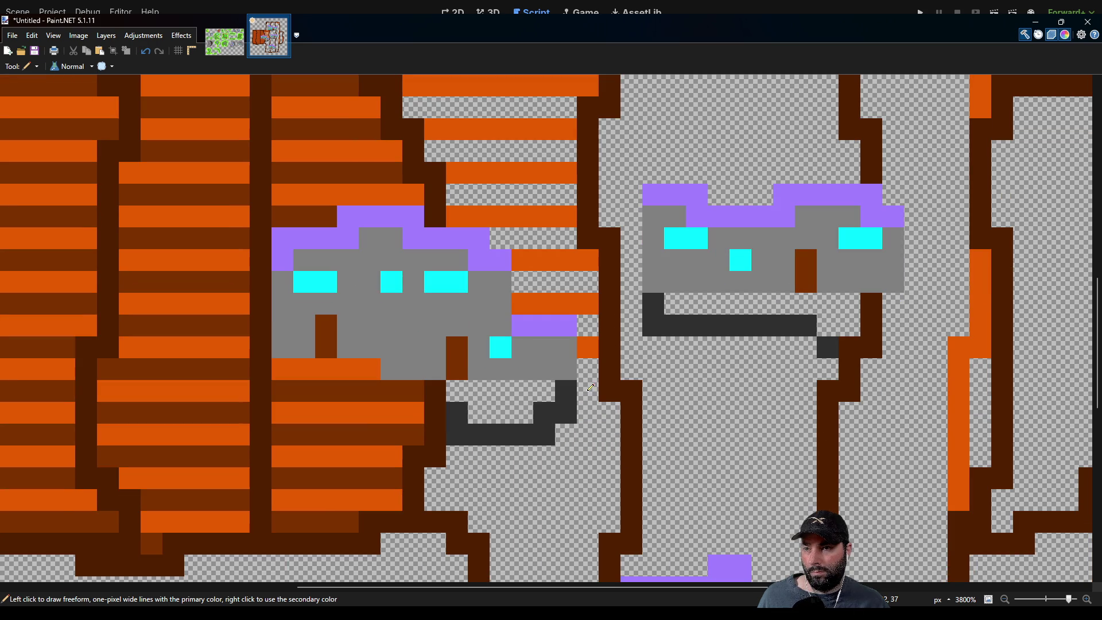
pyautogui.moveTo(593, 403); pyautogui.dragTo(463, 409)
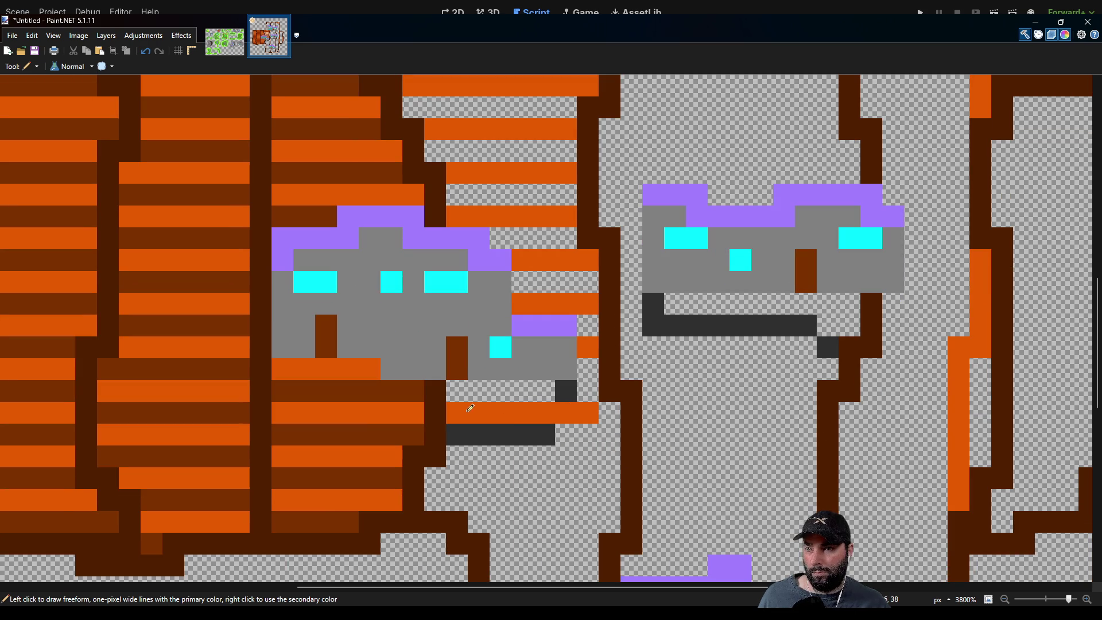
pyautogui.click(610, 409)
pyautogui.moveTo(616, 450)
pyautogui.mouseDown()
pyautogui.moveTo(457, 459)
pyautogui.moveTo(534, 436)
pyautogui.moveTo(611, 438)
pyautogui.mouseUp()
# Fill the lower walkway with orange plank rows and an orange pixel by the left wall.
pyautogui.scroll(-1, 468, 475)
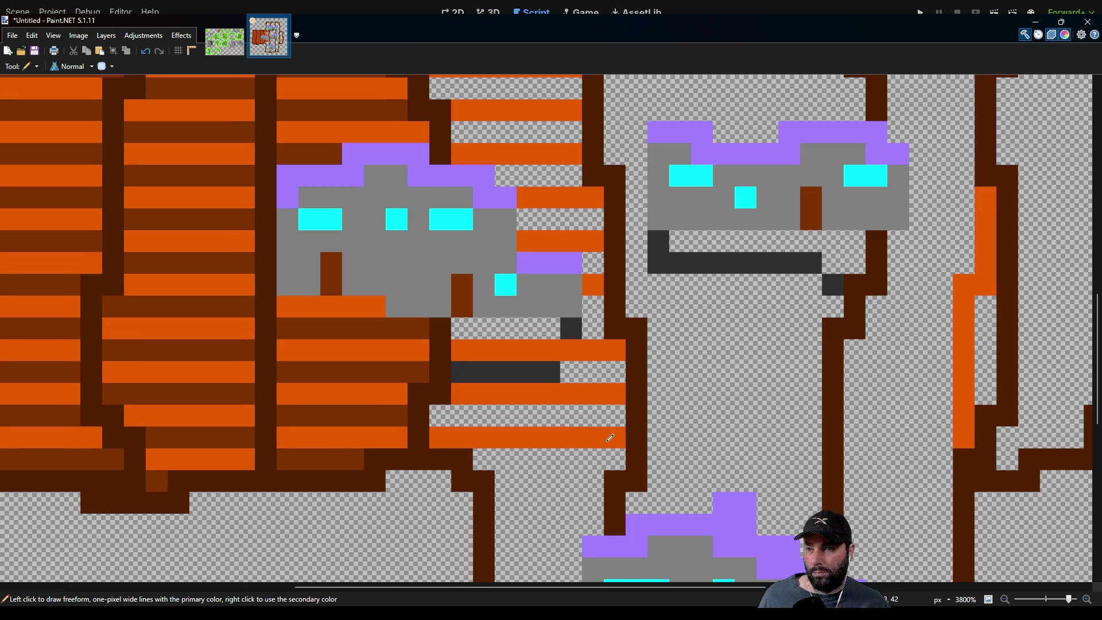
pyautogui.scroll(-1, 610, 438)
pyautogui.moveTo(609, 362); pyautogui.dragTo(607, 346)
pyautogui.moveTo(506, 395); pyautogui.dragTo(591, 388)
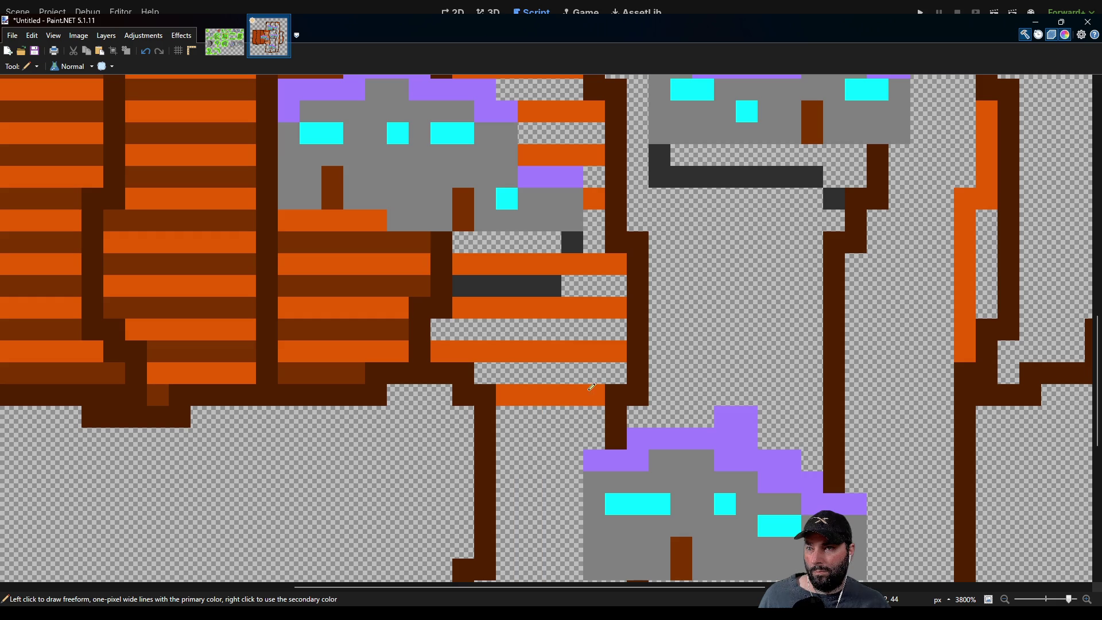
pyautogui.moveTo(503, 438); pyautogui.dragTo(579, 445)
pyautogui.moveTo(506, 474); pyautogui.dragTo(577, 475)
pyautogui.scroll(-3, 570, 468)
pyautogui.click(492, 313)
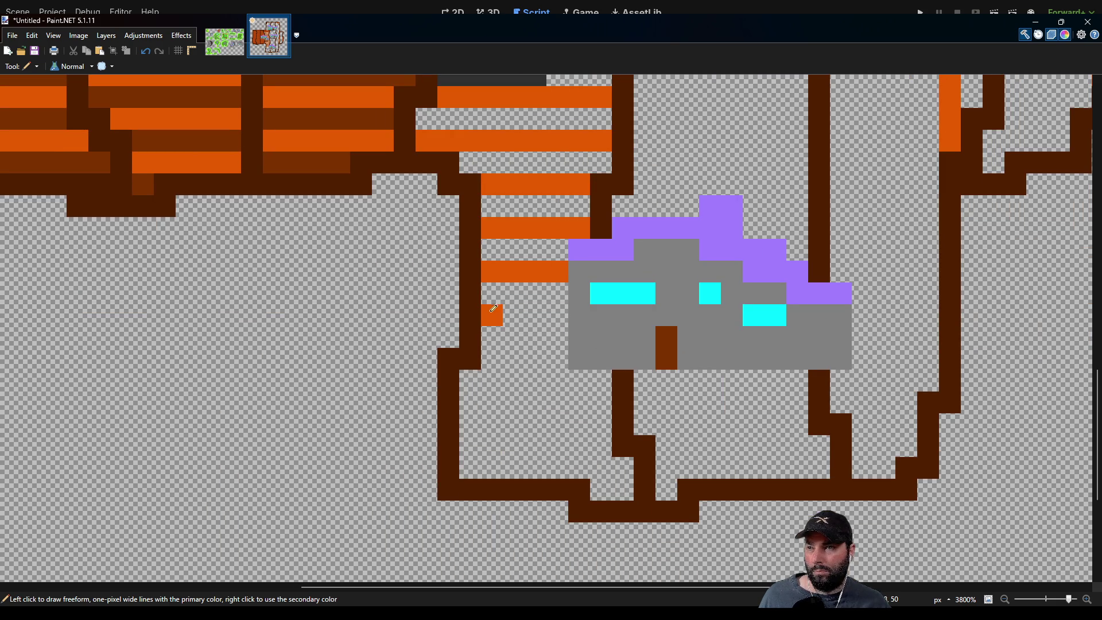
# Draw alternating orange and brown plank rows in the corridor beside the lower building.
pyautogui.moveTo(492, 310); pyautogui.dragTo(560, 313)
pyautogui.moveTo(493, 355); pyautogui.dragTo(564, 357)
pyautogui.moveTo(604, 396); pyautogui.dragTo(464, 400)
pyautogui.moveTo(463, 446); pyautogui.dragTo(604, 440)
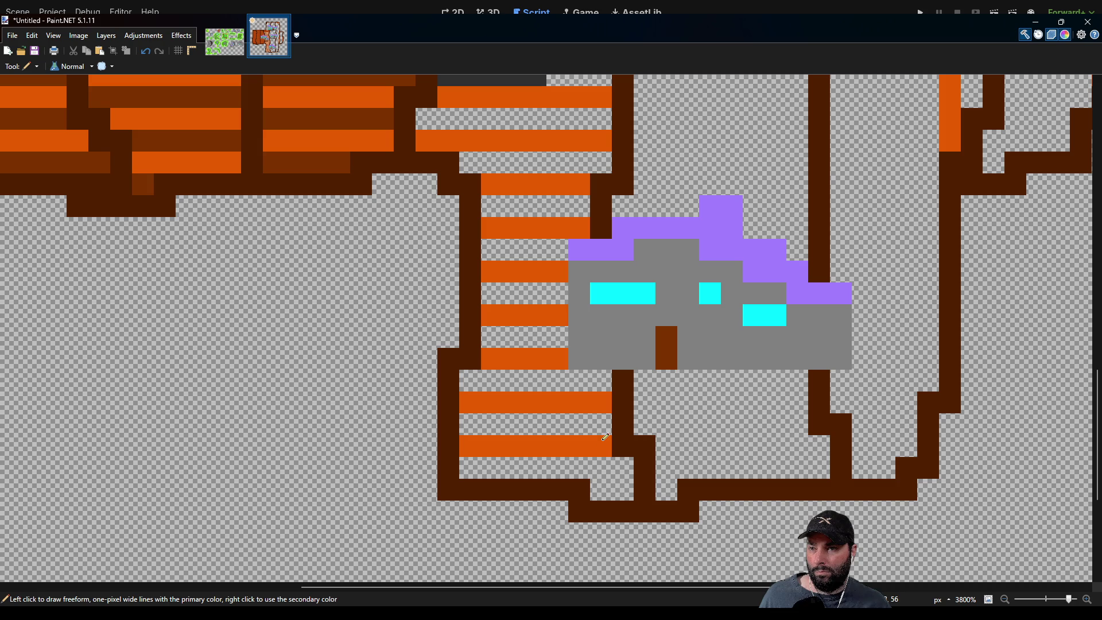
pyautogui.moveTo(594, 487)
pyautogui.mouseDown()
pyautogui.moveTo(621, 488)
pyautogui.moveTo(485, 459)
pyautogui.mouseUp()
pyautogui.moveTo(603, 423); pyautogui.dragTo(464, 423)
pyautogui.moveTo(467, 380); pyautogui.dragTo(603, 376)
pyautogui.moveTo(571, 333); pyautogui.dragTo(485, 337)
pyautogui.moveTo(511, 293); pyautogui.dragTo(530, 289)
# Paint brown plank rows left of the grey building, covering the dark grey strip.
pyautogui.moveTo(568, 244); pyautogui.dragTo(485, 246)
pyautogui.moveTo(493, 208)
pyautogui.mouseDown()
pyautogui.moveTo(586, 207)
pyautogui.moveTo(531, 296)
pyautogui.mouseUp()
pyautogui.moveTo(436, 287); pyautogui.dragTo(570, 282)
pyautogui.moveTo(588, 235); pyautogui.dragTo(412, 246)
pyautogui.moveTo(576, 207); pyautogui.dragTo(430, 197)
pyautogui.scroll(3, 468, 184)
pyautogui.moveTo(413, 258); pyautogui.dragTo(534, 247)
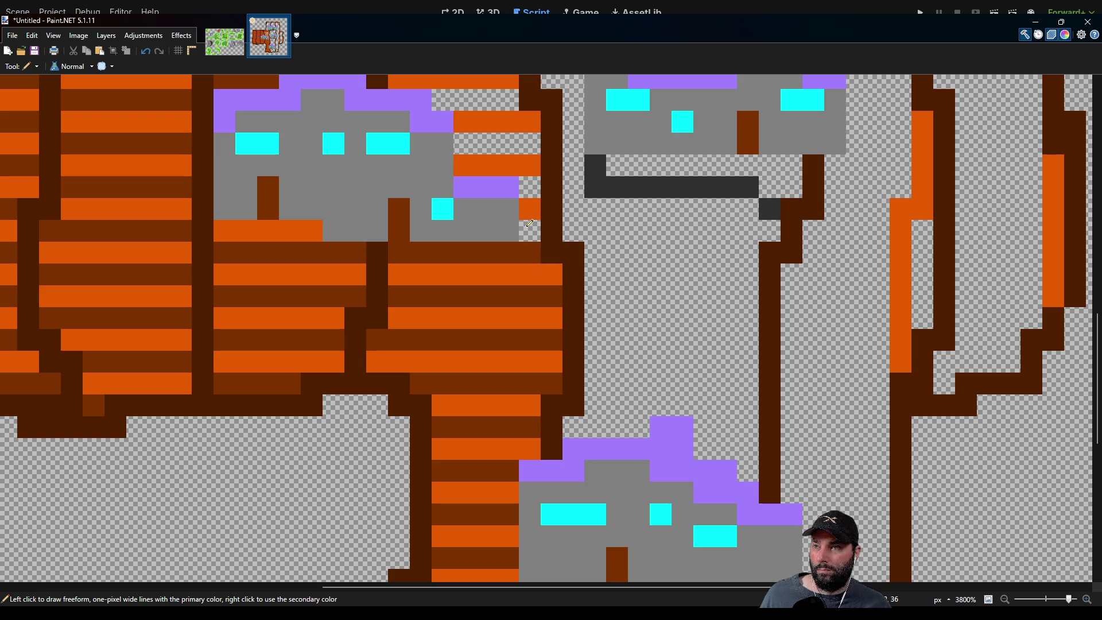
# Fix stray pixels and reorder rows beside the left building so orange and brown alternate.
pyautogui.moveTo(528, 223); pyautogui.dragTo(521, 338)
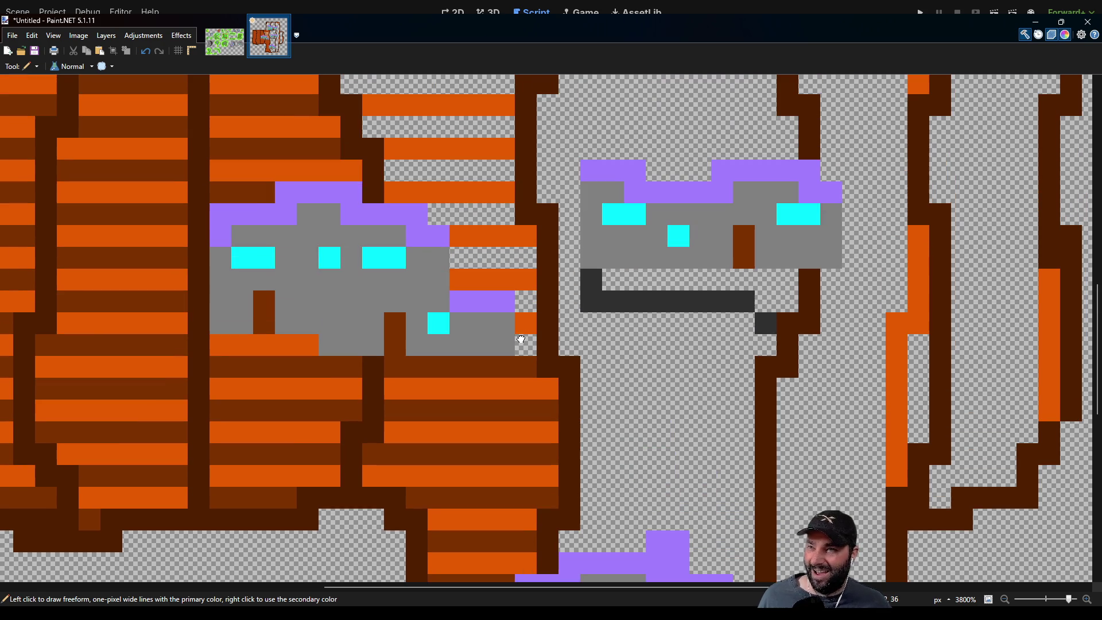
pyautogui.click(526, 323)
pyautogui.rightClick(526, 345)
pyautogui.rightClick(529, 301)
pyautogui.moveTo(529, 279); pyautogui.dragTo(459, 279)
pyautogui.moveTo(527, 257)
pyautogui.mouseDown()
pyautogui.moveTo(467, 255)
pyautogui.moveTo(459, 235)
pyautogui.mouseUp()
pyautogui.click(518, 234)
# Extend alternating rows up beside the upper-left house wall, undoing wrong brown strokes.
pyautogui.scroll(3, 492, 318)
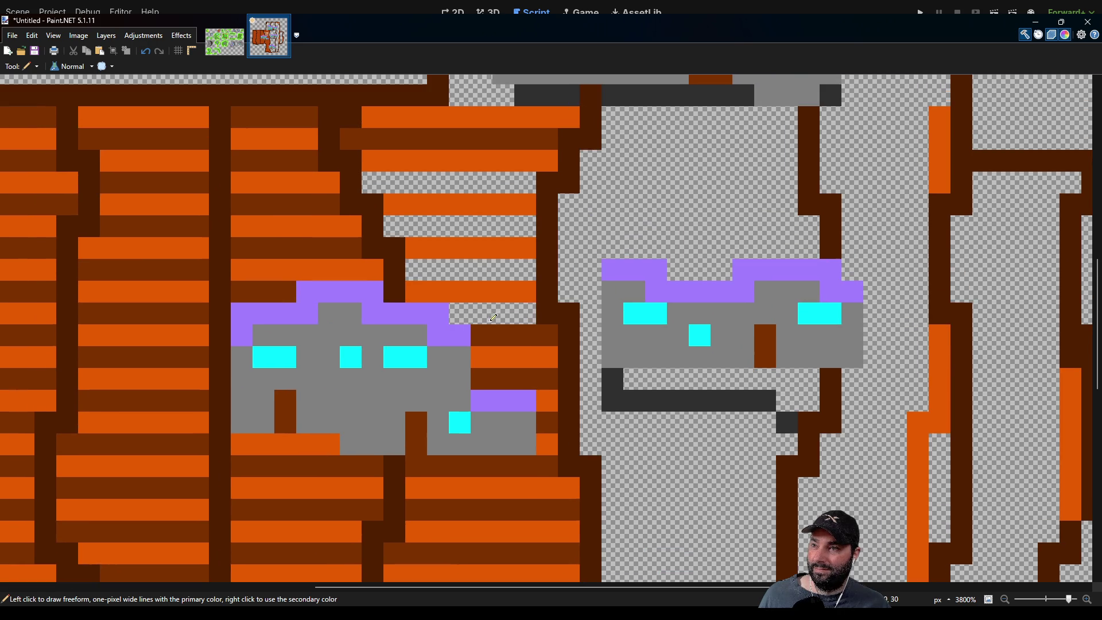
pyautogui.moveTo(532, 310)
pyautogui.mouseDown()
pyautogui.moveTo(471, 310)
pyautogui.moveTo(495, 291)
pyautogui.moveTo(414, 291)
pyautogui.moveTo(532, 268)
pyautogui.mouseUp()
pyautogui.click(415, 269)
pyautogui.moveTo(422, 252)
pyautogui.mouseDown()
pyautogui.moveTo(527, 243)
pyautogui.moveTo(511, 266)
pyautogui.moveTo(412, 264)
pyautogui.moveTo(531, 238)
pyautogui.moveTo(388, 205)
pyautogui.moveTo(572, 189)
pyautogui.mouseUp()
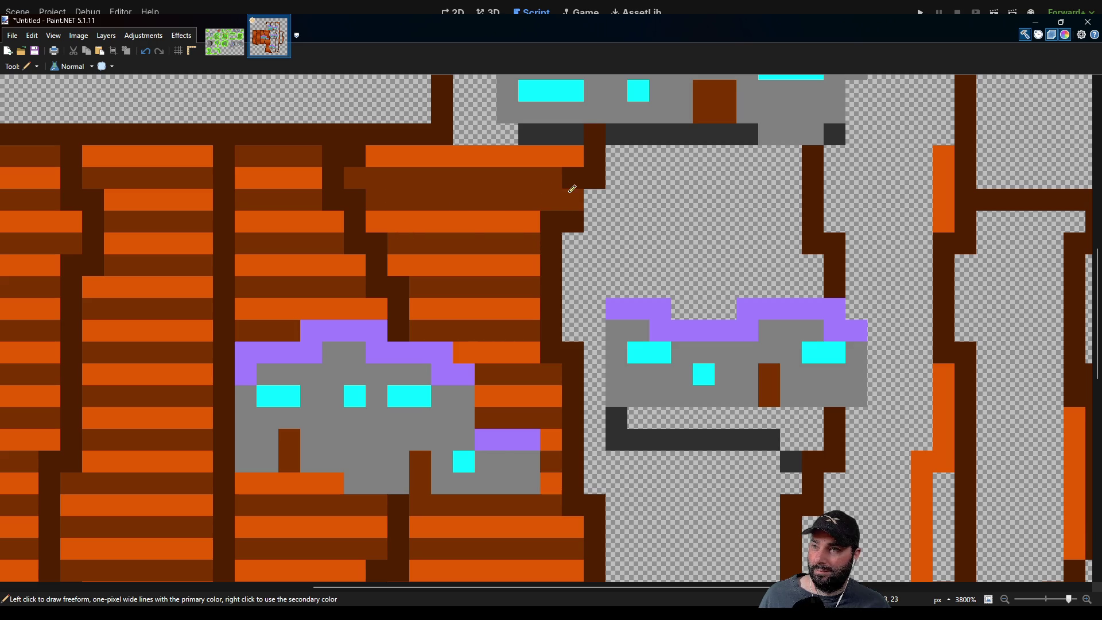
pyautogui.scroll(2, 524, 226)
pyautogui.hotkey('ctrl', 'z')
pyautogui.moveTo(372, 263)
pyautogui.mouseDown()
pyautogui.moveTo(551, 264)
pyautogui.moveTo(362, 244)
pyautogui.moveTo(463, 218)
pyautogui.moveTo(562, 216)
pyautogui.moveTo(514, 197)
pyautogui.moveTo(455, 195)
pyautogui.moveTo(490, 178)
pyautogui.moveTo(485, 157)
pyautogui.moveTo(437, 321)
pyautogui.moveTo(459, 320)
pyautogui.moveTo(432, 281)
pyautogui.moveTo(479, 281)
pyautogui.moveTo(432, 258)
pyautogui.moveTo(500, 236)
pyautogui.mouseUp()
pyautogui.click(430, 237)
pyautogui.moveTo(434, 208)
pyautogui.mouseDown()
pyautogui.moveTo(565, 216)
pyautogui.moveTo(525, 194)
pyautogui.moveTo(444, 190)
pyautogui.moveTo(563, 171)
pyautogui.moveTo(428, 150)
pyautogui.moveTo(473, 129)
pyautogui.moveTo(563, 147)
pyautogui.moveTo(577, 130)
pyautogui.mouseUp()
pyautogui.hotkey('ctrl', 'z')
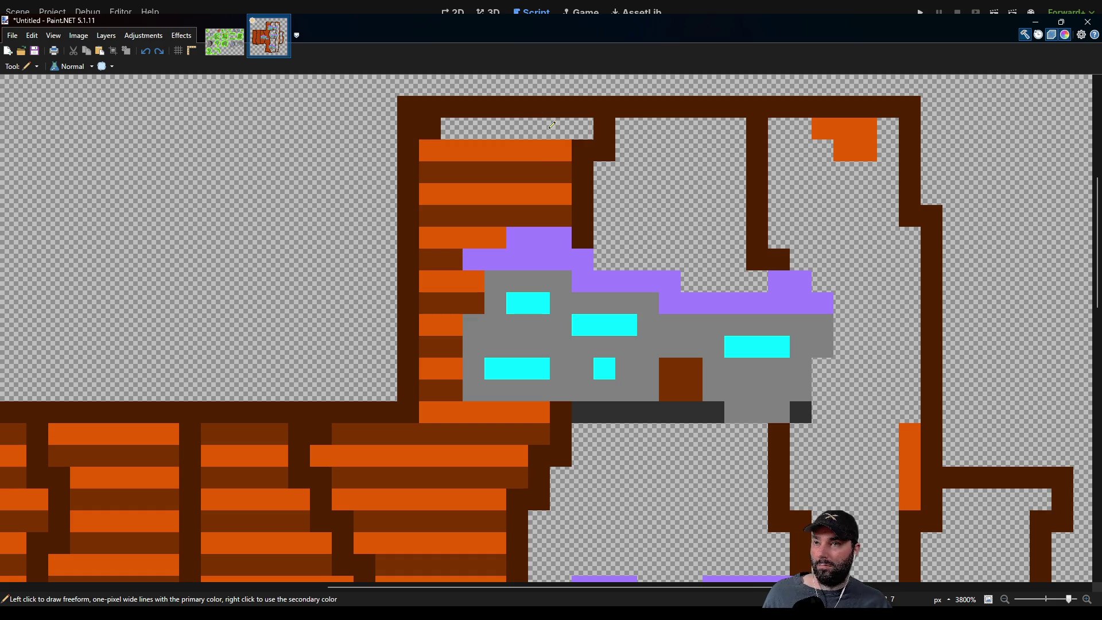
# Paint alternating brown and orange plank rows around the top building.
pyautogui.moveTo(583, 123)
pyautogui.mouseDown()
pyautogui.moveTo(428, 128)
pyautogui.moveTo(525, 156)
pyautogui.moveTo(464, 178)
pyautogui.moveTo(426, 173)
pyautogui.moveTo(407, 190)
pyautogui.moveTo(516, 197)
pyautogui.moveTo(517, 221)
pyautogui.moveTo(405, 223)
pyautogui.moveTo(380, 248)
pyautogui.moveTo(515, 241)
pyautogui.moveTo(395, 260)
pyautogui.moveTo(390, 286)
pyautogui.moveTo(510, 283)
pyautogui.moveTo(527, 303)
pyautogui.moveTo(544, 298)
pyautogui.mouseUp()
pyautogui.hscroll(3, 407, 161)
pyautogui.moveTo(556, 156)
pyautogui.mouseDown()
pyautogui.moveTo(677, 155)
pyautogui.moveTo(555, 181)
pyautogui.moveTo(680, 202)
pyautogui.moveTo(554, 223)
pyautogui.moveTo(677, 244)
pyautogui.moveTo(689, 266)
pyautogui.moveTo(563, 262)
pyautogui.moveTo(613, 287)
pyautogui.moveTo(688, 283)
pyautogui.mouseUp()
pyautogui.click(561, 246)
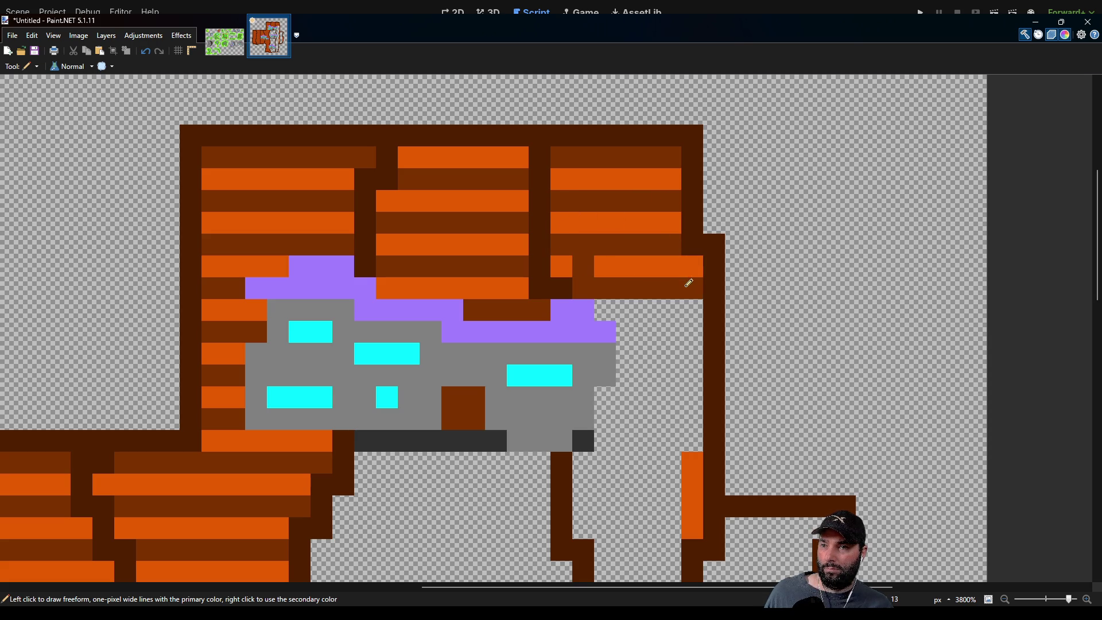
pyautogui.click(587, 259)
pyautogui.moveTo(609, 307)
pyautogui.mouseDown()
pyautogui.moveTo(691, 308)
pyautogui.moveTo(615, 312)
pyautogui.moveTo(636, 311)
pyautogui.moveTo(637, 332)
pyautogui.moveTo(677, 332)
pyautogui.moveTo(692, 348)
pyautogui.moveTo(627, 367)
pyautogui.moveTo(691, 376)
pyautogui.moveTo(692, 396)
pyautogui.moveTo(603, 398)
pyautogui.moveTo(637, 418)
pyautogui.moveTo(694, 418)
pyautogui.moveTo(646, 437)
pyautogui.moveTo(594, 434)
pyautogui.mouseUp()
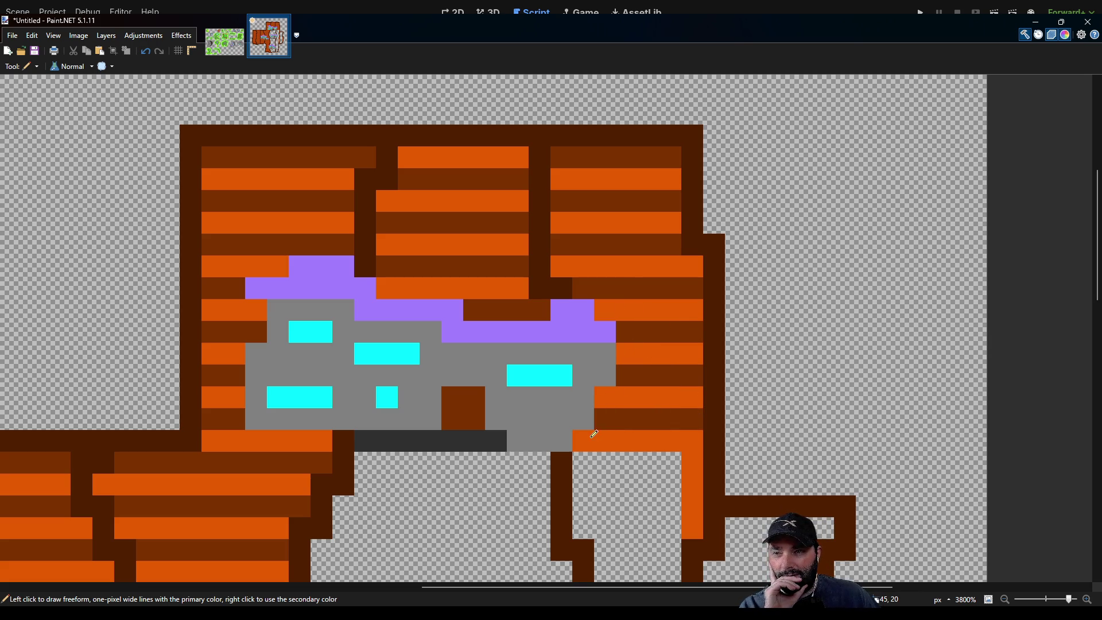
# Continue brown and orange plank rows down the walkway, filling gaps with brown.
pyautogui.scroll(-3, 451, 354)
pyautogui.hscroll(-3, 451, 355)
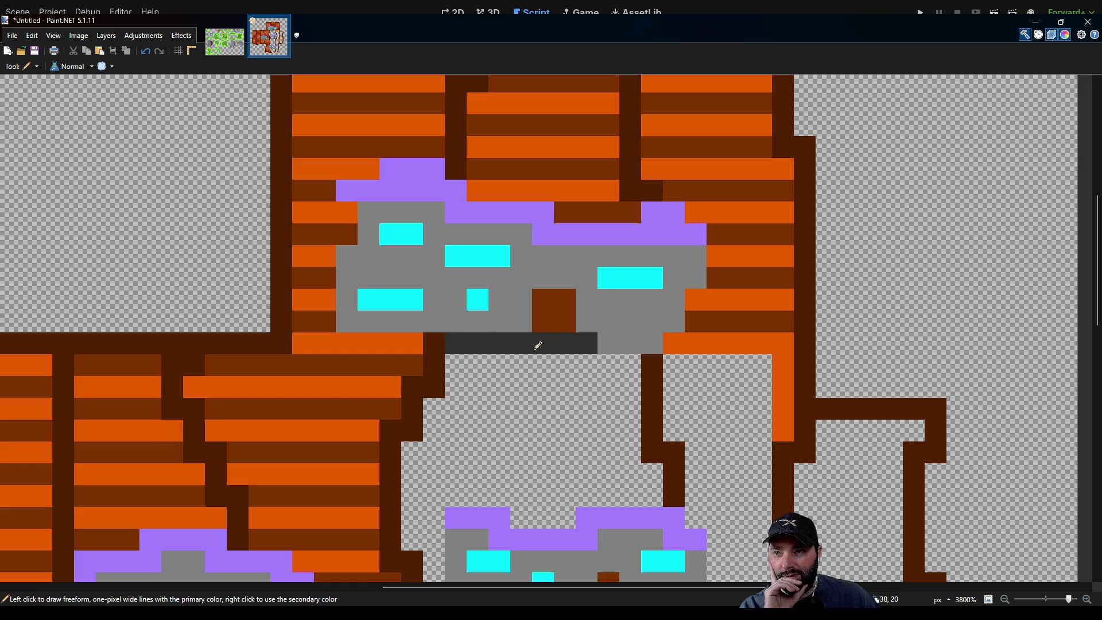
pyautogui.moveTo(588, 341)
pyautogui.mouseDown()
pyautogui.moveTo(453, 343)
pyautogui.moveTo(634, 365)
pyautogui.moveTo(625, 381)
pyautogui.moveTo(454, 386)
pyautogui.moveTo(634, 408)
pyautogui.moveTo(534, 430)
pyautogui.moveTo(431, 425)
pyautogui.moveTo(414, 452)
pyautogui.moveTo(636, 456)
pyautogui.moveTo(584, 469)
pyautogui.moveTo(423, 470)
pyautogui.mouseUp()
pyautogui.scroll(-3, 505, 381)
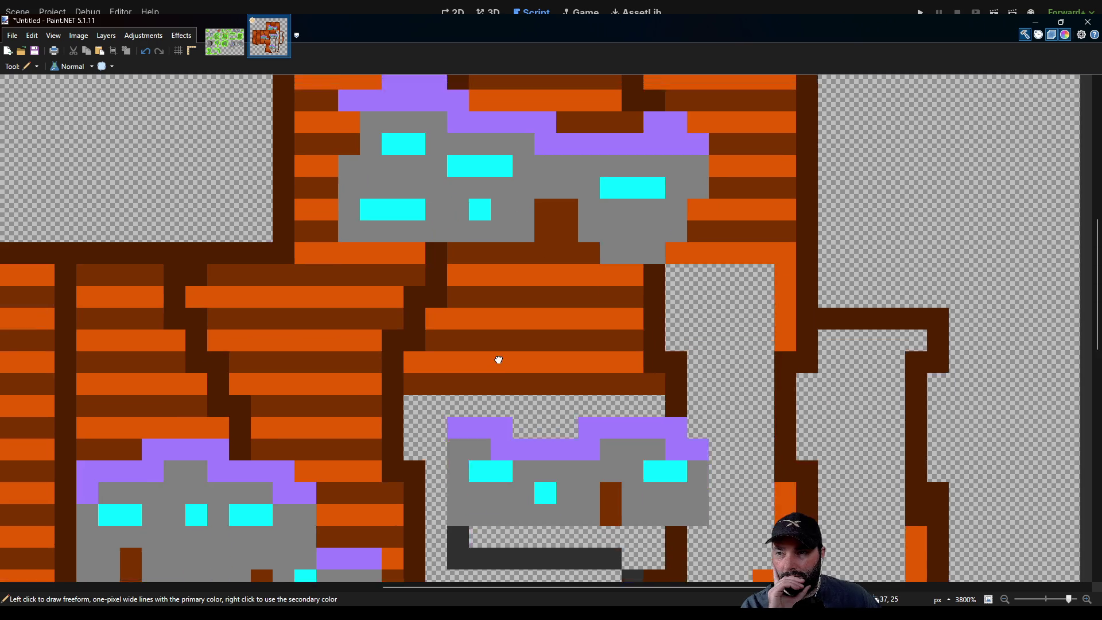
pyautogui.moveTo(418, 384); pyautogui.dragTo(652, 380)
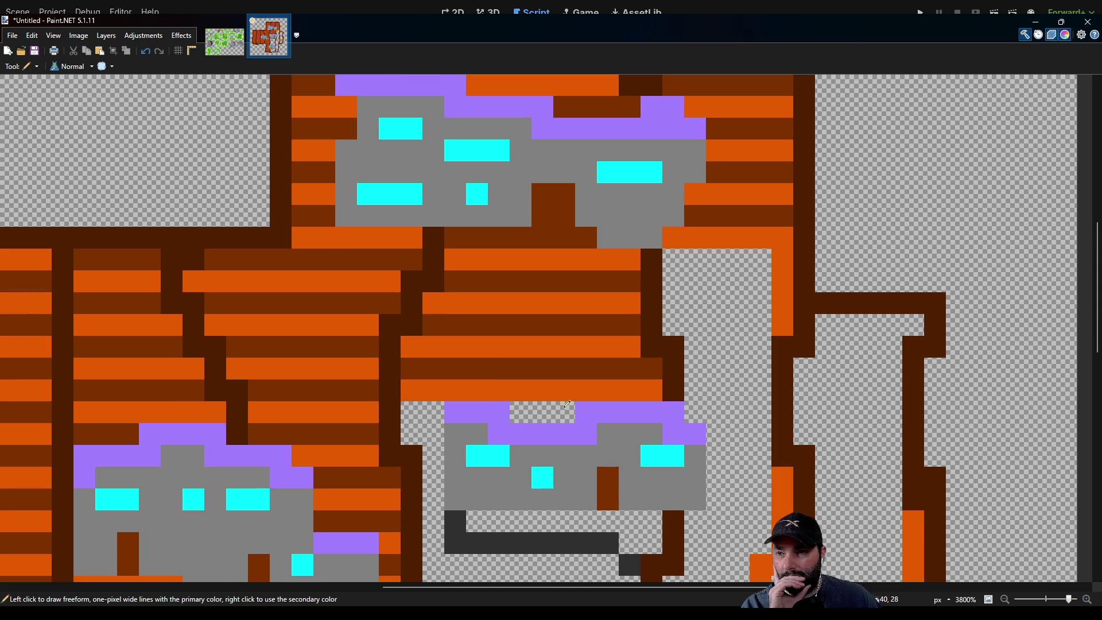
pyautogui.moveTo(567, 405); pyautogui.dragTo(532, 408)
pyautogui.moveTo(442, 407); pyautogui.dragTo(414, 406)
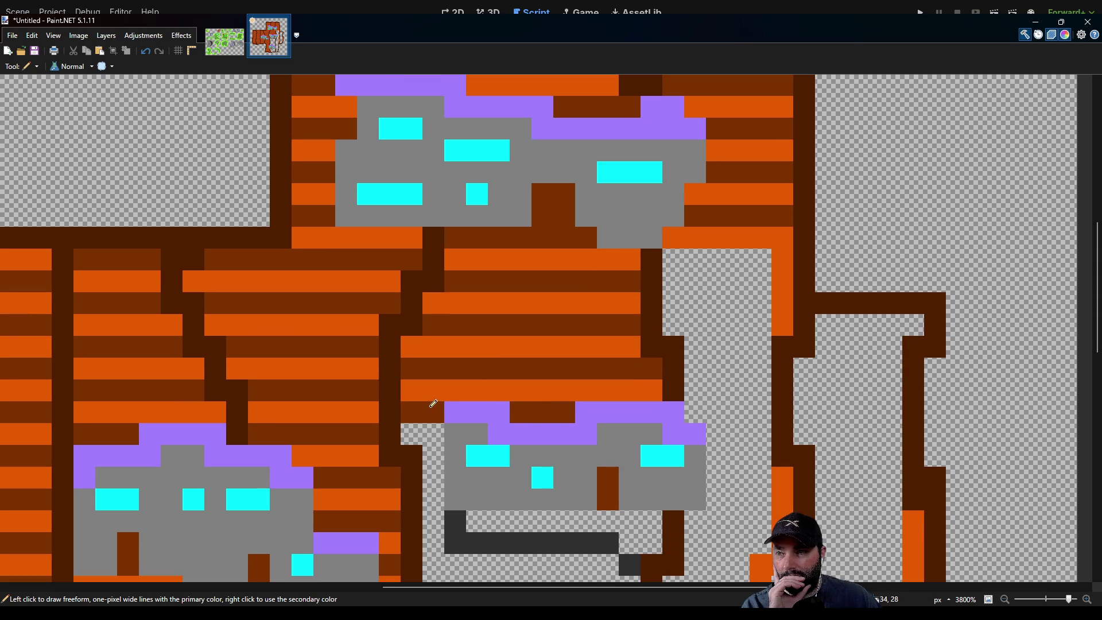
pyautogui.scroll(-3, 430, 401)
# Fill the empty column with alternating orange and brown plank pixels.
pyautogui.moveTo(408, 343); pyautogui.dragTo(425, 347)
pyautogui.rightClick(425, 369)
pyautogui.click(425, 391)
pyautogui.rightClick(425, 413)
pyautogui.click(424, 435)
# Repaint the dark bar as plank rows and add orange and brown rows beneath the middle house.
pyautogui.moveTo(433, 438)
pyautogui.mouseDown()
pyautogui.moveTo(621, 422)
pyautogui.moveTo(533, 455)
pyautogui.moveTo(425, 459)
pyautogui.moveTo(433, 468)
pyautogui.mouseUp()
pyautogui.click(643, 434)
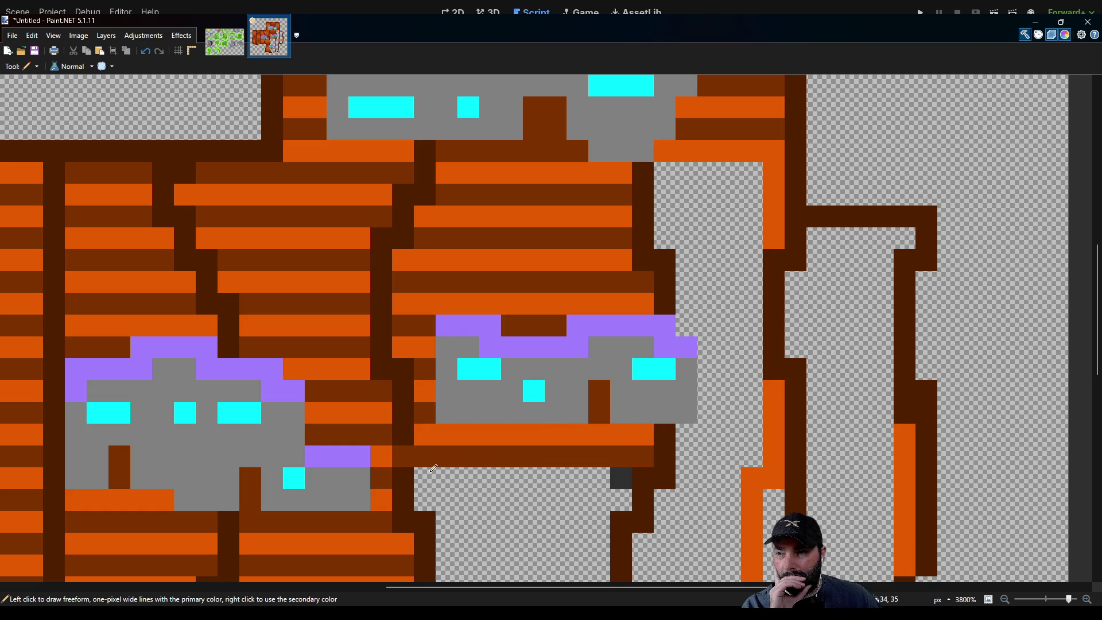
pyautogui.hotkey('ctrl', 'z')
pyautogui.click(426, 456)
pyautogui.moveTo(427, 454)
pyautogui.mouseDown()
pyautogui.moveTo(638, 451)
pyautogui.moveTo(620, 476)
pyautogui.moveTo(426, 466)
pyautogui.moveTo(490, 482)
pyautogui.moveTo(433, 496)
pyautogui.moveTo(623, 490)
pyautogui.mouseUp()
pyautogui.scroll(-3, 471, 375)
pyautogui.moveTo(419, 370)
pyautogui.mouseDown()
pyautogui.moveTo(568, 370)
pyautogui.moveTo(505, 392)
pyautogui.moveTo(405, 393)
pyautogui.moveTo(565, 415)
pyautogui.moveTo(407, 436)
pyautogui.moveTo(555, 451)
pyautogui.mouseUp()
pyautogui.scroll(-3, 531, 489)
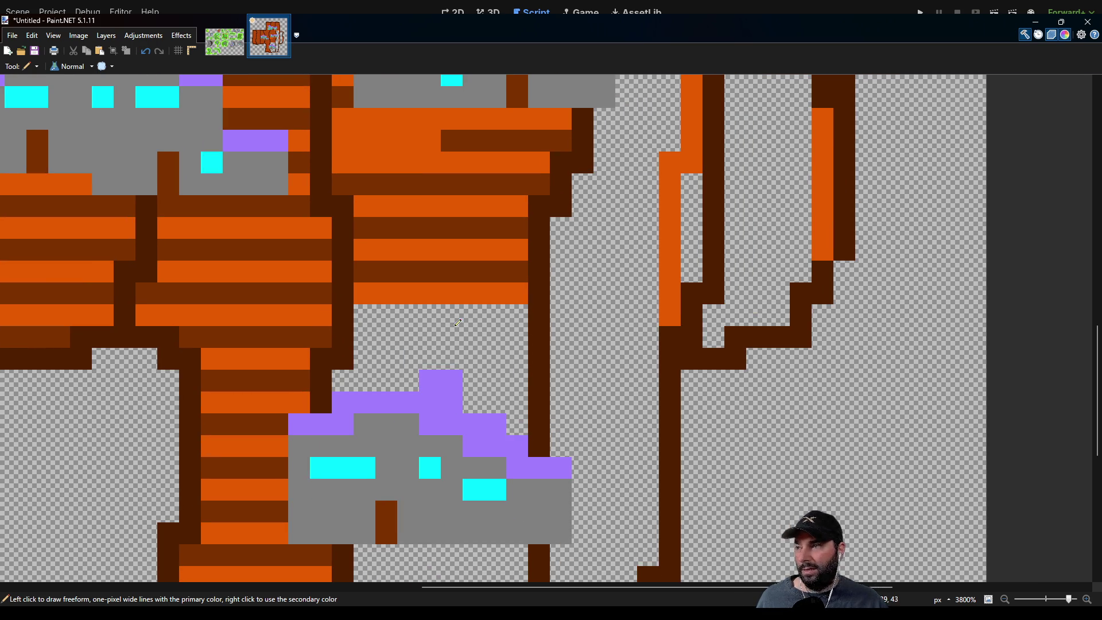
# Flood the empty walkways and the gap inside the outline with orange using the Paint Bucket.
pyautogui.press('f')
pyautogui.click(582, 337)
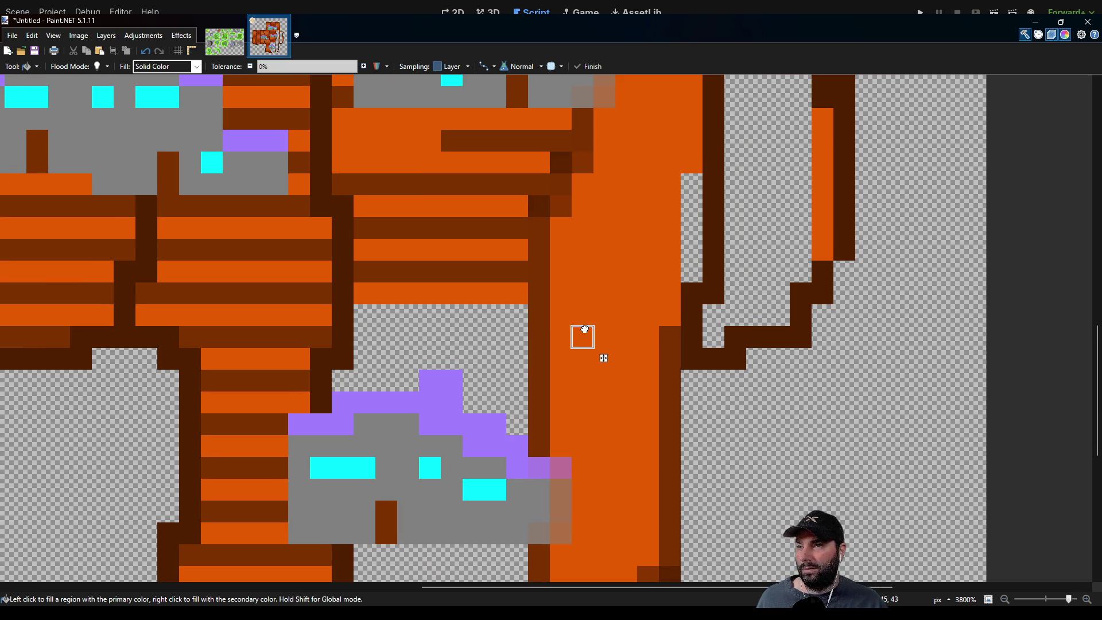
pyautogui.click(474, 337)
pyautogui.scroll(-3, 519, 430)
pyautogui.click(425, 462)
pyautogui.scroll(5, 605, 361)
pyautogui.hscroll(2, 604, 360)
pyautogui.scroll(5, 438, 346)
pyautogui.hscroll(2, 499, 210)
pyautogui.scroll(-3, 492, 103)
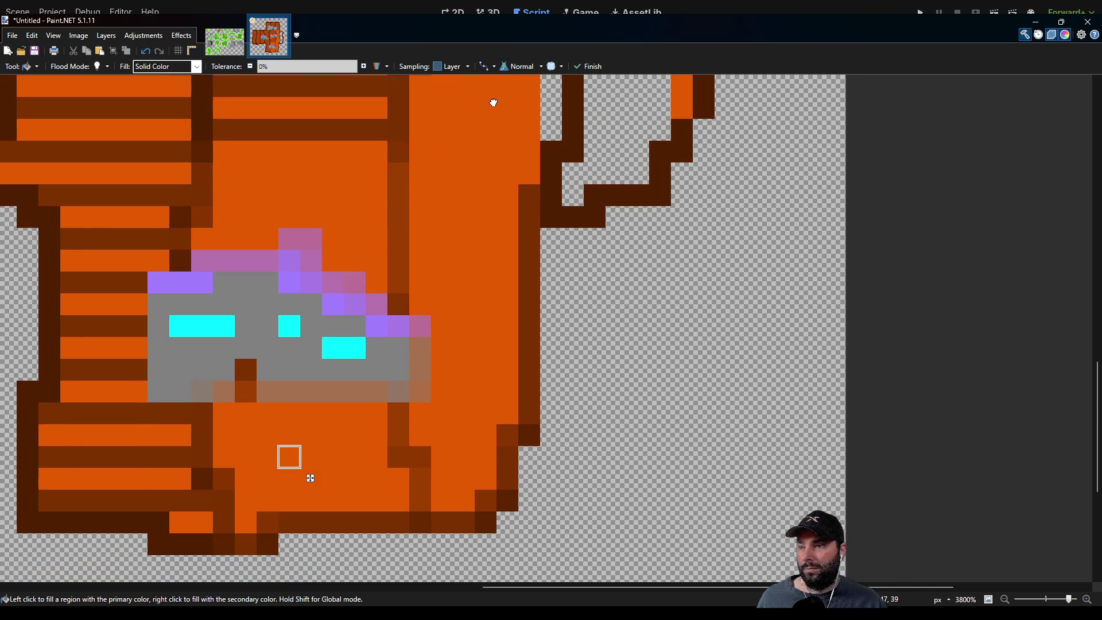
pyautogui.scroll(1, 458, 182)
pyautogui.scroll(-2, 481, 334)
pyautogui.click(511, 316)
pyautogui.scroll(3, 505, 345)
pyautogui.hscroll(-2, 592, 342)
# Draw dark-brown plank seam lines across the orange patch with the Pencil.
pyautogui.press('p')
pyautogui.scroll(-3, 369, 312)
pyautogui.hscroll(-2, 369, 312)
pyautogui.moveTo(401, 319); pyautogui.dragTo(319, 314)
pyautogui.scroll(-5, 398, 305)
pyautogui.moveTo(346, 357); pyautogui.dragTo(500, 359)
pyautogui.moveTo(346, 387)
pyautogui.mouseDown()
pyautogui.moveTo(495, 389)
pyautogui.moveTo(503, 361)
pyautogui.mouseUp()
pyautogui.scroll(-3, 457, 356)
pyautogui.scroll(-5, 503, 361)
pyautogui.hscroll(-1, 460, 367)
# Paint dark-brown horizontal plank lines across the orange rows right of the building.
pyautogui.moveTo(372, 380); pyautogui.dragTo(511, 397)
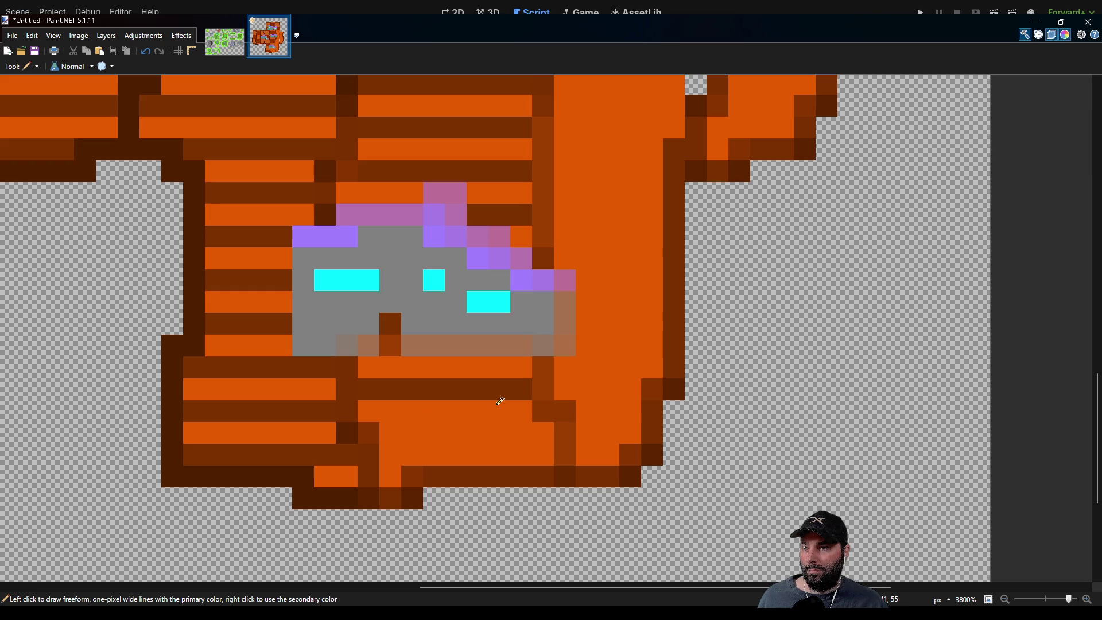
pyautogui.moveTo(375, 428)
pyautogui.mouseDown()
pyautogui.moveTo(574, 428)
pyautogui.moveTo(525, 438)
pyautogui.mouseUp()
pyautogui.click(394, 471)
pyautogui.moveTo(516, 486); pyautogui.dragTo(537, 485)
pyautogui.moveTo(516, 443); pyautogui.dragTo(564, 437)
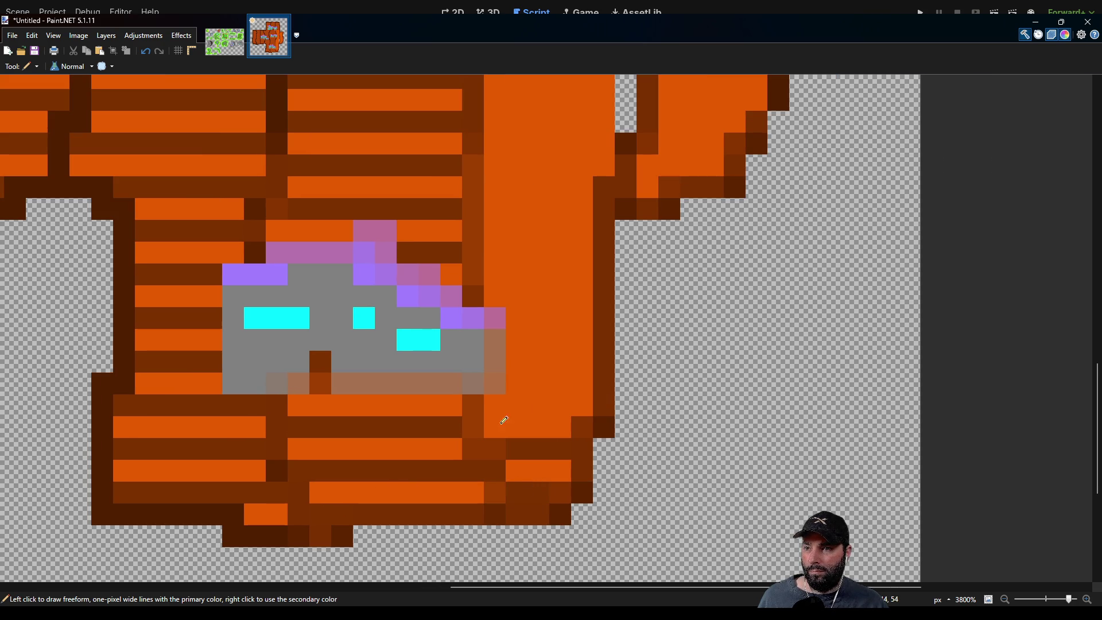
pyautogui.moveTo(494, 403); pyautogui.dragTo(584, 402)
pyautogui.moveTo(509, 360); pyautogui.dragTo(587, 360)
pyautogui.moveTo(588, 319); pyautogui.dragTo(491, 320)
pyautogui.moveTo(495, 270); pyautogui.dragTo(580, 268)
pyautogui.moveTo(503, 226)
pyautogui.mouseDown()
pyautogui.moveTo(492, 226)
pyautogui.moveTo(580, 229)
pyautogui.mouseUp()
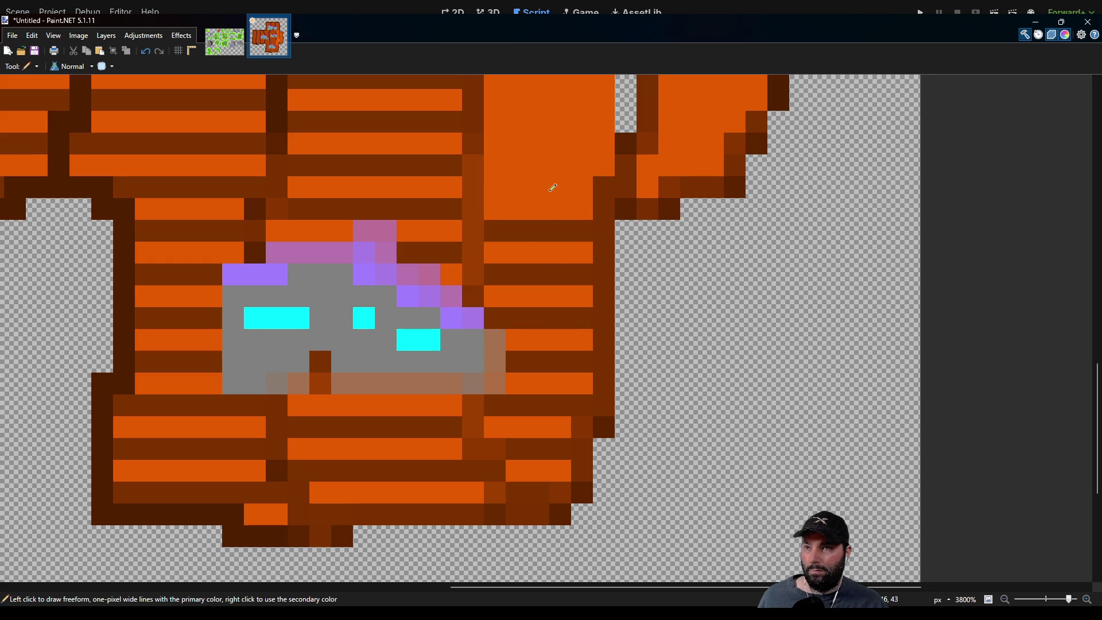
# Add more dark plank rows beside the building and extend the dark outline along the top edge.
pyautogui.scroll(2, 567, 212)
pyautogui.moveTo(492, 297); pyautogui.dragTo(573, 296)
pyautogui.moveTo(469, 256); pyautogui.dragTo(587, 255)
pyautogui.moveTo(476, 213)
pyautogui.mouseDown()
pyautogui.moveTo(563, 207)
pyautogui.moveTo(622, 227)
pyautogui.mouseUp()
pyautogui.rightClick(601, 233)
pyautogui.click(598, 185)
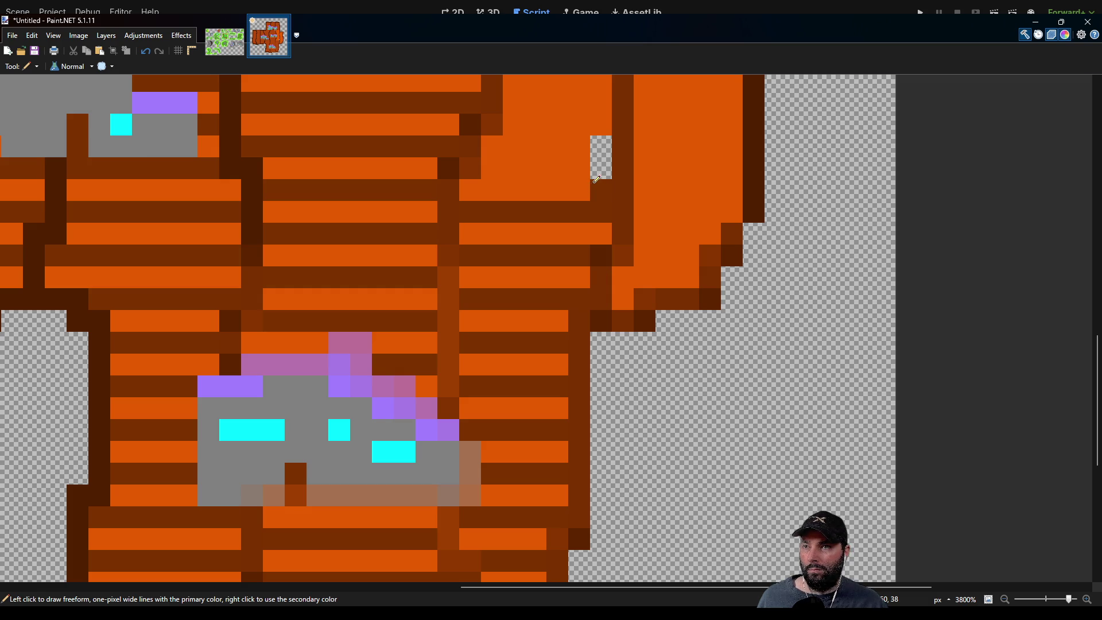
pyautogui.moveTo(600, 168)
pyautogui.mouseDown()
pyautogui.moveTo(491, 168)
pyautogui.moveTo(420, 364)
pyautogui.moveTo(508, 329)
pyautogui.mouseUp()
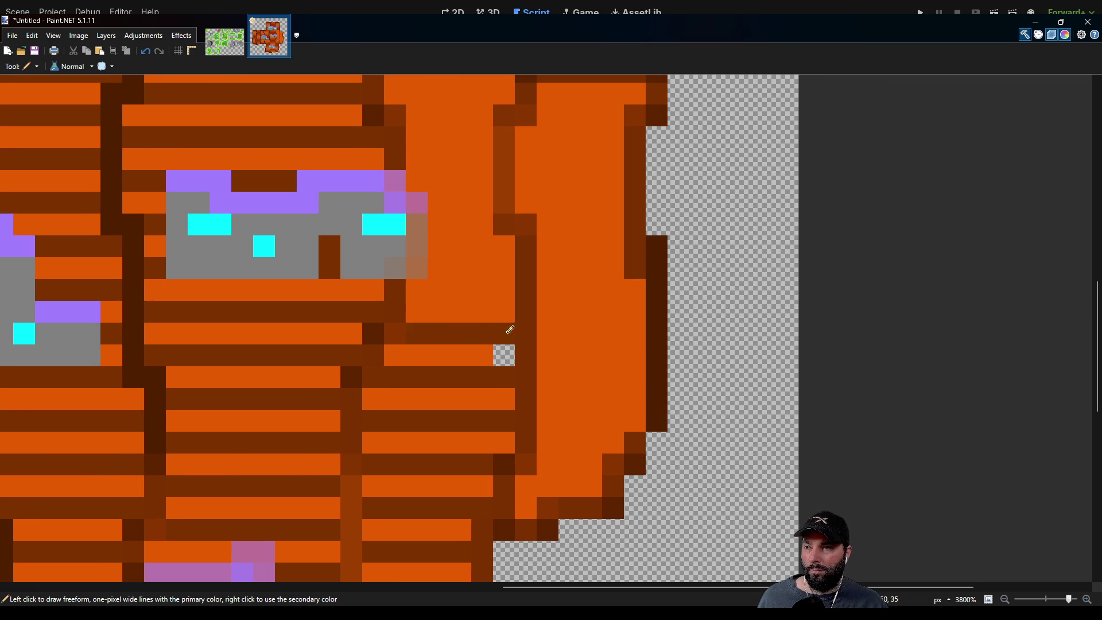
pyautogui.rightClick(510, 346)
# Paint several more dark-brown plank rows across the next orange area.
pyautogui.moveTo(510, 286); pyautogui.dragTo(411, 290)
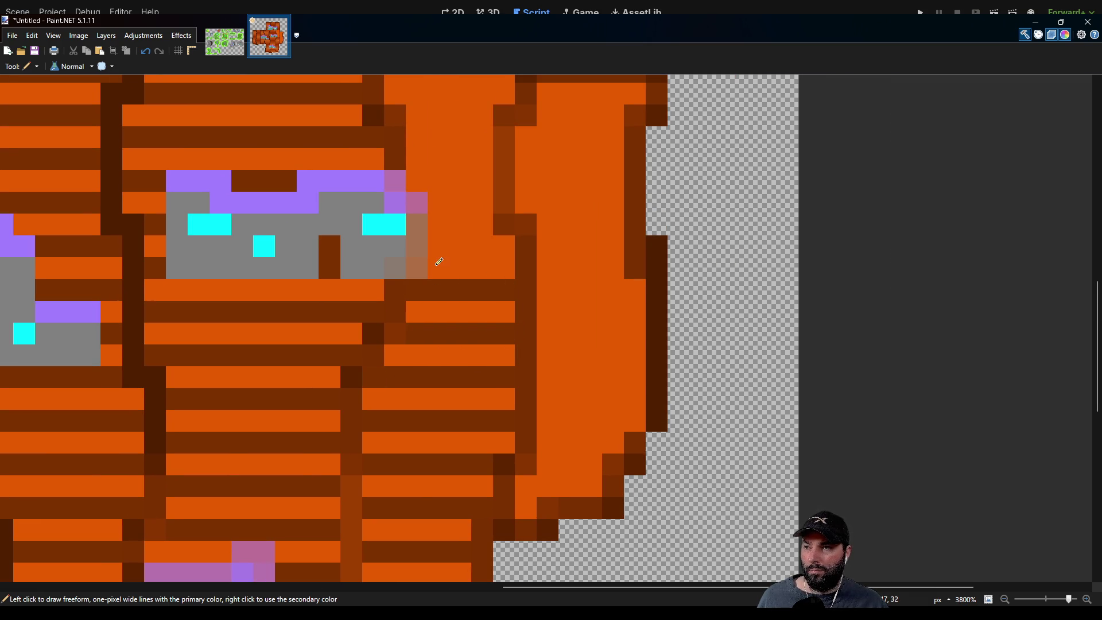
pyautogui.moveTo(439, 248); pyautogui.dragTo(508, 244)
pyautogui.moveTo(450, 167)
pyautogui.mouseDown()
pyautogui.moveTo(424, 313)
pyautogui.moveTo(475, 291)
pyautogui.moveTo(478, 319)
pyautogui.moveTo(413, 290)
pyautogui.moveTo(419, 278)
pyautogui.moveTo(481, 277)
pyautogui.mouseUp()
pyautogui.moveTo(403, 232); pyautogui.dragTo(480, 234)
pyautogui.scroll(3, 430, 264)
pyautogui.moveTo(369, 299); pyautogui.dragTo(475, 299)
pyautogui.moveTo(361, 256); pyautogui.dragTo(478, 252)
pyautogui.moveTo(434, 213); pyautogui.dragTo(446, 413)
pyautogui.scroll(-5, 447, 413)
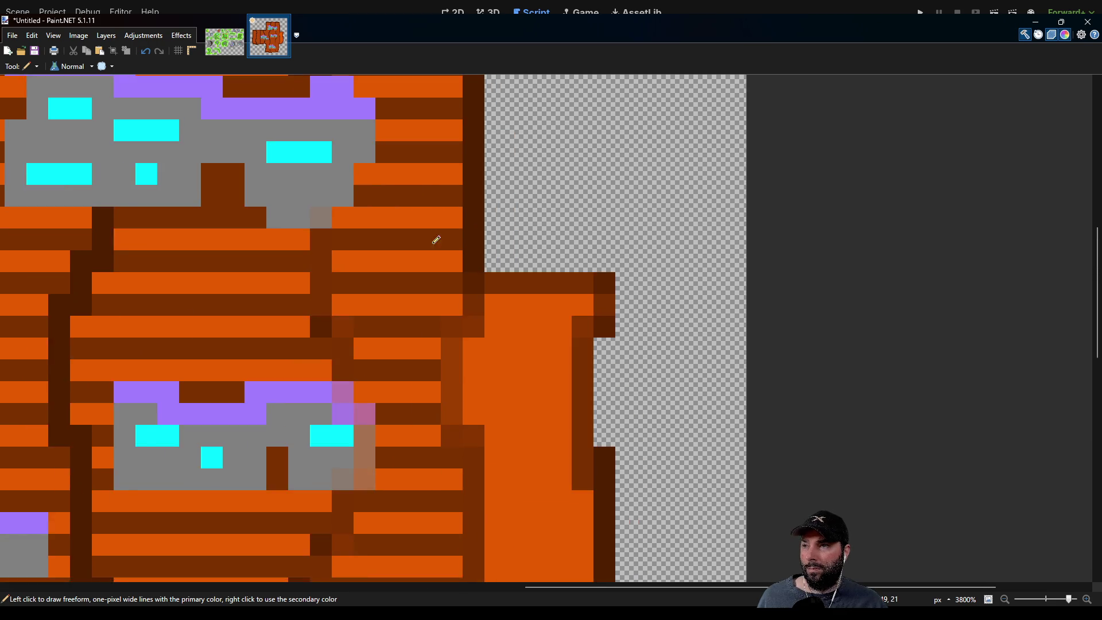
pyautogui.scroll(5, 552, 276)
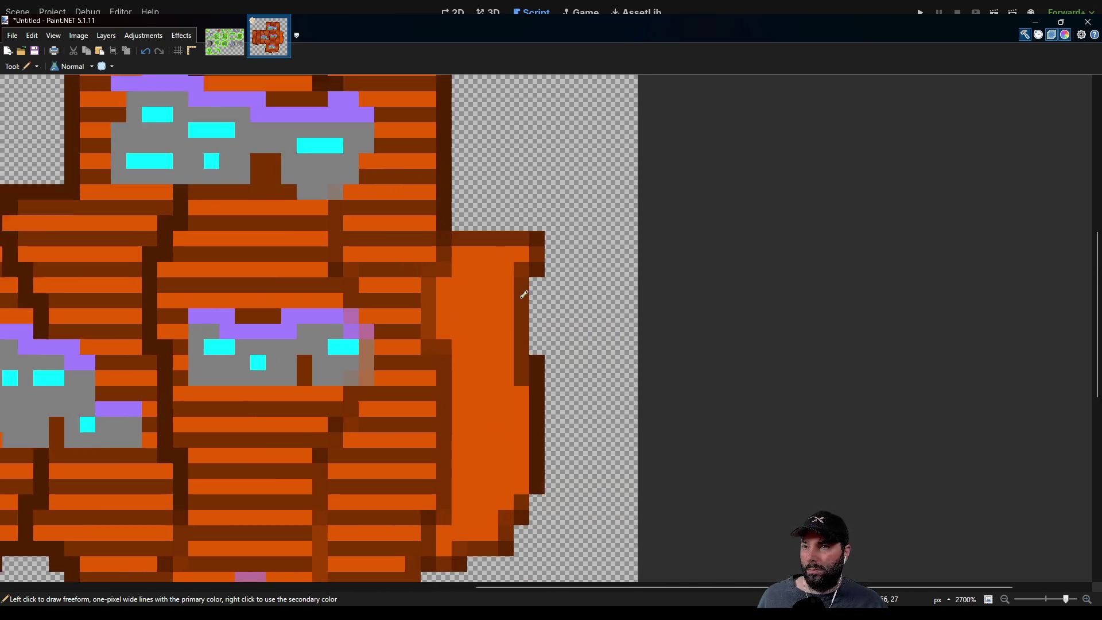
# Lay out dark plank lines on the right orange strip, with rows and a stepped edge.
pyautogui.moveTo(433, 250); pyautogui.dragTo(520, 252)
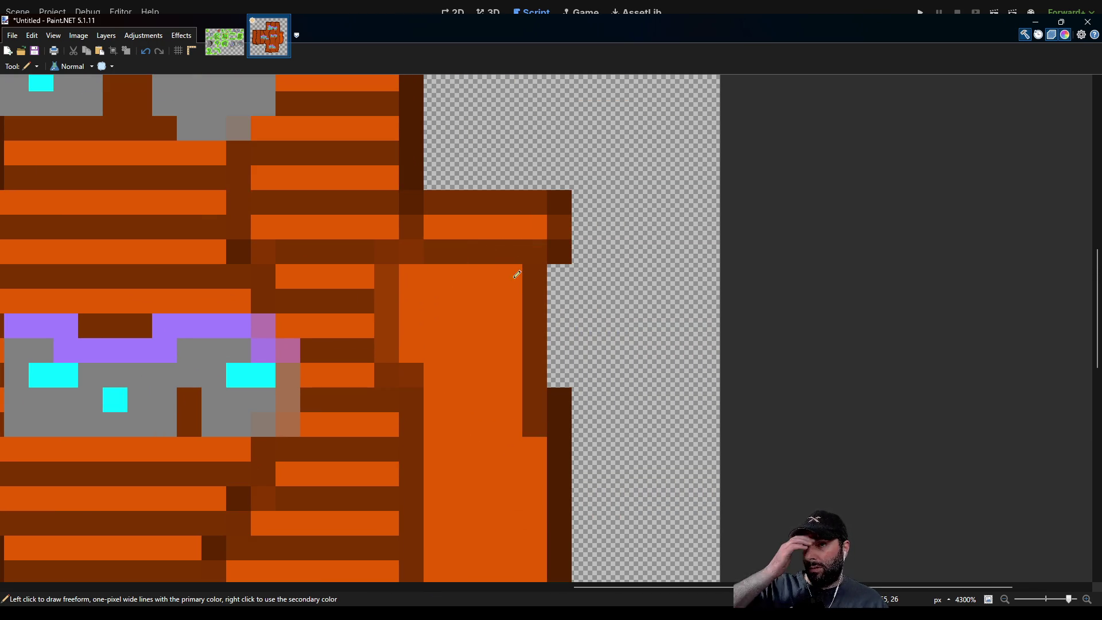
pyautogui.moveTo(448, 222)
pyautogui.mouseDown()
pyautogui.moveTo(536, 226)
pyautogui.moveTo(507, 246)
pyautogui.moveTo(449, 249)
pyautogui.mouseUp()
pyautogui.moveTo(410, 285); pyautogui.dragTo(484, 287)
pyautogui.moveTo(411, 279)
pyautogui.mouseDown()
pyautogui.moveTo(499, 283)
pyautogui.moveTo(484, 298)
pyautogui.moveTo(423, 298)
pyautogui.moveTo(463, 324)
pyautogui.moveTo(520, 326)
pyautogui.mouseUp()
pyautogui.moveTo(430, 379); pyautogui.dragTo(517, 376)
pyautogui.moveTo(439, 415); pyautogui.dragTo(517, 413)
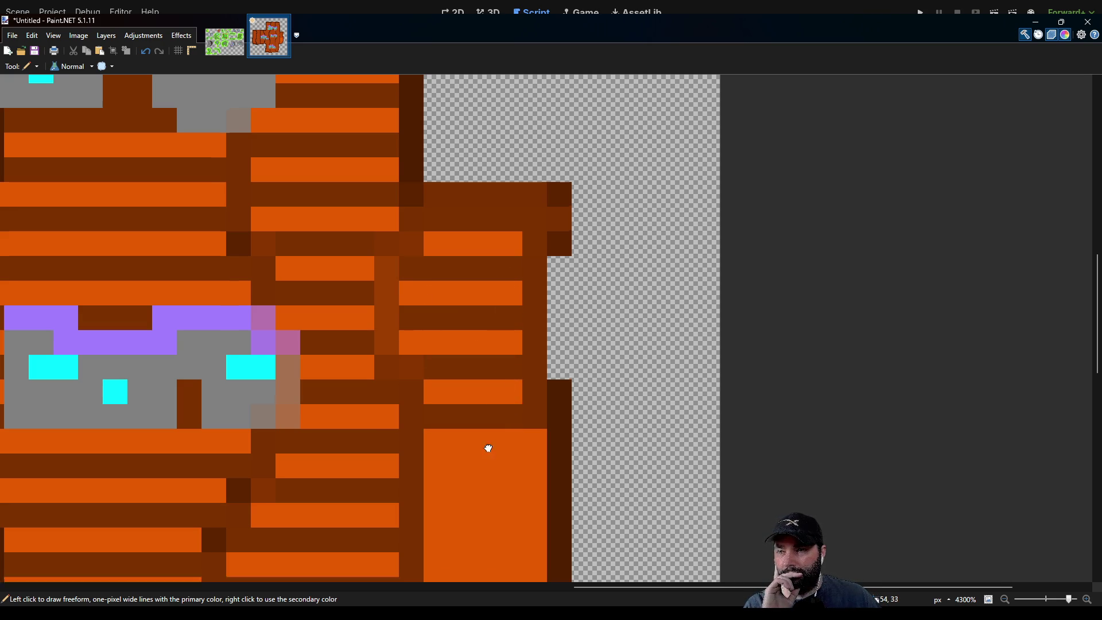
pyautogui.scroll(-2, 493, 465)
pyautogui.click(435, 328)
pyautogui.moveTo(437, 327); pyautogui.dragTo(525, 328)
pyautogui.moveTo(428, 378); pyautogui.dragTo(526, 375)
pyautogui.moveTo(425, 422)
pyautogui.mouseDown()
pyautogui.moveTo(484, 413)
pyautogui.moveTo(523, 432)
pyautogui.mouseUp()
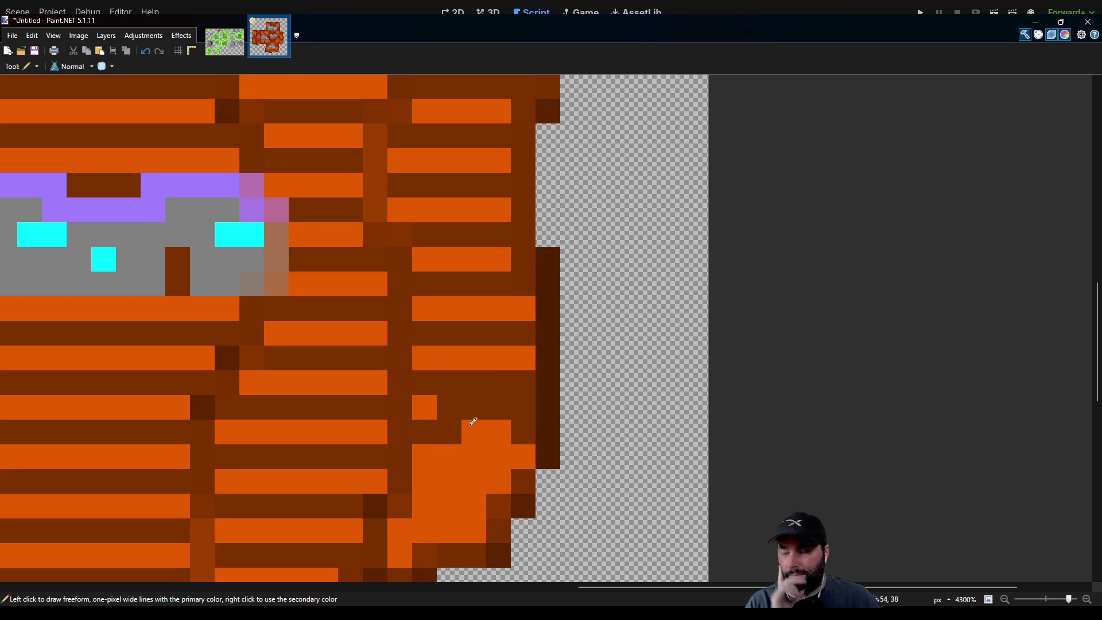
# Undo the stepped dark strokes and repaint cleaner dark plank rows.
pyautogui.hotkey('ctrl', 'z')
pyautogui.moveTo(423, 423); pyautogui.dragTo(520, 422)
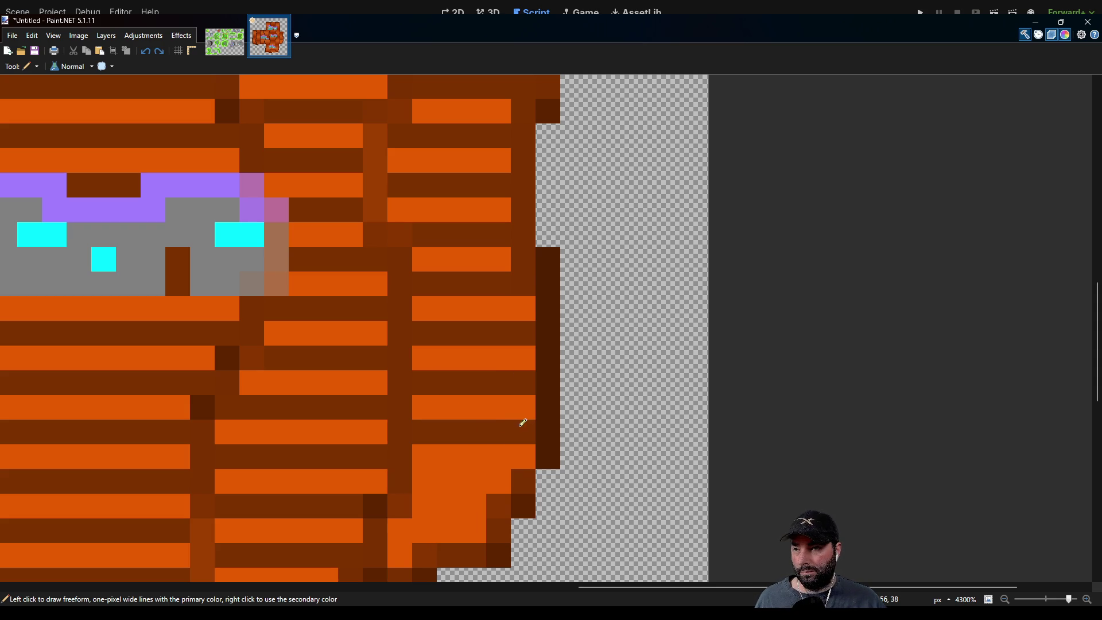
pyautogui.moveTo(425, 467); pyautogui.dragTo(491, 467)
pyautogui.scroll(-2, 492, 475)
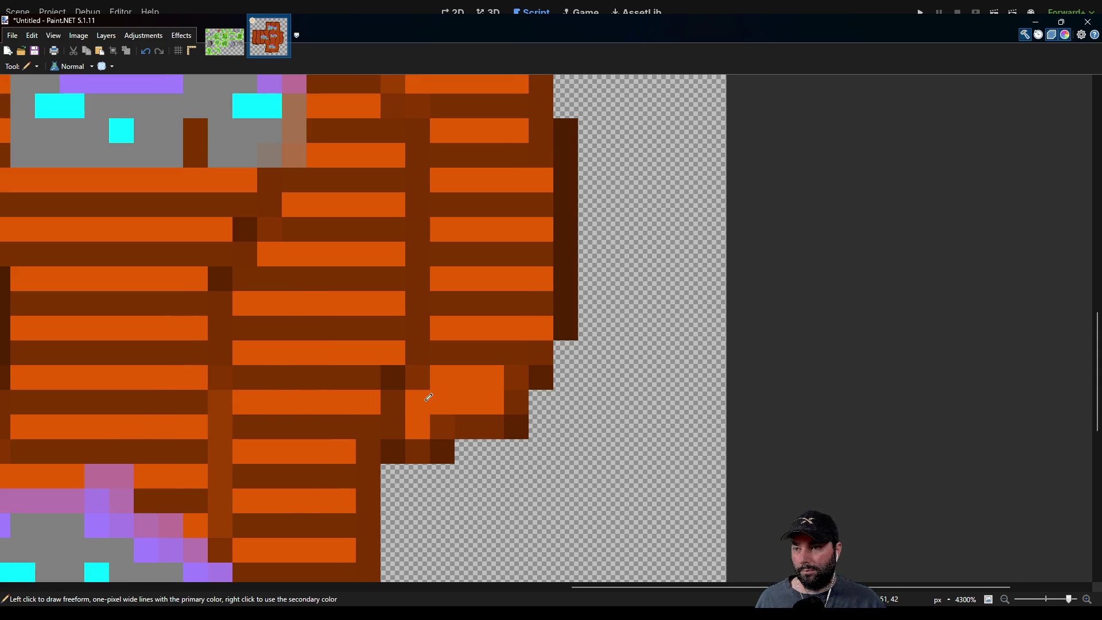
pyautogui.moveTo(425, 395); pyautogui.dragTo(497, 398)
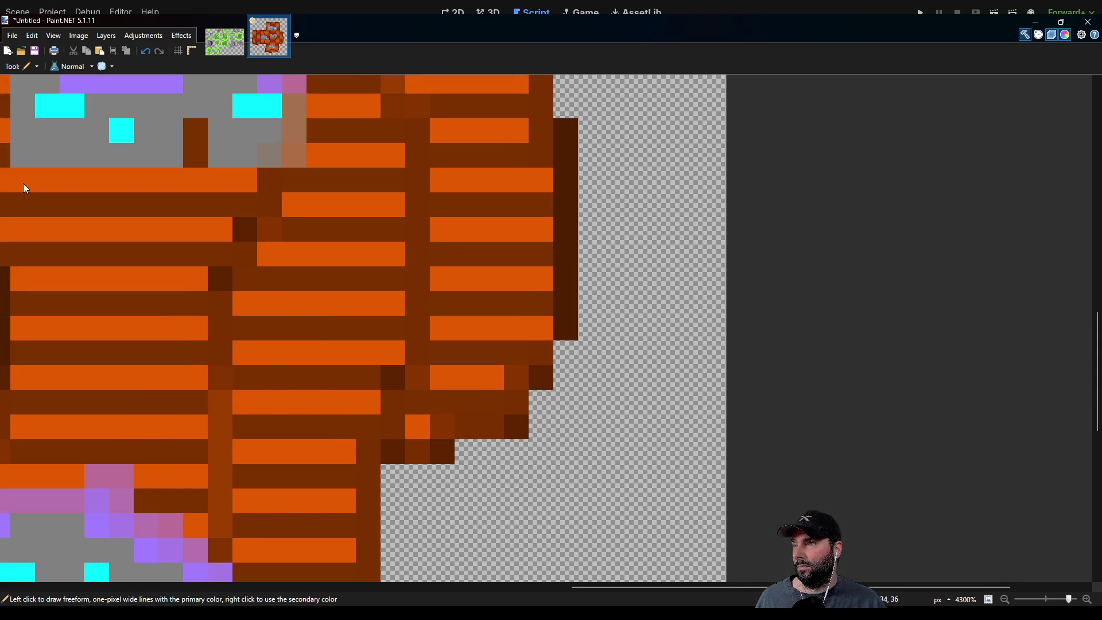
# Paint dark vertical plank seams on the left part of the island and fill the stepped corner.
pyautogui.press('k')
pyautogui.moveTo(245, 401); pyautogui.dragTo(787, 369)
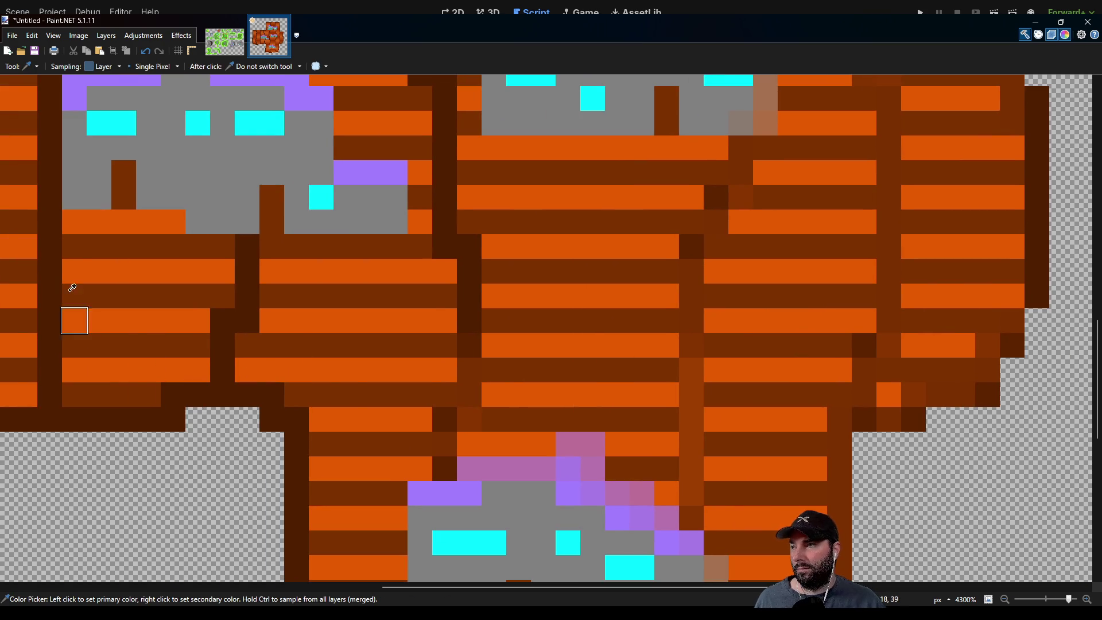
pyautogui.press('p')
pyautogui.moveTo(448, 457); pyautogui.dragTo(474, 283)
pyautogui.scroll(-5, 469, 262)
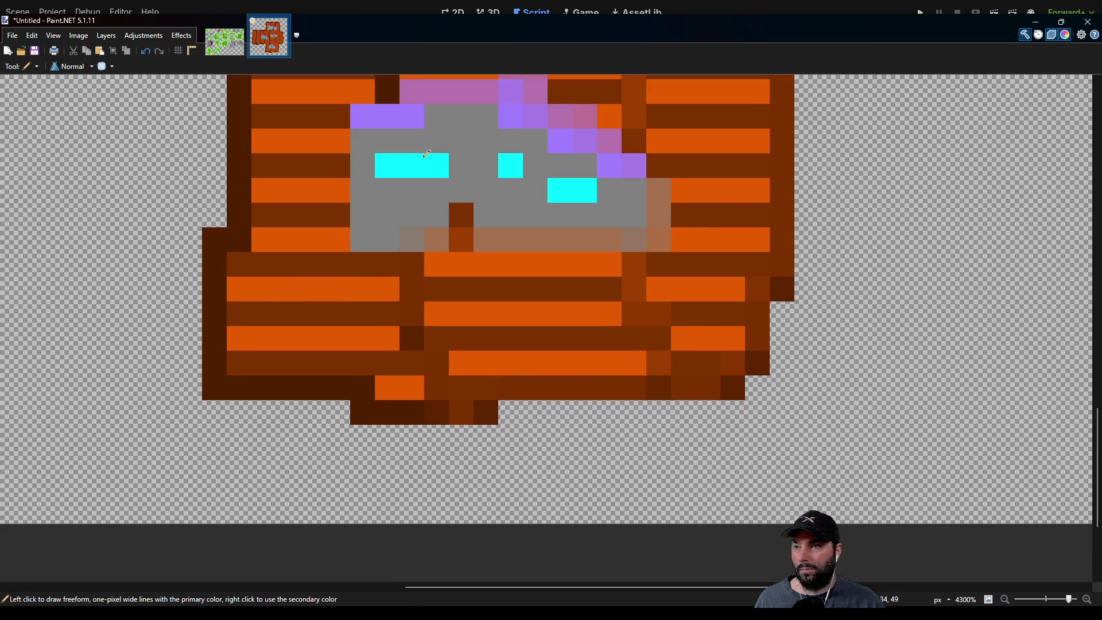
pyautogui.moveTo(418, 263)
pyautogui.mouseDown()
pyautogui.moveTo(418, 327)
pyautogui.moveTo(445, 418)
pyautogui.moveTo(459, 398)
pyautogui.moveTo(700, 389)
pyautogui.moveTo(718, 369)
pyautogui.moveTo(746, 218)
pyautogui.moveTo(671, 344)
pyautogui.moveTo(534, 482)
pyautogui.moveTo(531, 383)
pyautogui.moveTo(544, 328)
pyautogui.moveTo(585, 335)
pyautogui.moveTo(684, 293)
pyautogui.moveTo(710, 250)
pyautogui.moveTo(702, 226)
pyautogui.mouseUp()
pyautogui.moveTo(613, 277); pyautogui.dragTo(546, 396)
pyautogui.moveTo(495, 448)
pyautogui.mouseDown()
pyautogui.moveTo(526, 410)
pyautogui.moveTo(523, 168)
pyautogui.moveTo(507, 113)
pyautogui.moveTo(478, 383)
pyautogui.moveTo(502, 241)
pyautogui.moveTo(643, 238)
pyautogui.moveTo(618, 447)
pyautogui.mouseUp()
# Add a diagonal staircase of dark pixels and final seams, then review the whole plank floor.
pyautogui.hscroll(-3, 471, 449)
pyautogui.scroll(-10, 517, 345)
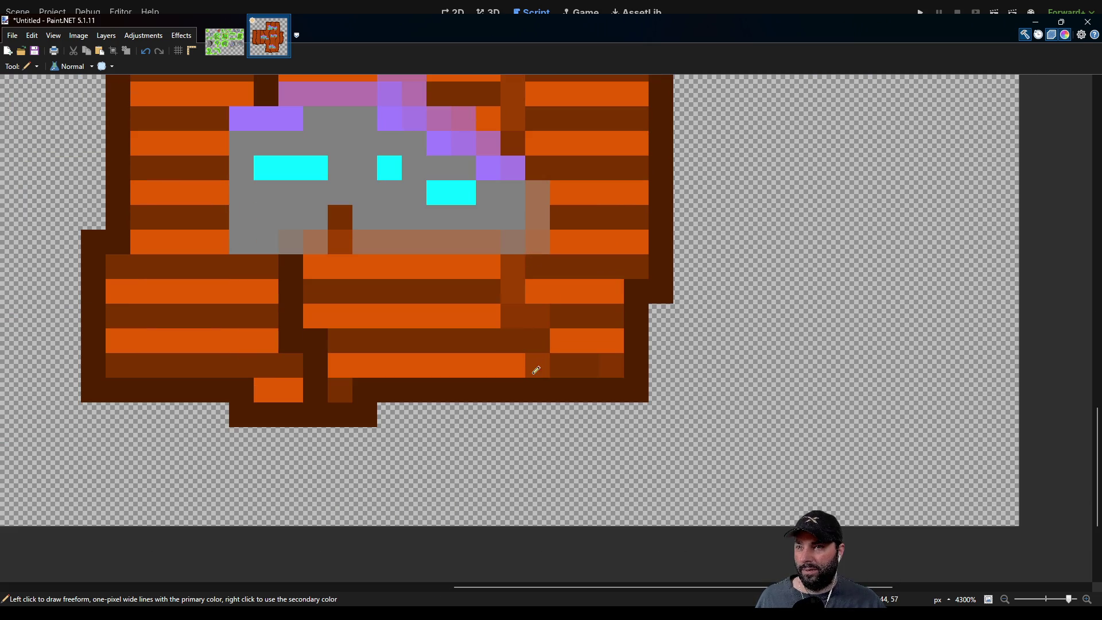
pyautogui.moveTo(536, 371)
pyautogui.mouseDown()
pyautogui.moveTo(546, 324)
pyautogui.moveTo(517, 232)
pyautogui.mouseUp()
pyautogui.scroll(4, 482, 345)
pyautogui.hscroll(1, 482, 345)
pyautogui.moveTo(480, 339); pyautogui.dragTo(467, 136)
pyautogui.scroll(5, 467, 135)
pyautogui.hscroll(1, 440, 424)
pyautogui.moveTo(445, 367)
pyautogui.mouseDown()
pyautogui.moveTo(467, 315)
pyautogui.moveTo(504, 275)
pyautogui.moveTo(507, 212)
pyautogui.mouseUp()
pyautogui.scroll(5, 507, 305)
pyautogui.hscroll(1, 475, 315)
pyautogui.moveTo(474, 315)
pyautogui.mouseDown()
pyautogui.moveTo(477, 275)
pyautogui.moveTo(443, 224)
pyautogui.moveTo(438, 172)
pyautogui.mouseUp()
pyautogui.scroll(5, 541, 276)
pyautogui.hscroll(-1, 541, 275)
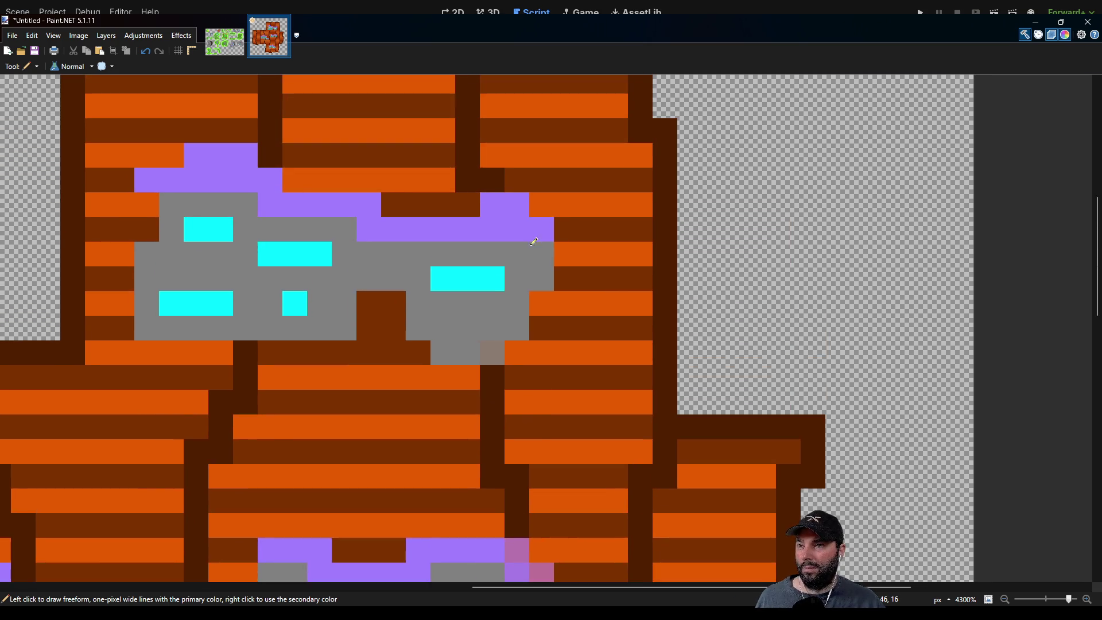
pyautogui.scroll(5, 533, 269)
pyautogui.scroll(-5, 506, 397)
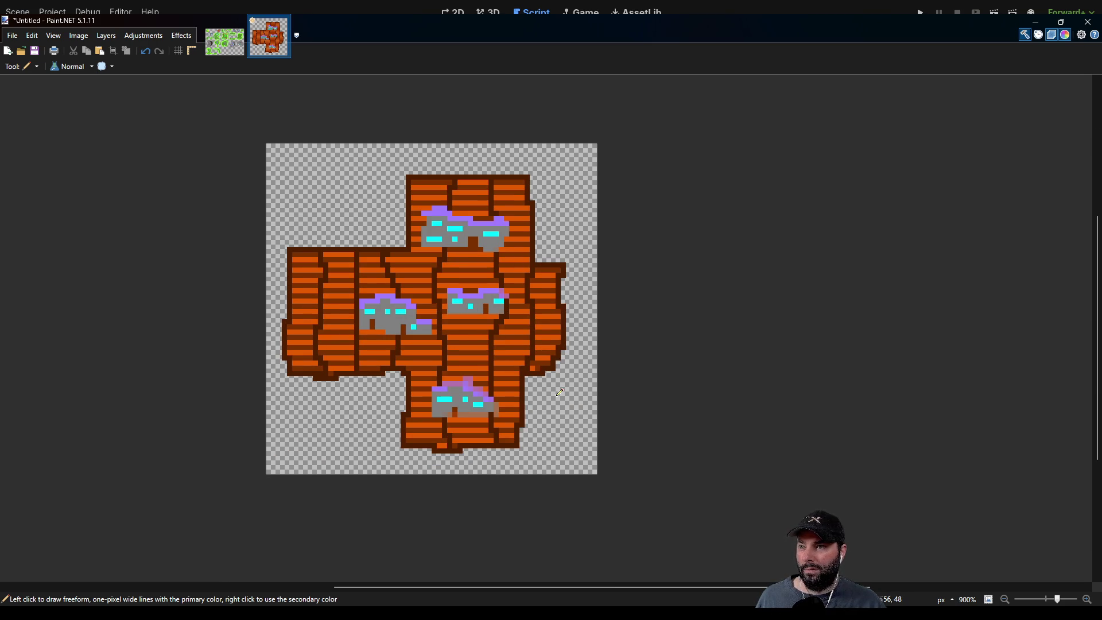
pyautogui.scroll(3, 551, 391)
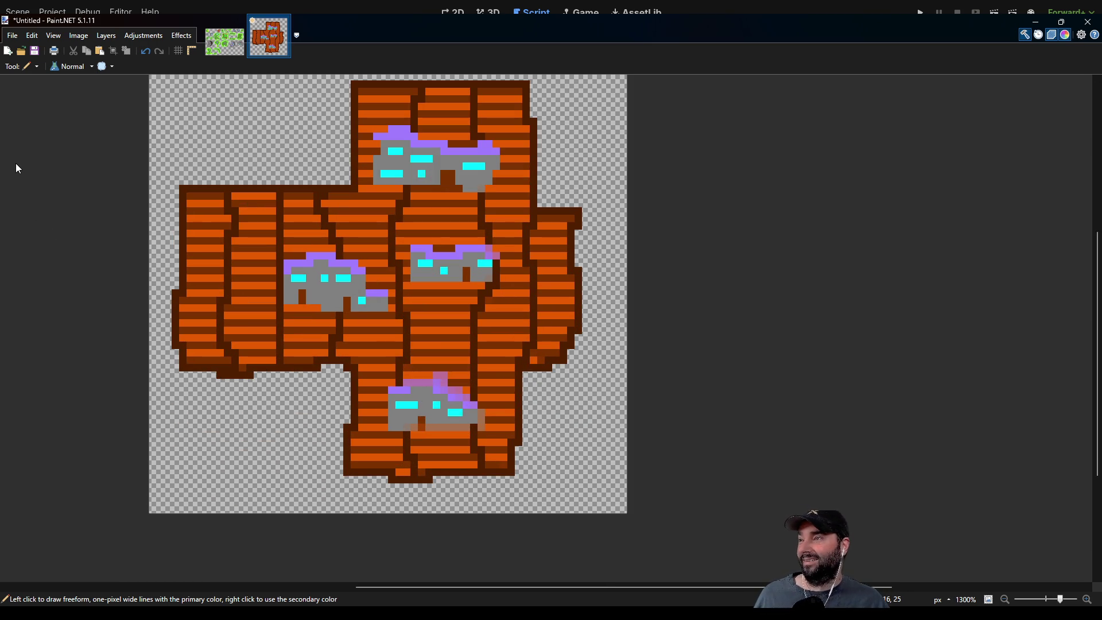
pyautogui.press('s')
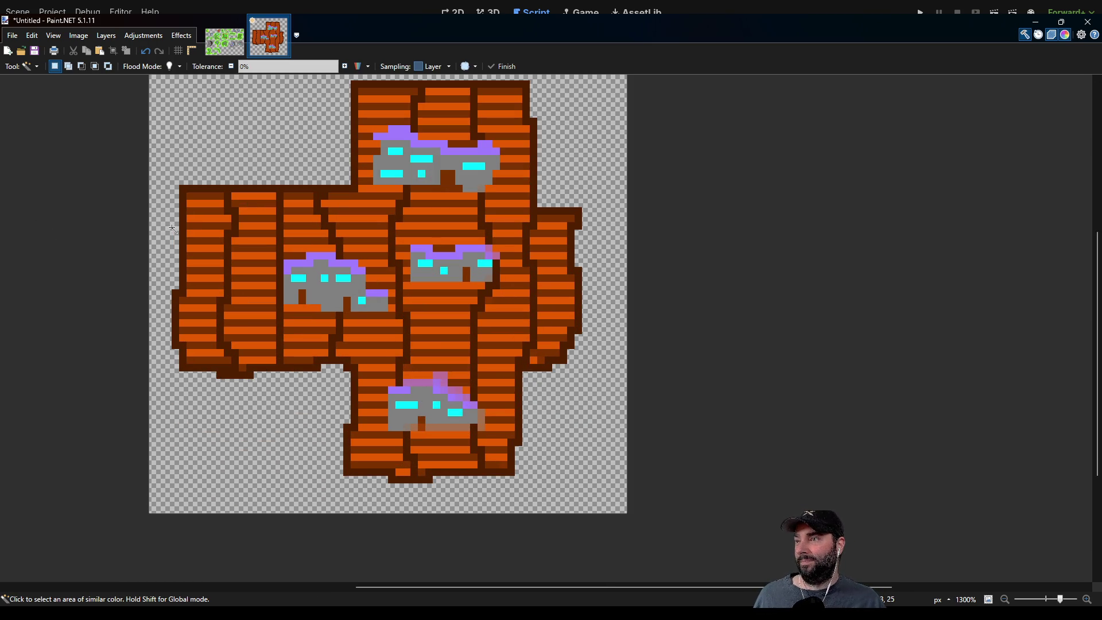
pyautogui.click(183, 225)
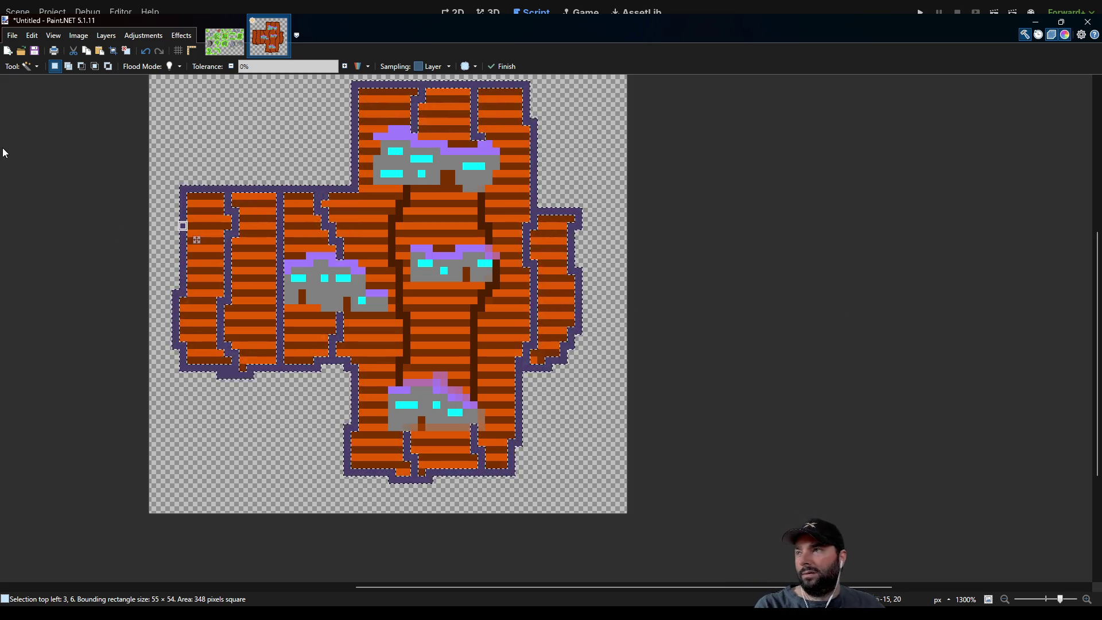
pyautogui.press('m')
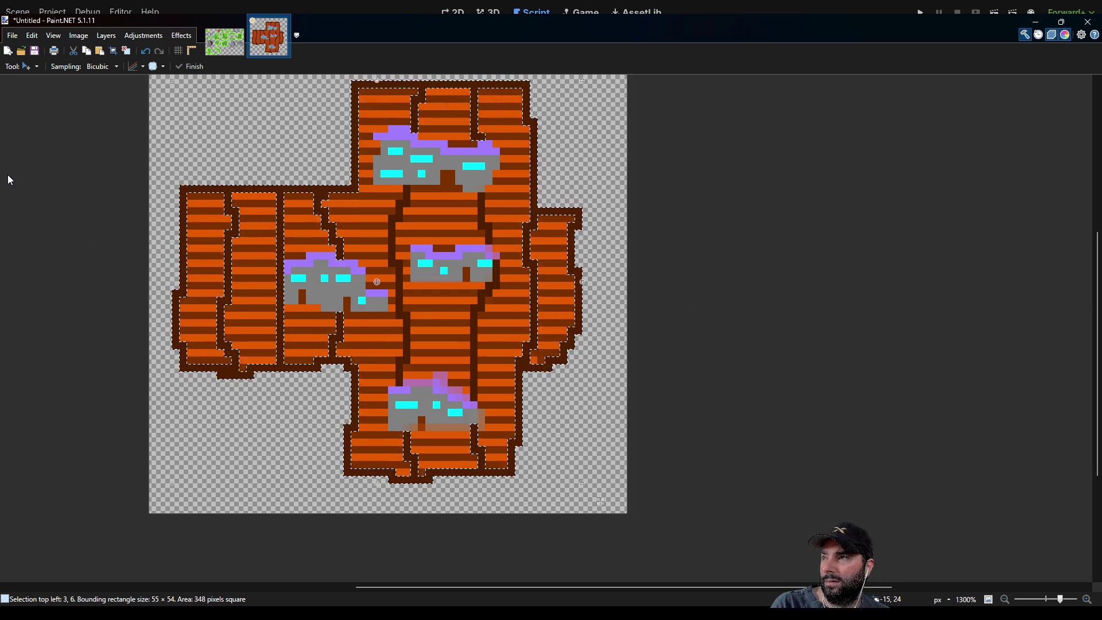
pyautogui.press('f')
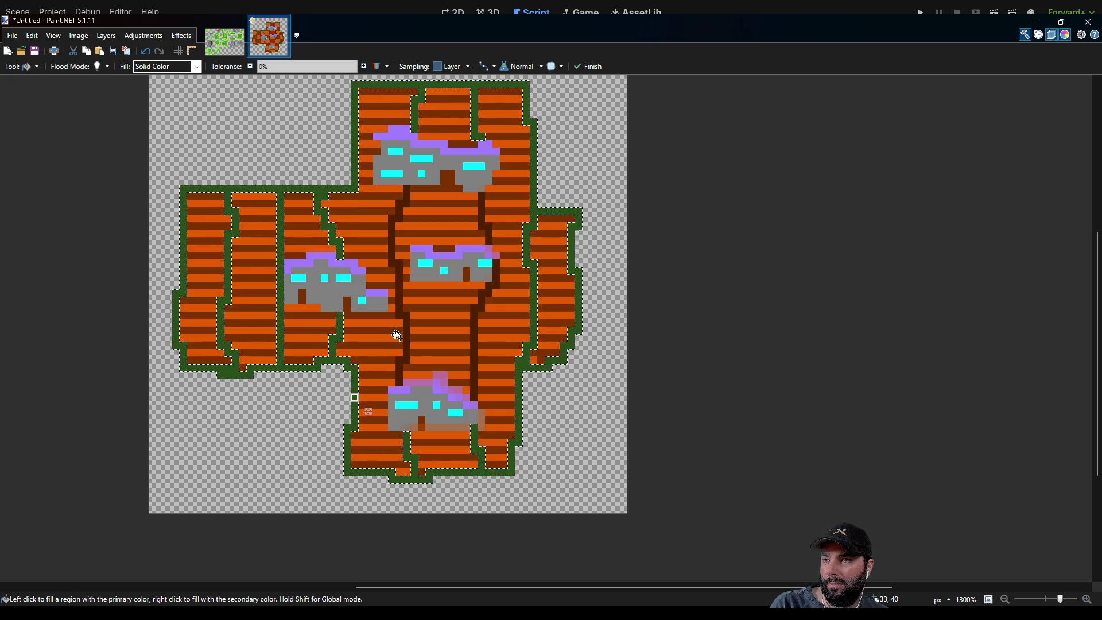
pyautogui.press('s')
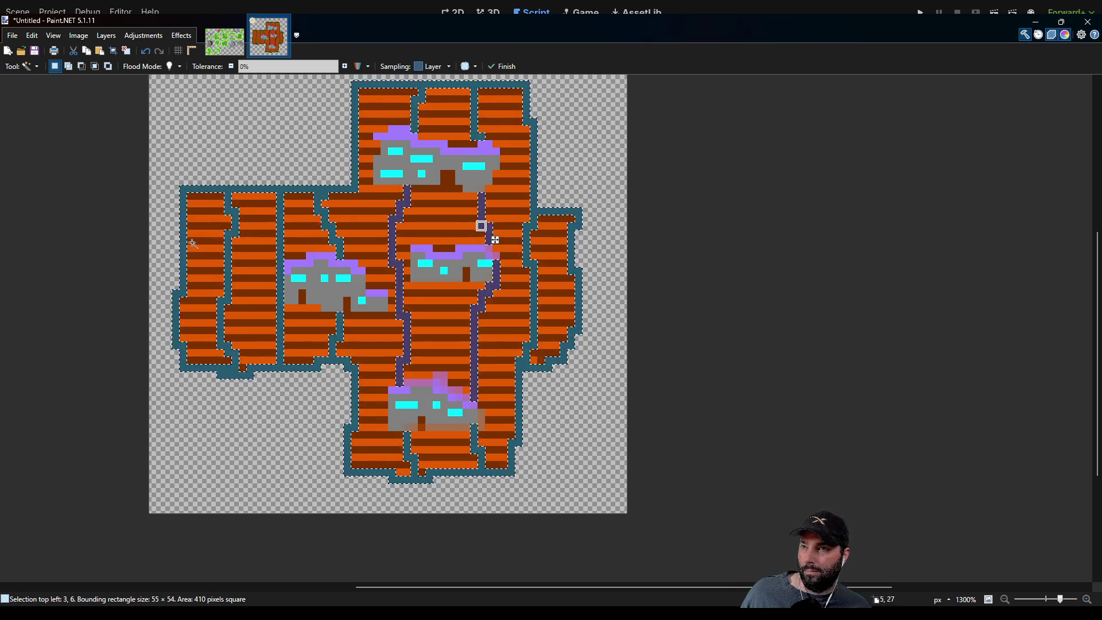
pyautogui.press('BackSpace')
pyautogui.press('f')
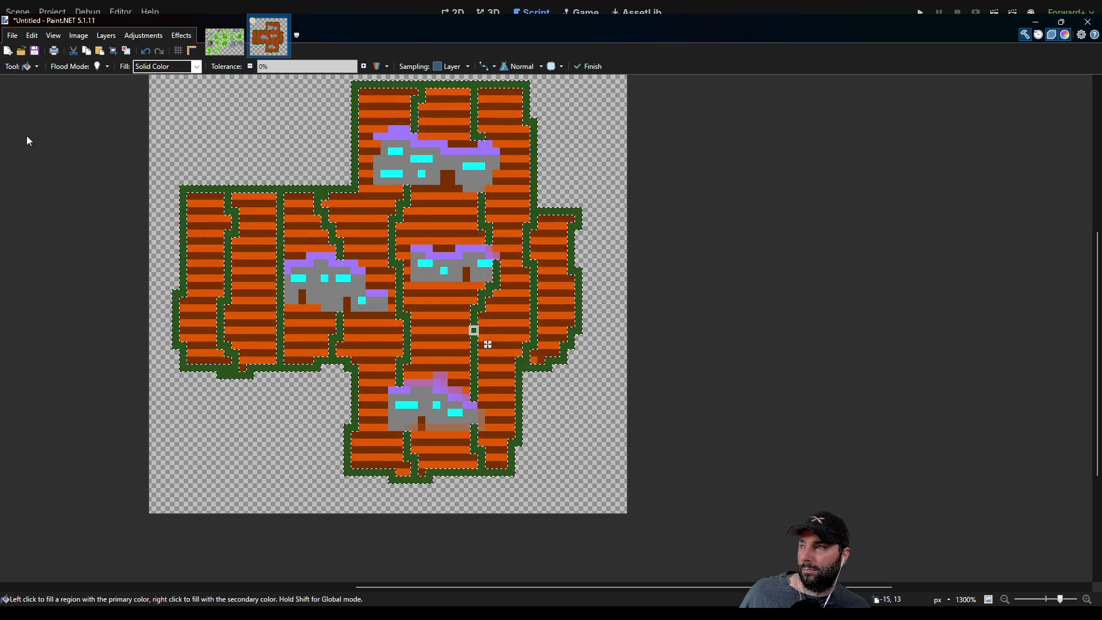
pyautogui.press('s')
pyautogui.click(167, 166)
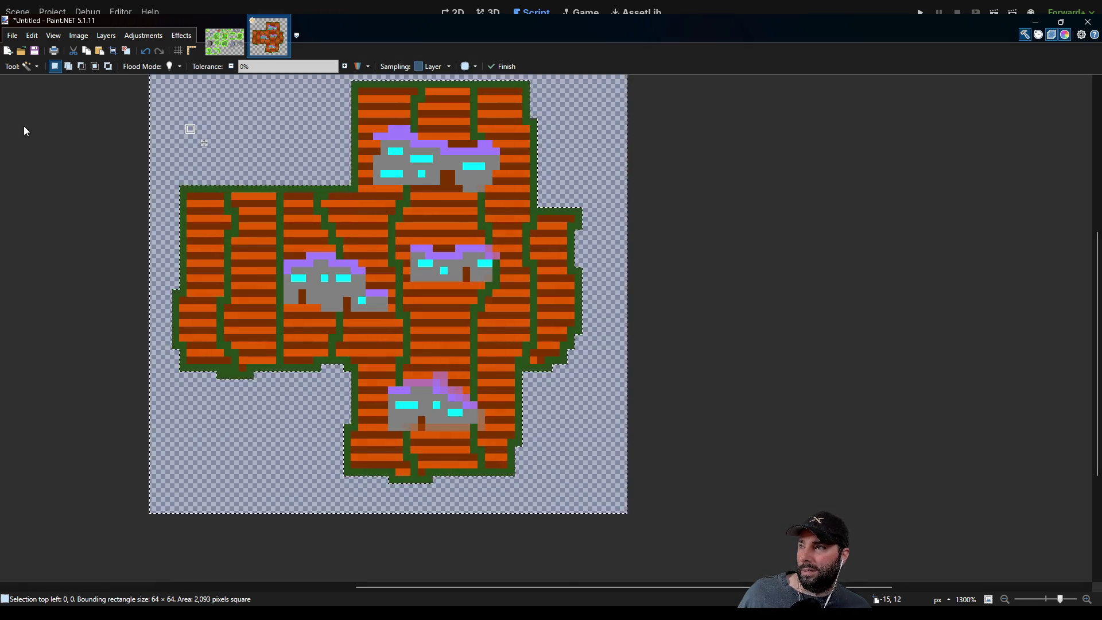
pyautogui.click(114, 143)
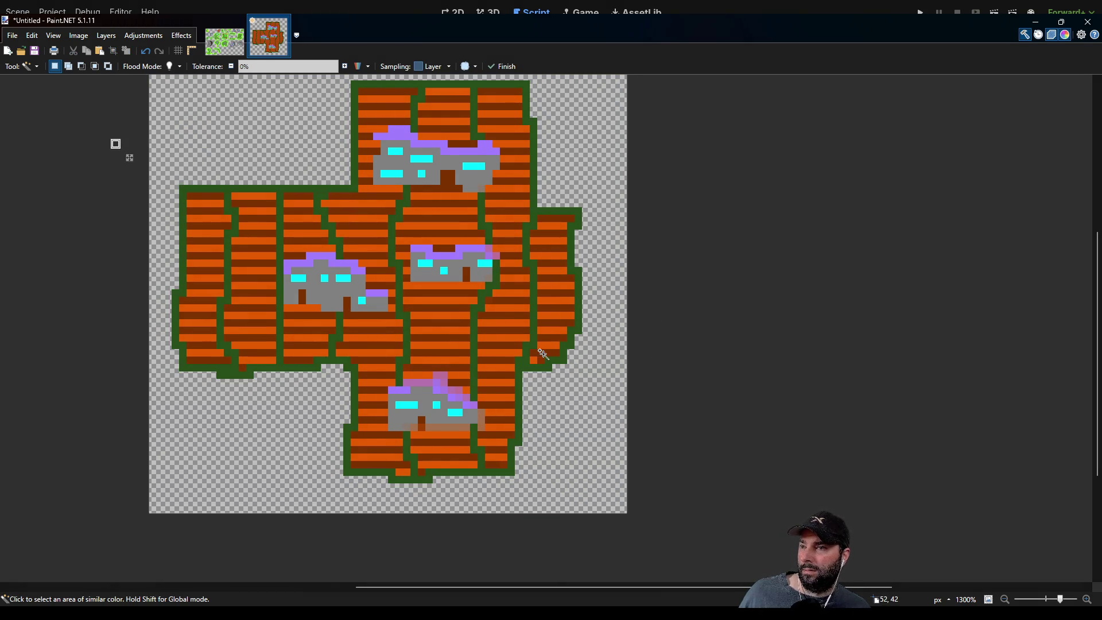
pyautogui.scroll(-1, 543, 353)
pyautogui.moveTo(562, 363)
pyautogui.mouseDown()
pyautogui.moveTo(346, 388)
pyautogui.moveTo(459, 369)
pyautogui.moveTo(625, 271)
pyautogui.mouseUp()
pyautogui.scroll(5, 433, 348)
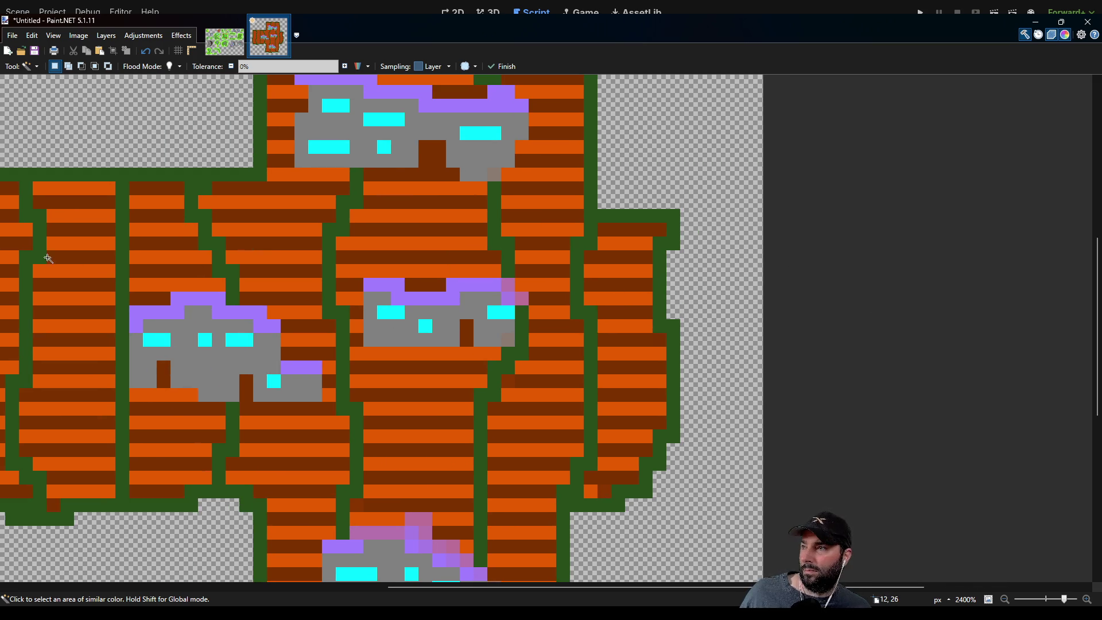
# Repaint the left and right buildings' purple roofs maroon with the Pencil.
pyautogui.moveTo(187, 312)
pyautogui.mouseDown()
pyautogui.moveTo(321, 275)
pyautogui.moveTo(381, 303)
pyautogui.mouseUp()
pyautogui.press('p')
pyautogui.moveTo(437, 346)
pyautogui.mouseDown()
pyautogui.moveTo(401, 345)
pyautogui.moveTo(427, 339)
pyautogui.moveTo(358, 373)
pyautogui.mouseUp()
pyautogui.click(413, 293)
pyautogui.moveTo(414, 293)
pyautogui.mouseDown()
pyautogui.moveTo(488, 310)
pyautogui.moveTo(498, 296)
pyautogui.moveTo(545, 296)
pyautogui.moveTo(559, 310)
pyautogui.mouseUp()
# Repaint the upper and lower buildings' purple roofs maroon.
pyautogui.scroll(3, 468, 317)
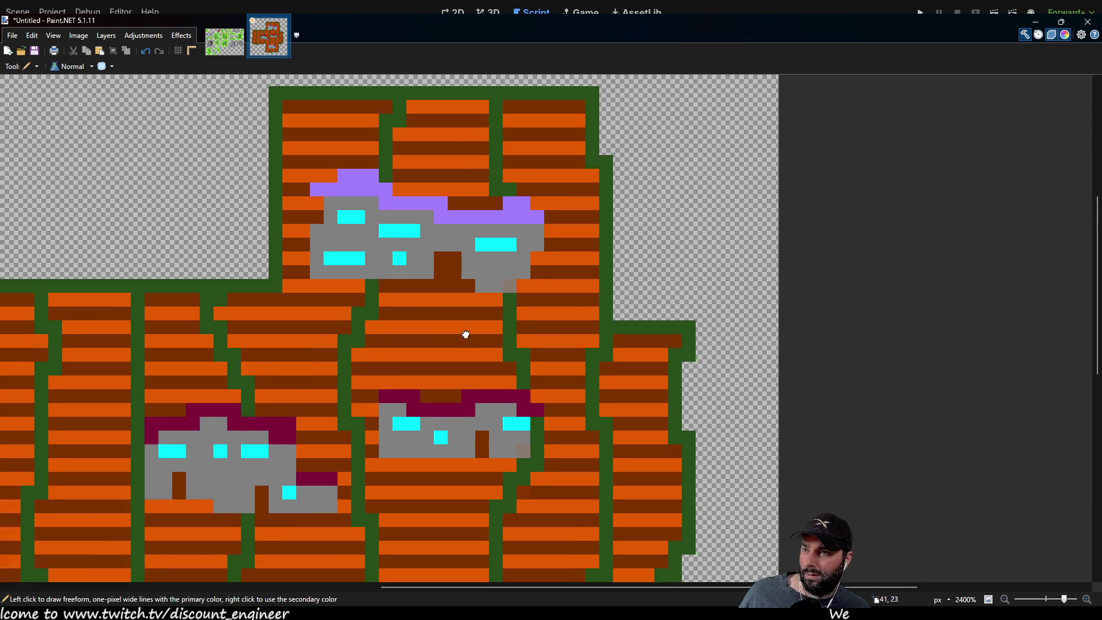
pyautogui.moveTo(313, 214)
pyautogui.mouseDown()
pyautogui.moveTo(379, 205)
pyautogui.moveTo(403, 232)
pyautogui.moveTo(519, 248)
pyautogui.moveTo(504, 233)
pyautogui.mouseUp()
pyautogui.scroll(-4, 504, 232)
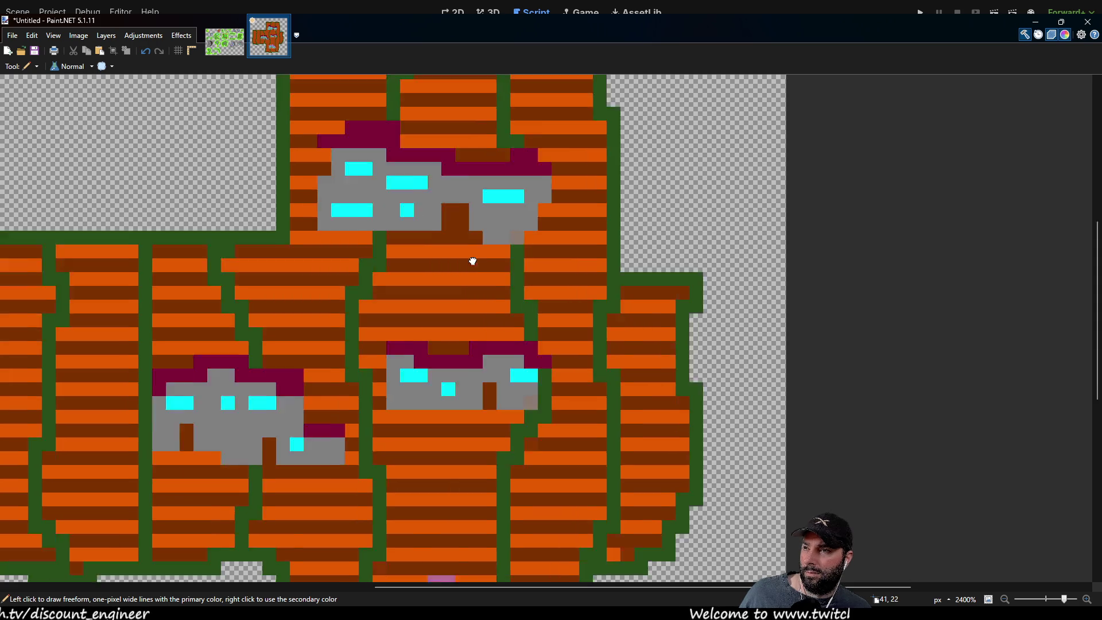
pyautogui.scroll(2, 479, 171)
pyautogui.scroll(-5, 453, 268)
pyautogui.moveTo(430, 403)
pyautogui.mouseDown()
pyautogui.moveTo(492, 396)
pyautogui.moveTo(567, 436)
pyautogui.moveTo(508, 383)
pyautogui.moveTo(559, 425)
pyautogui.mouseUp()
pyautogui.scroll(-3, 508, 394)
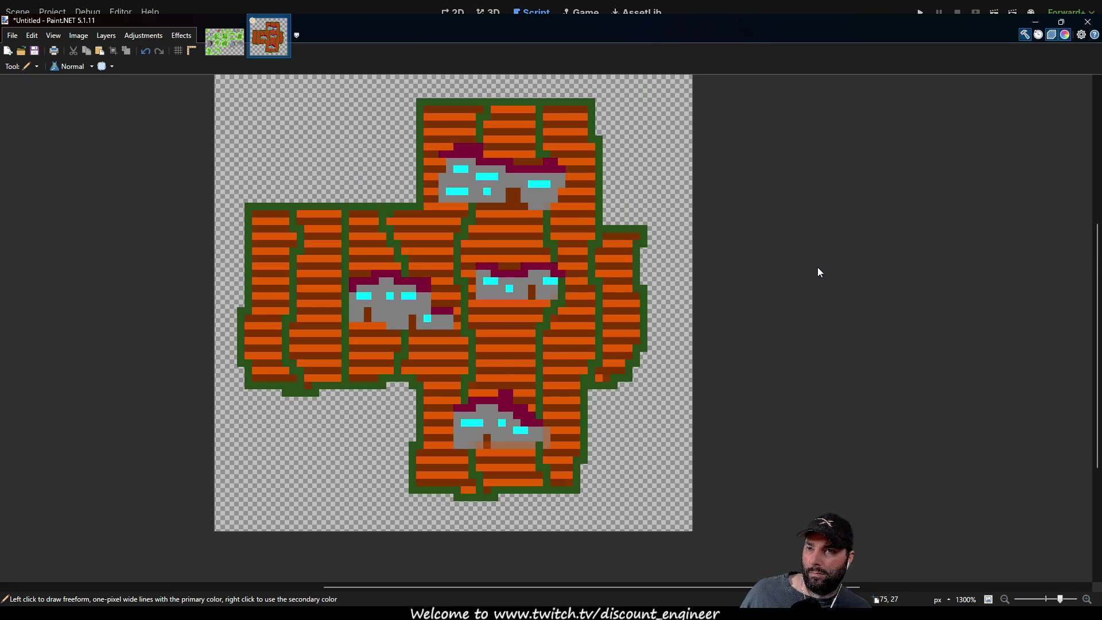
pyautogui.scroll(3, 505, 315)
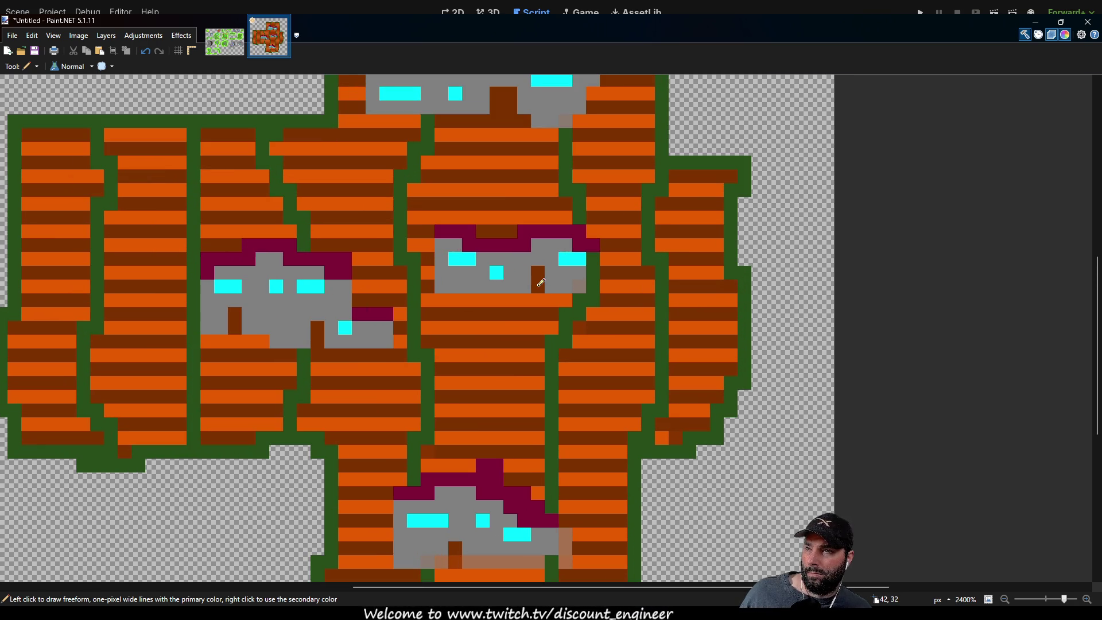
pyautogui.scroll(3, 527, 197)
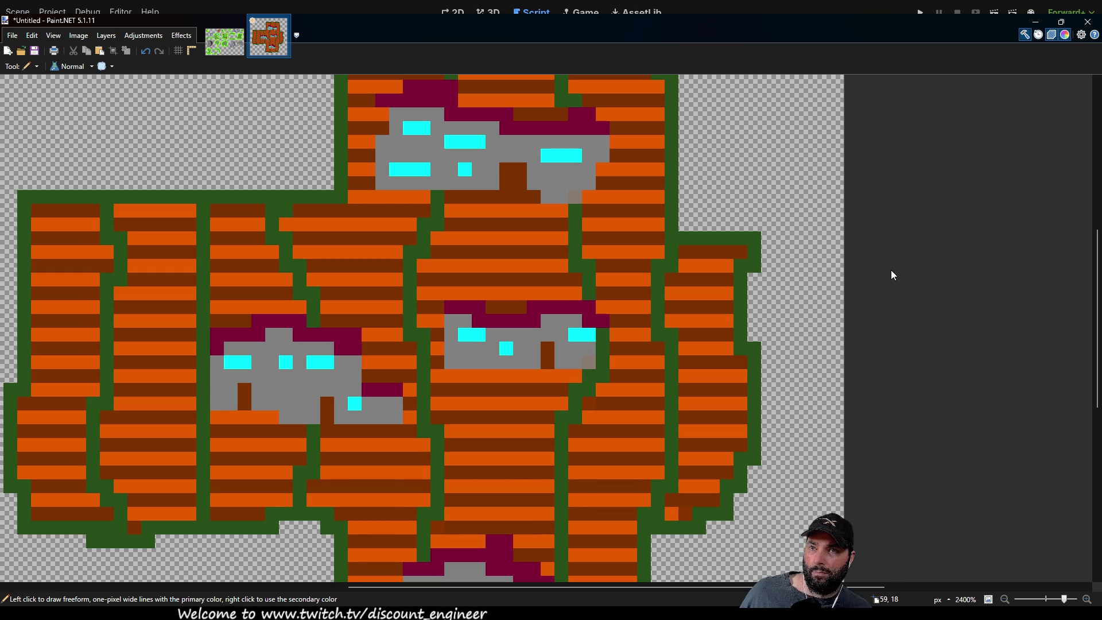
# Paint the brown doors on the upper, left and lower buildings purple.
pyautogui.moveTo(513, 178); pyautogui.dragTo(521, 176)
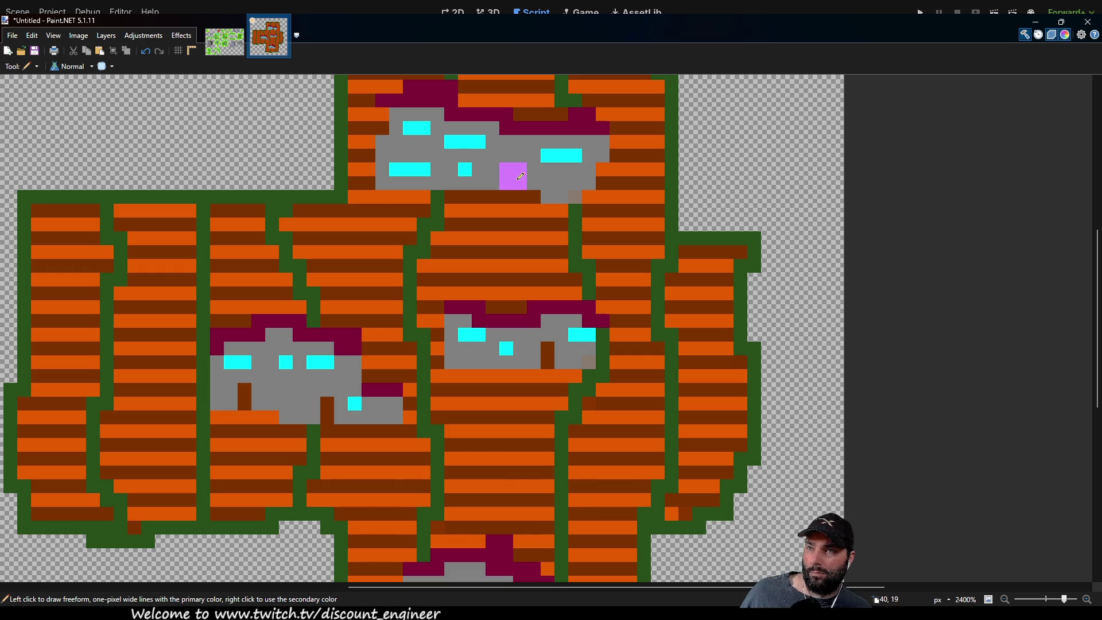
pyautogui.scroll(-1, 465, 288)
pyautogui.scroll(3, 450, 246)
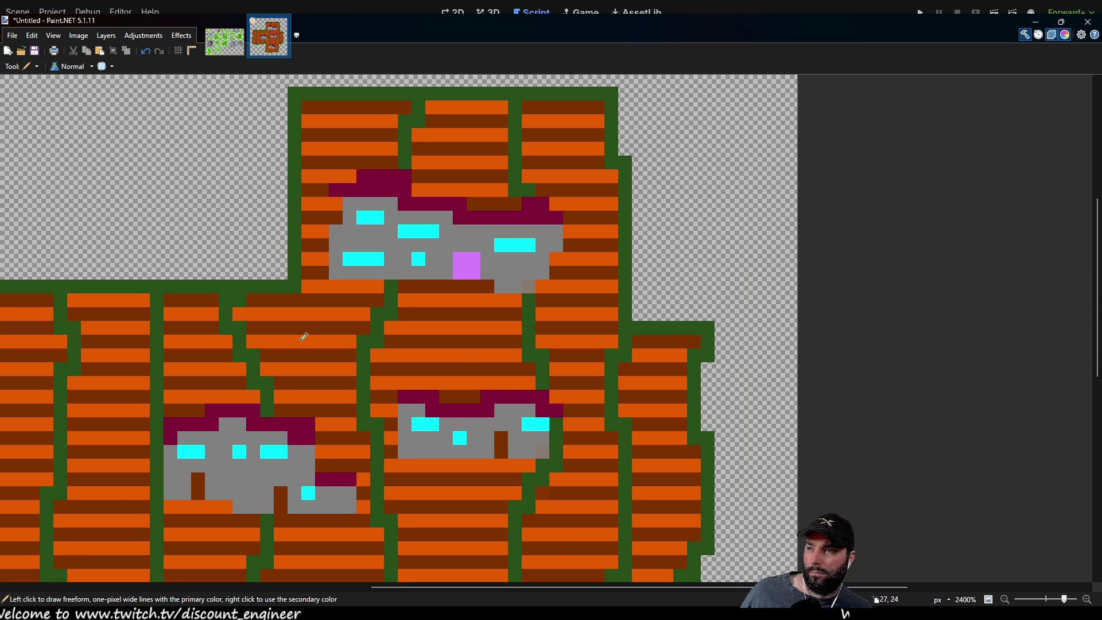
pyautogui.moveTo(508, 339); pyautogui.dragTo(627, 201)
pyautogui.moveTo(407, 352); pyautogui.dragTo(403, 332)
pyautogui.moveTo(327, 329); pyautogui.dragTo(323, 343)
pyautogui.scroll(-3, 491, 258)
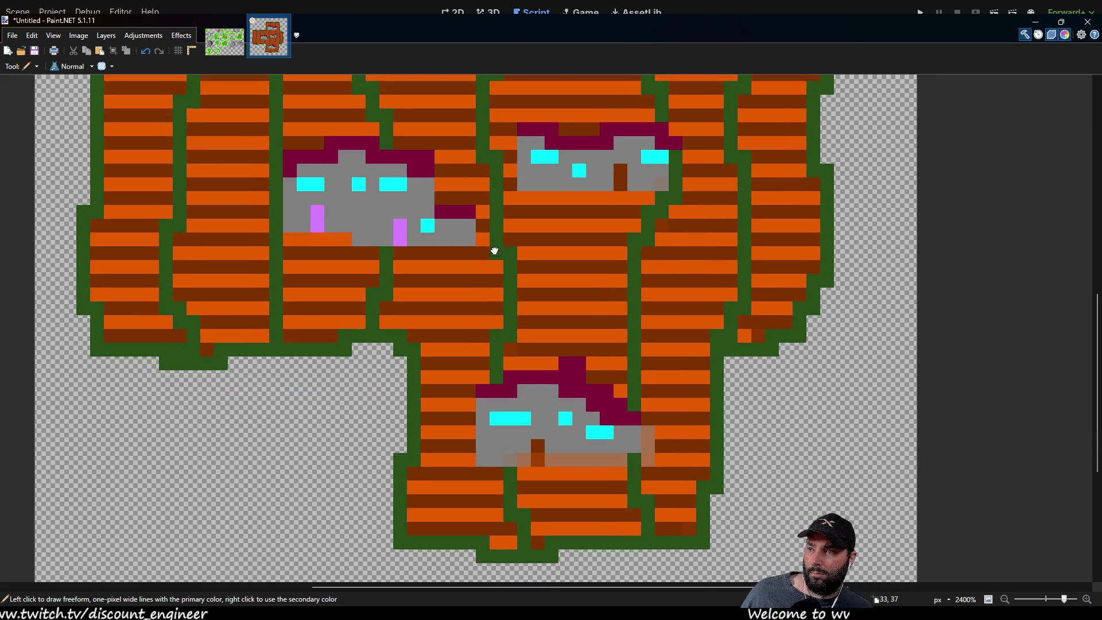
pyautogui.click(543, 441)
pyautogui.moveTo(543, 442); pyautogui.dragTo(540, 453)
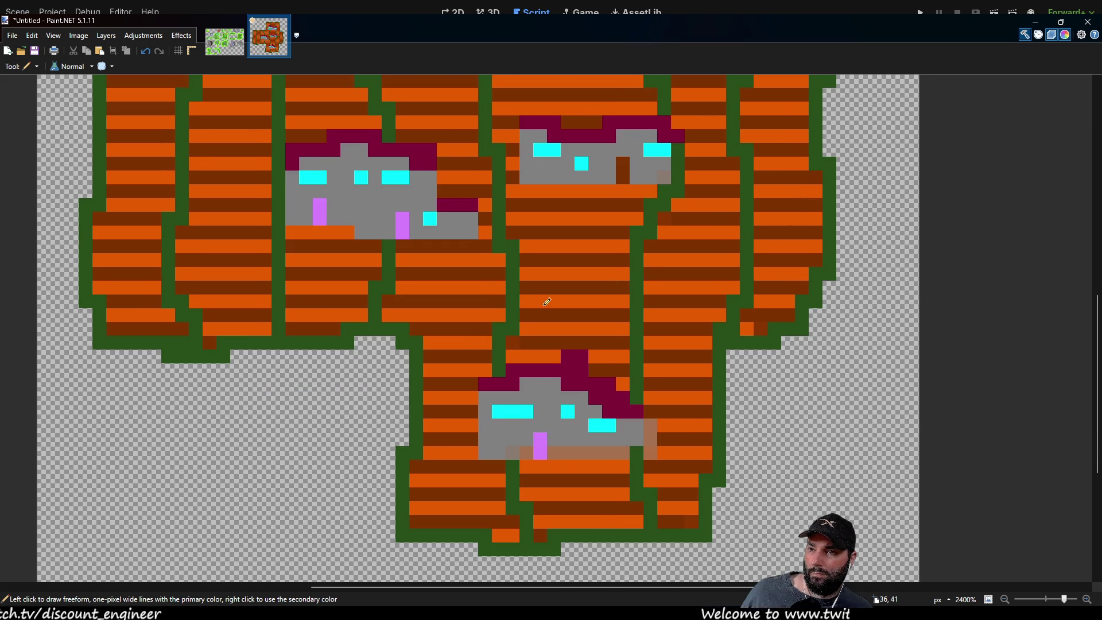
pyautogui.hscroll(3, 369, 300)
pyautogui.scroll(-1, 424, 252)
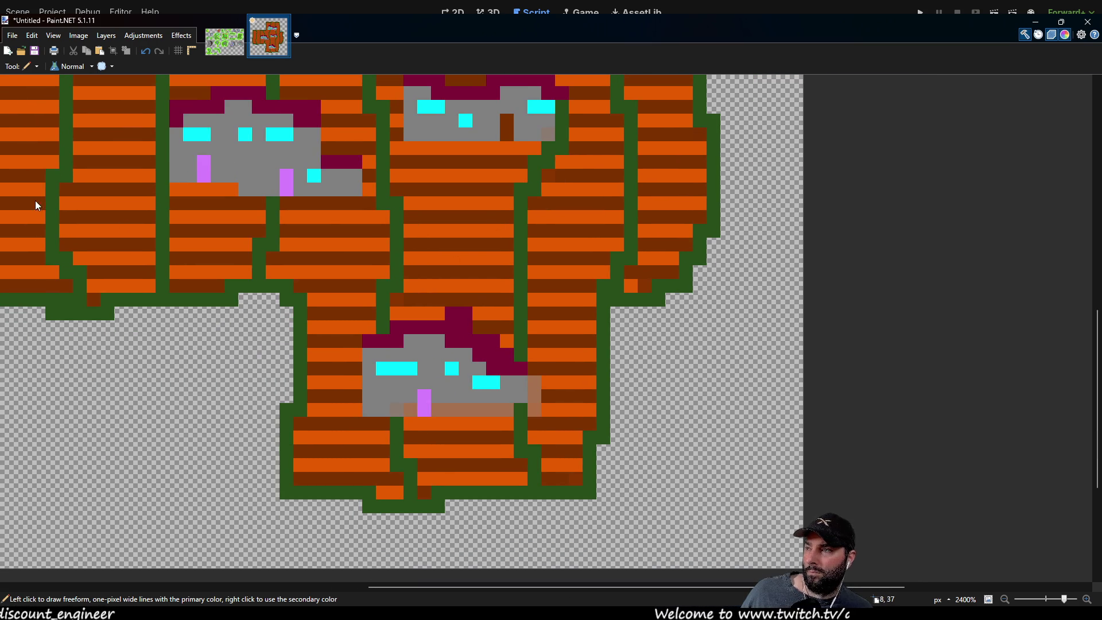
# Sample the wall grey and cover the orange strip and missing pixels on the building walls.
pyautogui.press('k')
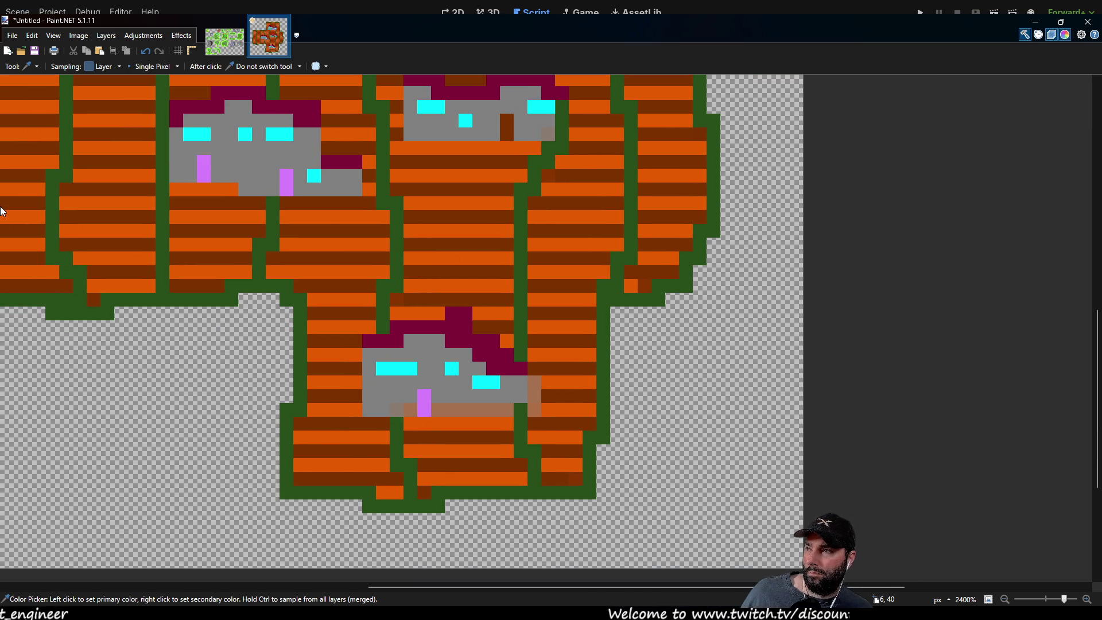
pyautogui.press('p')
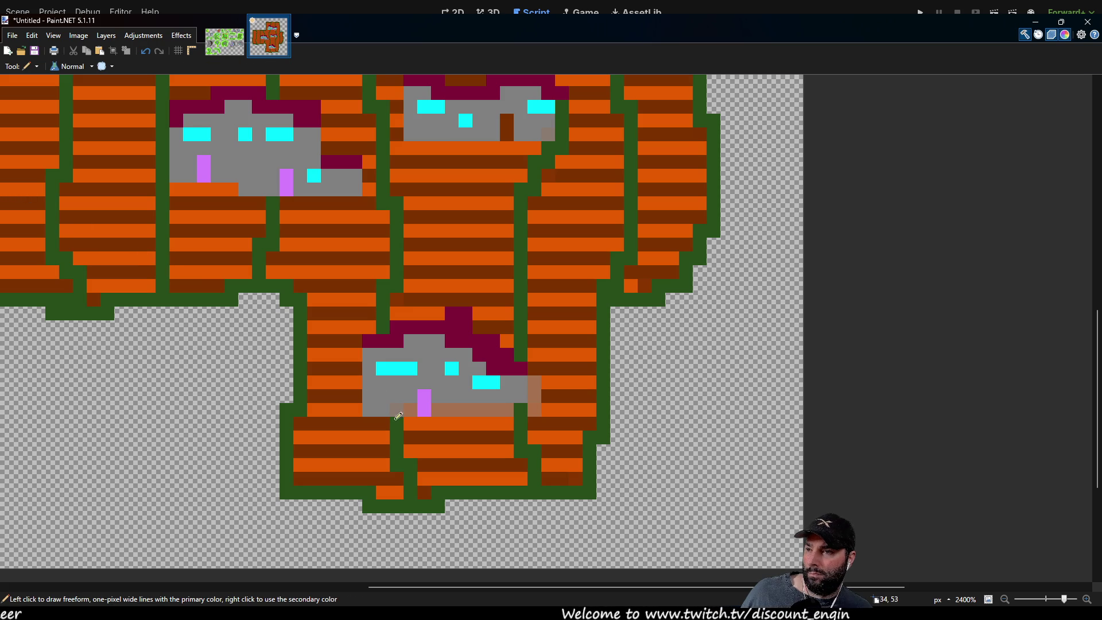
pyautogui.moveTo(466, 402); pyautogui.dragTo(521, 404)
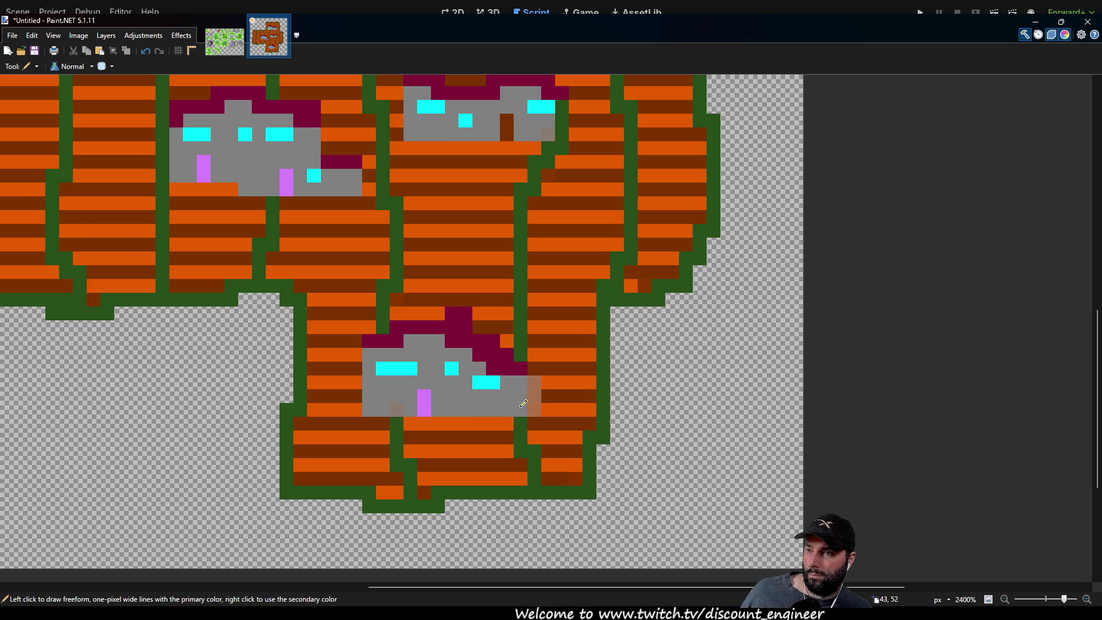
pyautogui.scroll(3, 423, 239)
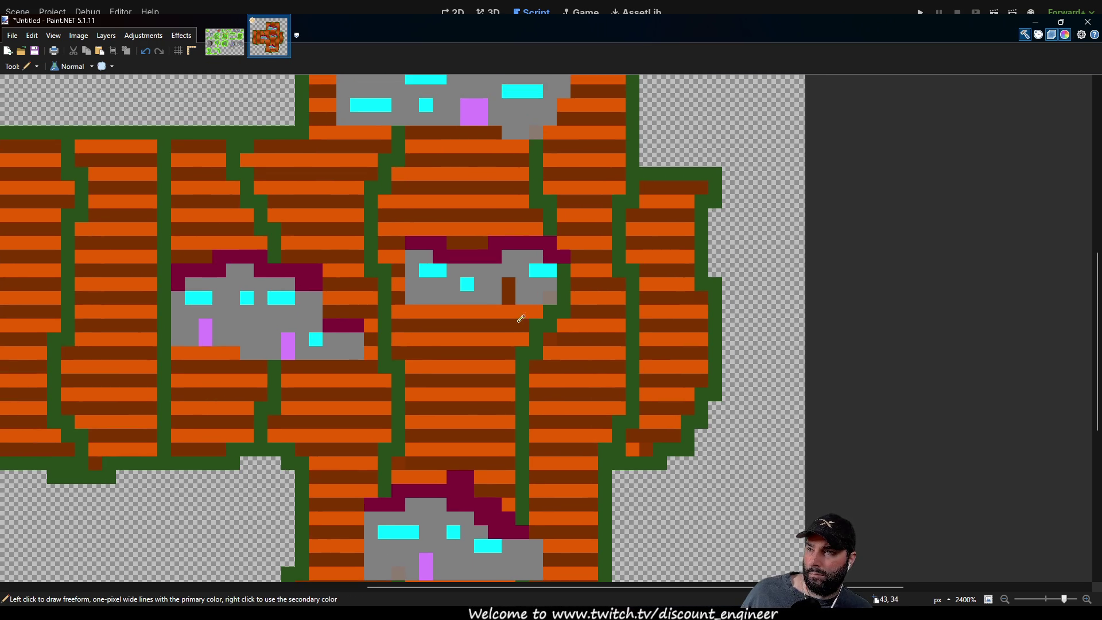
pyautogui.scroll(3, 492, 304)
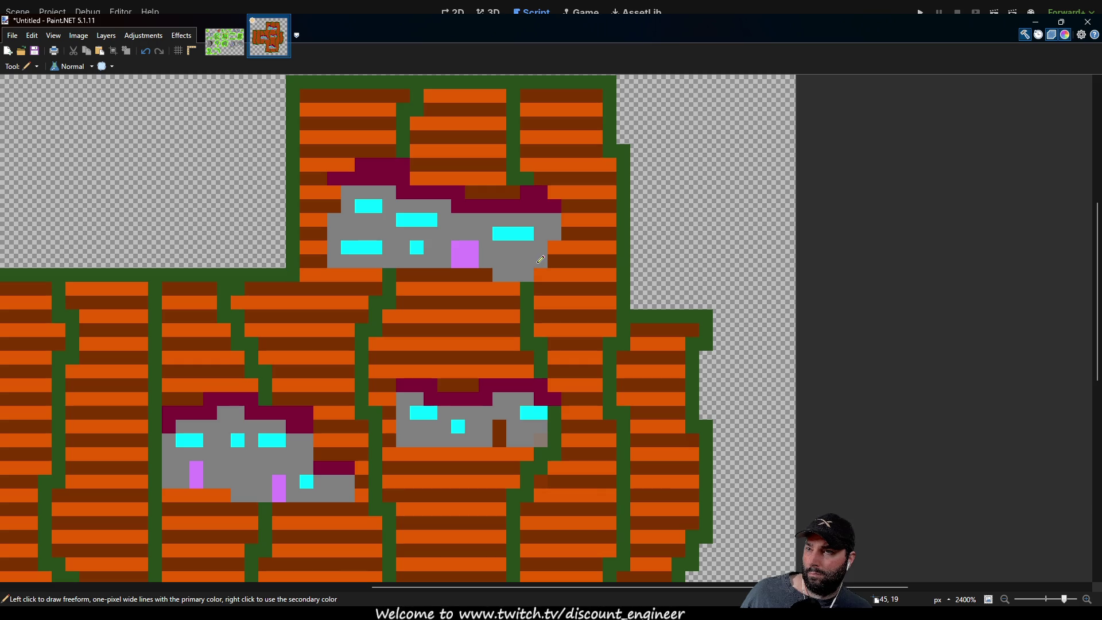
pyautogui.moveTo(516, 268); pyautogui.dragTo(546, 268)
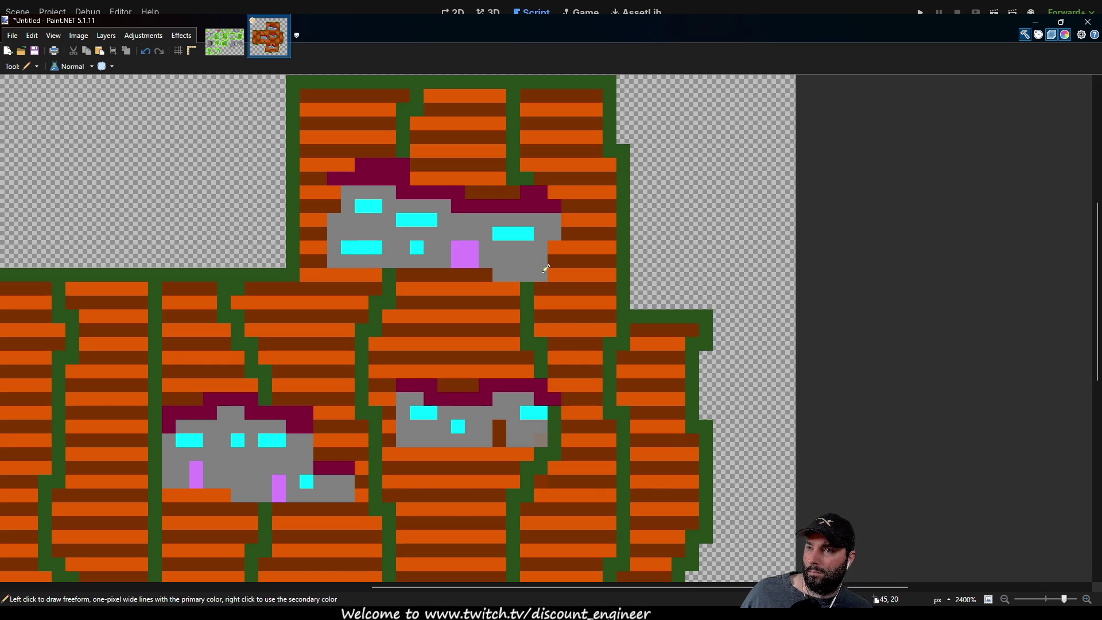
pyautogui.click(553, 242)
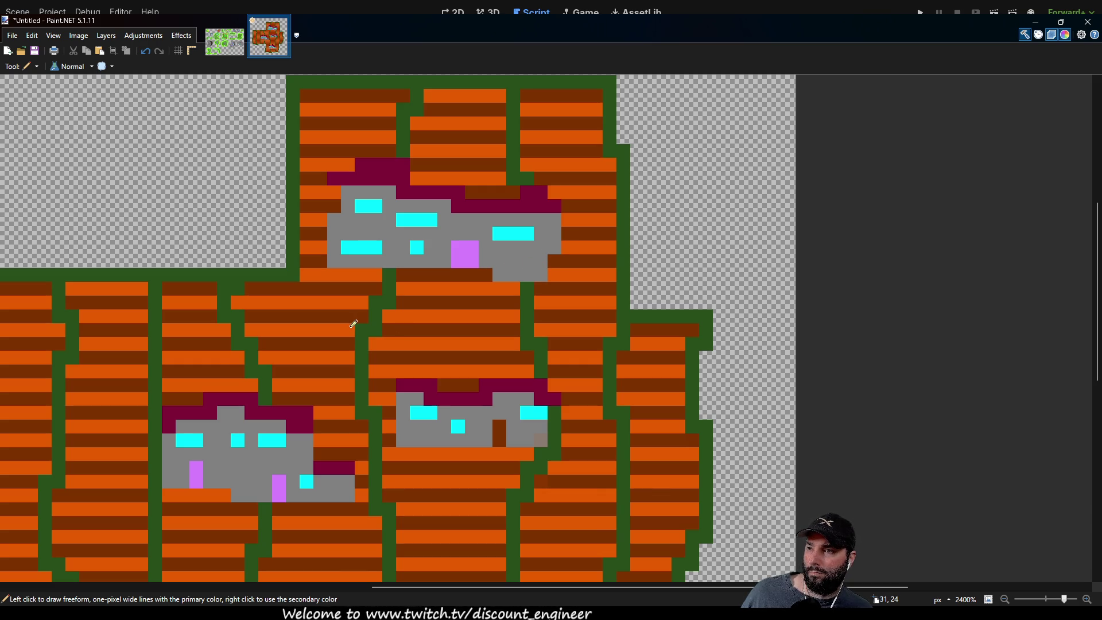
pyautogui.click(553, 260)
pyautogui.moveTo(349, 332)
pyautogui.mouseDown()
pyautogui.moveTo(564, 320)
pyautogui.moveTo(537, 217)
pyautogui.mouseUp()
pyautogui.scroll(-6, 531, 260)
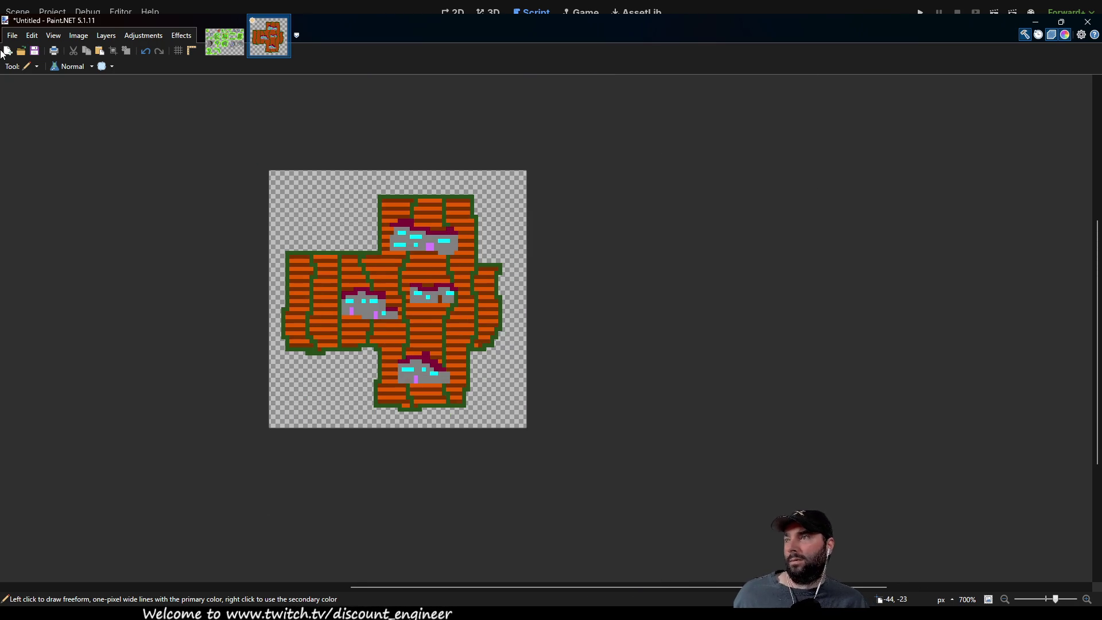
# Select the whole 64×64 island and paste it into the islandtilemap.png sheet.
pyautogui.press('s')
pyautogui.hotkey('ctrl', 'a')
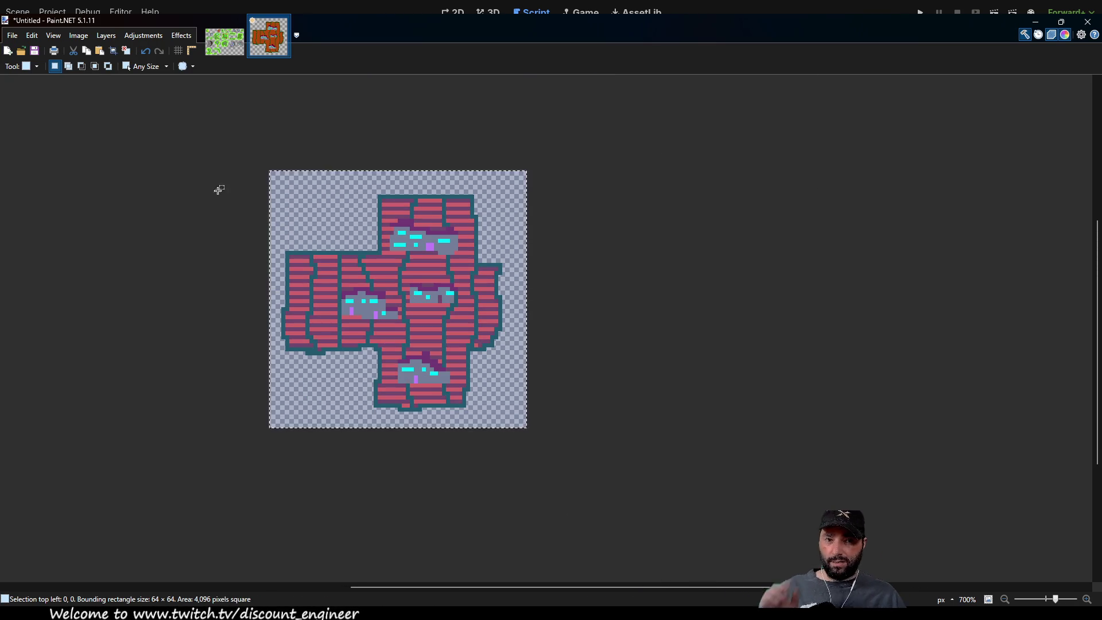
pyautogui.click(224, 42)
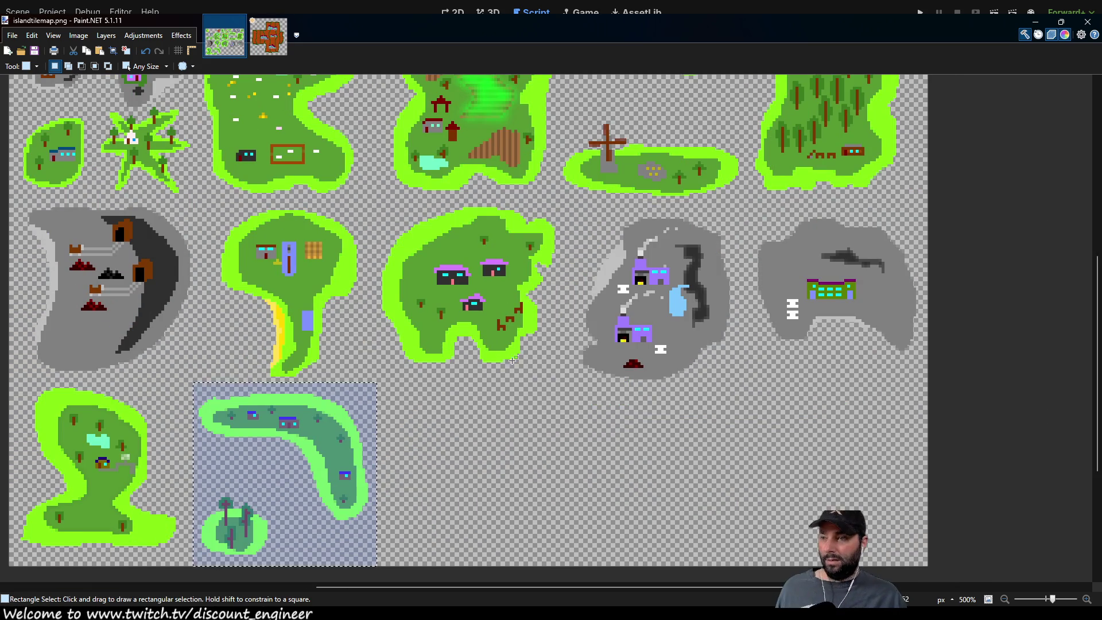
pyautogui.click(457, 433)
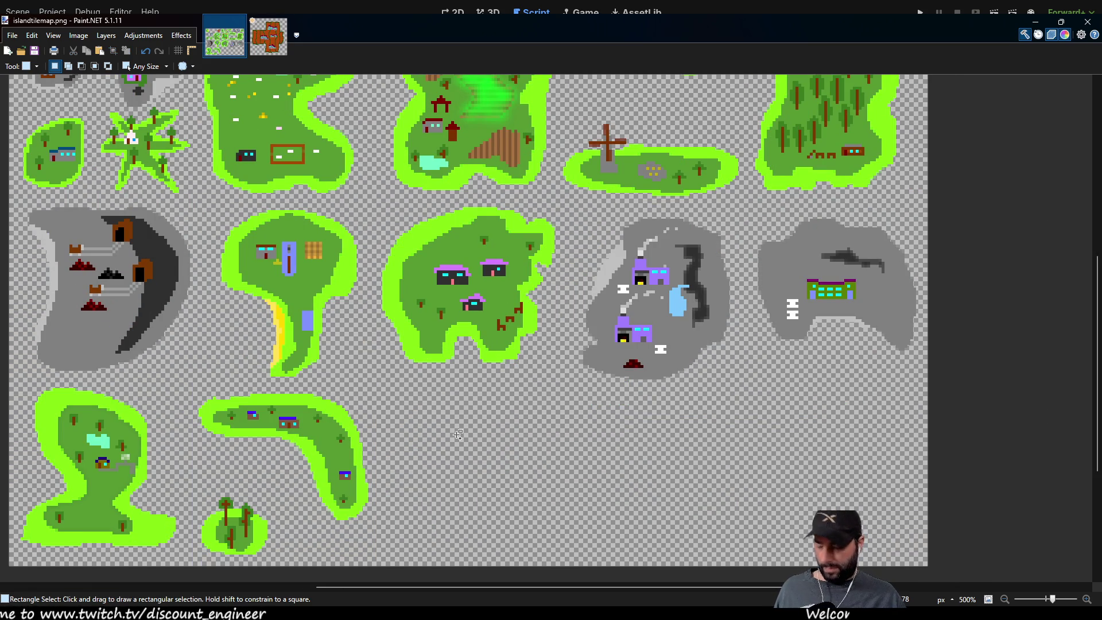
pyautogui.hotkey('ctrl', 'v')
# Move the pasted island into the empty third-row slot beside the curved green island.
pyautogui.moveTo(172, 201); pyautogui.dragTo(540, 502)
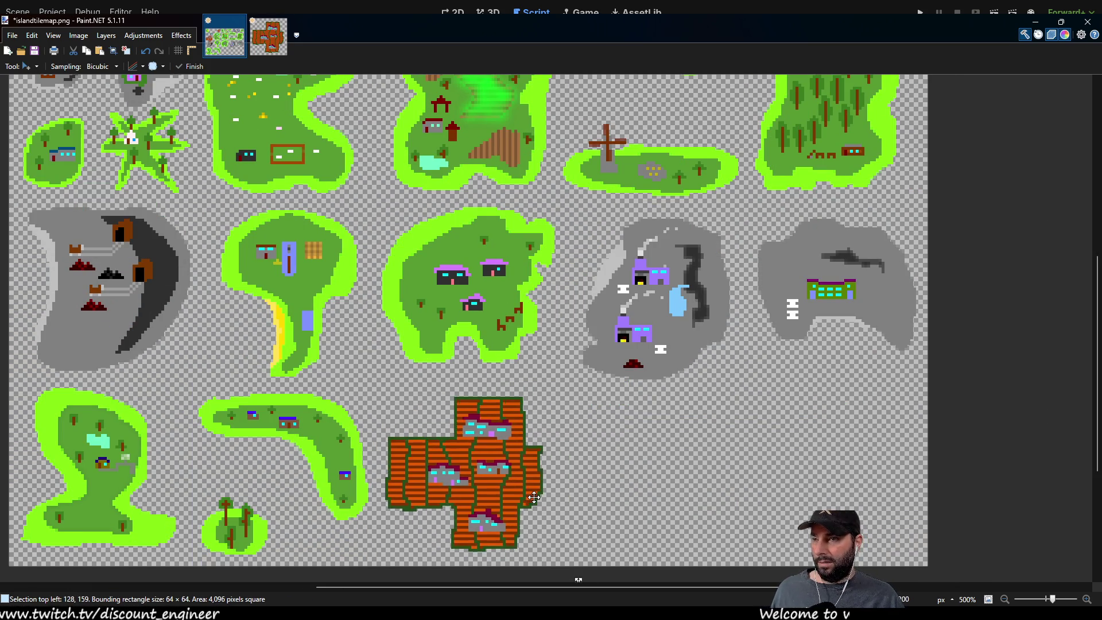
pyautogui.scroll(-6, 552, 345)
pyautogui.scroll(2, 485, 334)
pyautogui.hscroll(-3, 699, 313)
pyautogui.scroll(-1, 699, 312)
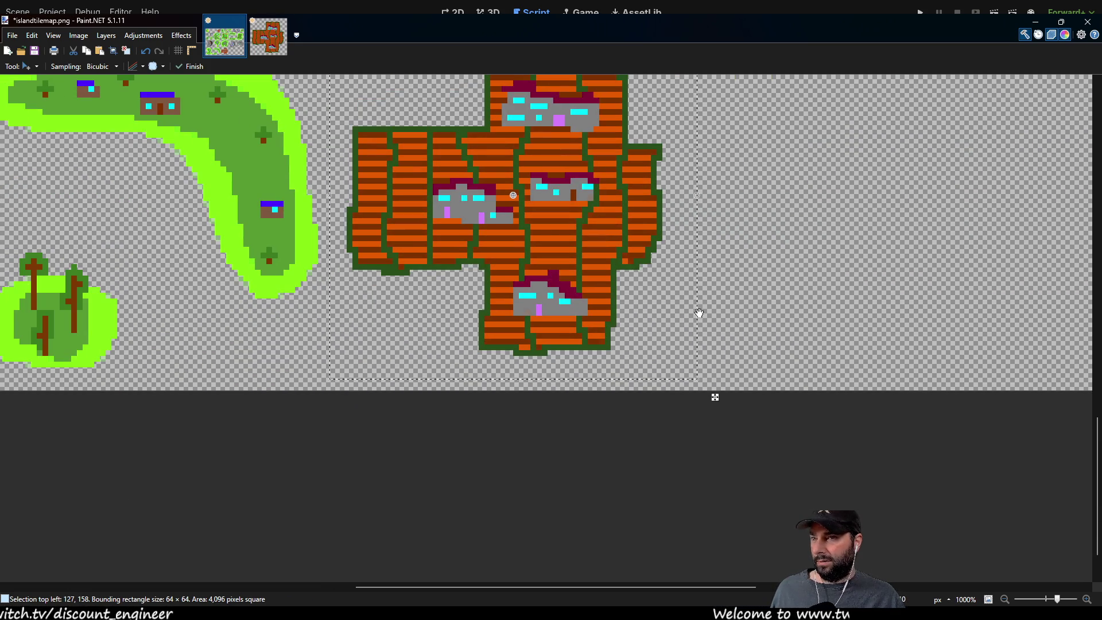